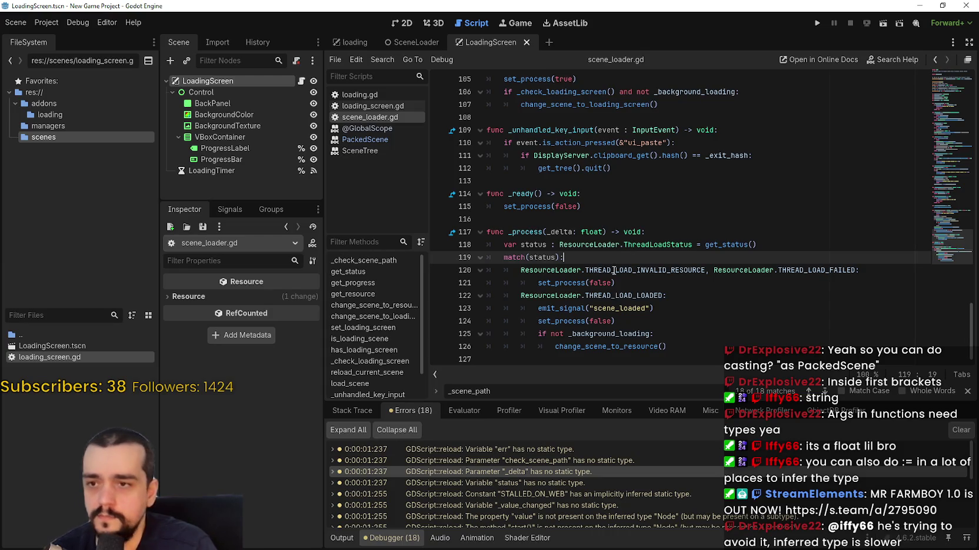
Test-run the scene with F6, stop the game, and show the 14 script warnings in Debugger > Errors.
click(700, 346)
key(F6)
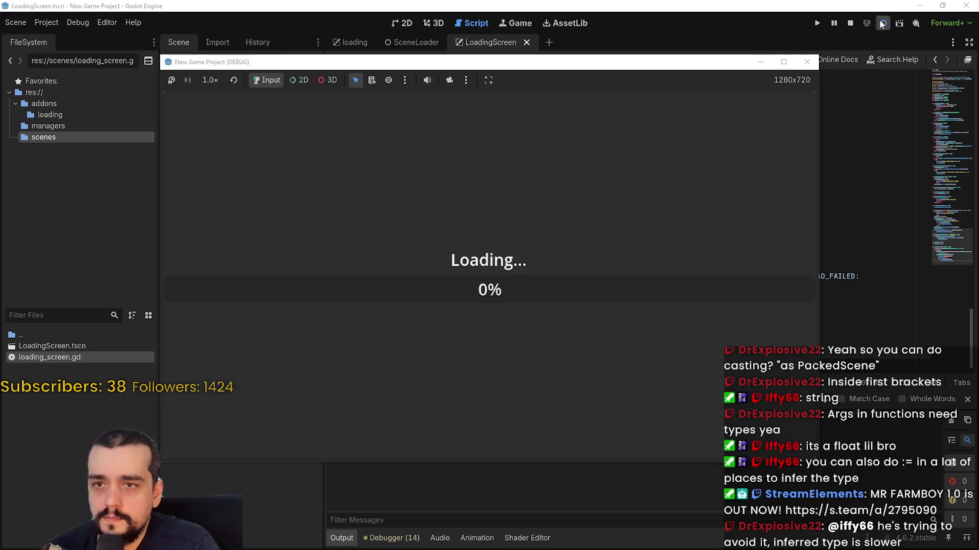
click(850, 23)
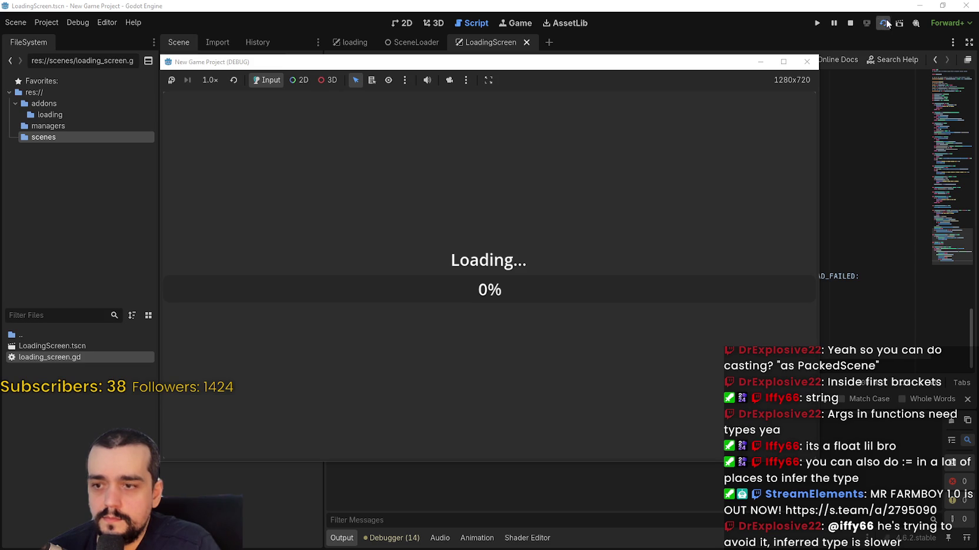
click(412, 539)
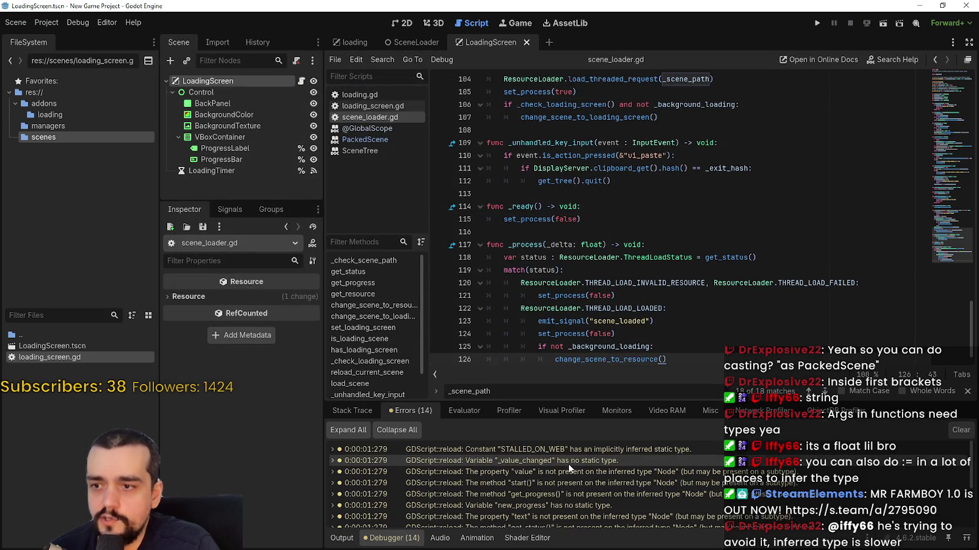
Type the STALLED_ON_WEB constant on line 5 as String and save loading_screen.gd.
click(575, 451)
scroll(576, 263, down, 1)
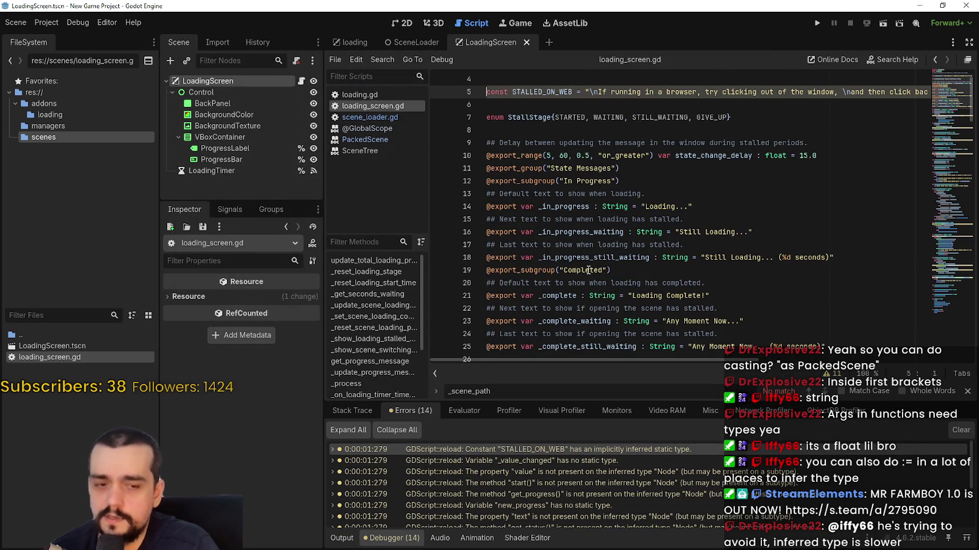
scroll(582, 265, up, 1)
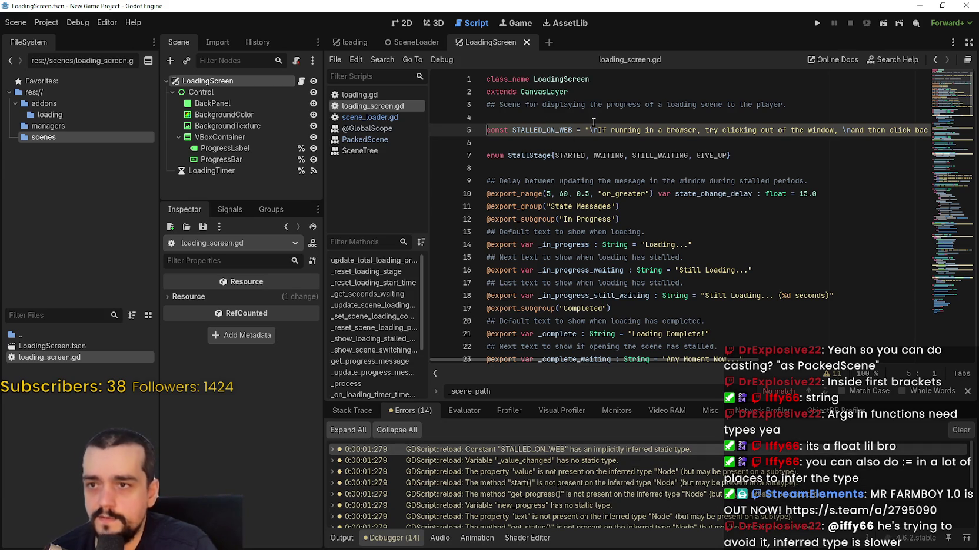
click(576, 130)
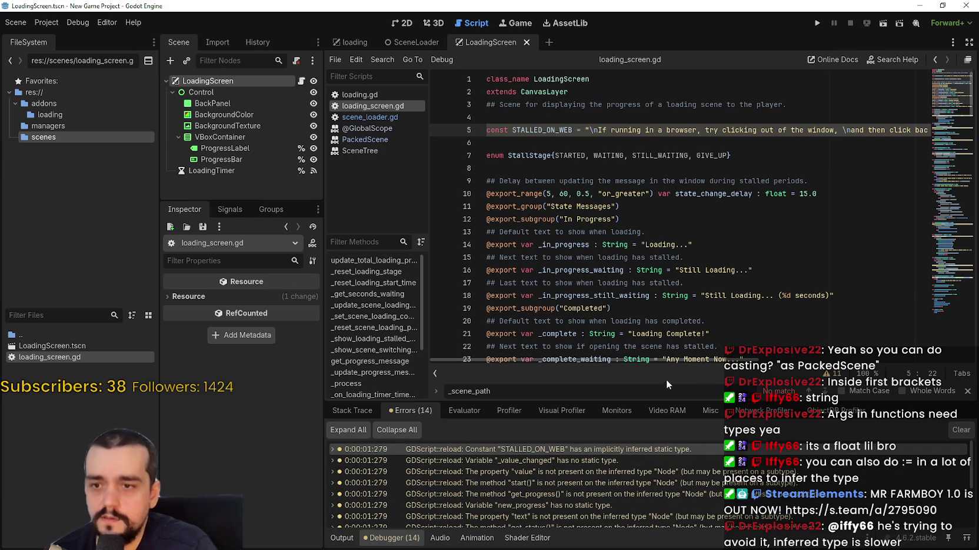
mouse_move(660, 364)
mouse_down()
mouse_move(926, 354)
mouse_move(411, 362)
mouse_up()
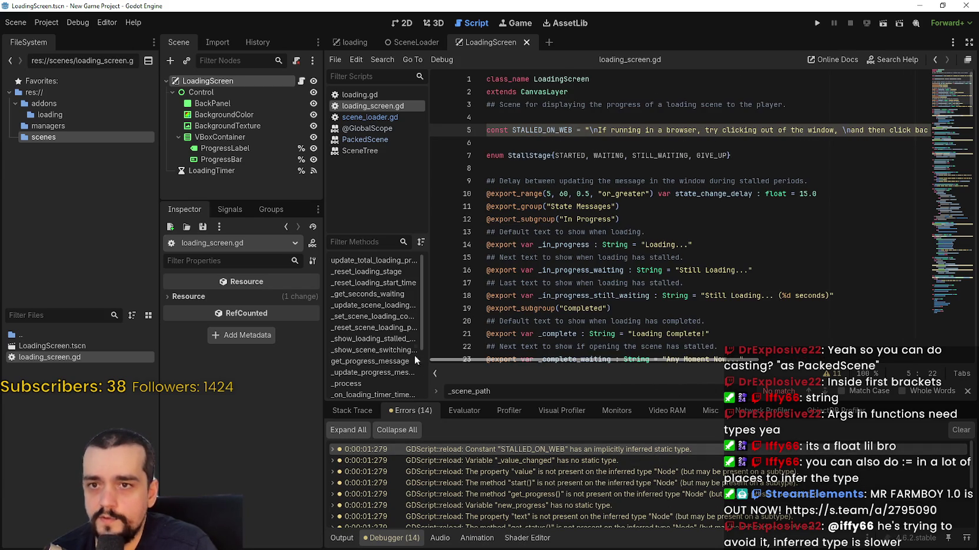
text(: String)
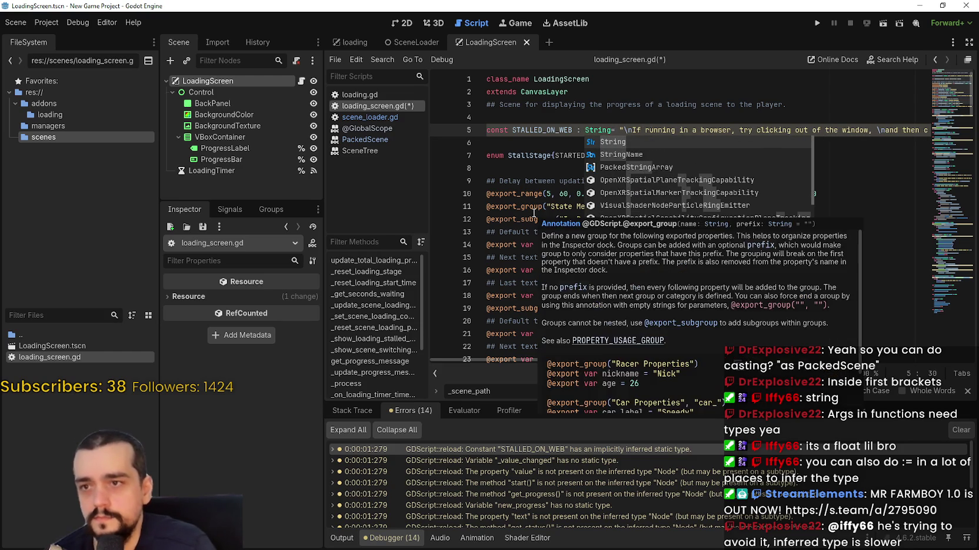
click(613, 142)
click(614, 142)
click(615, 128)
click(598, 144)
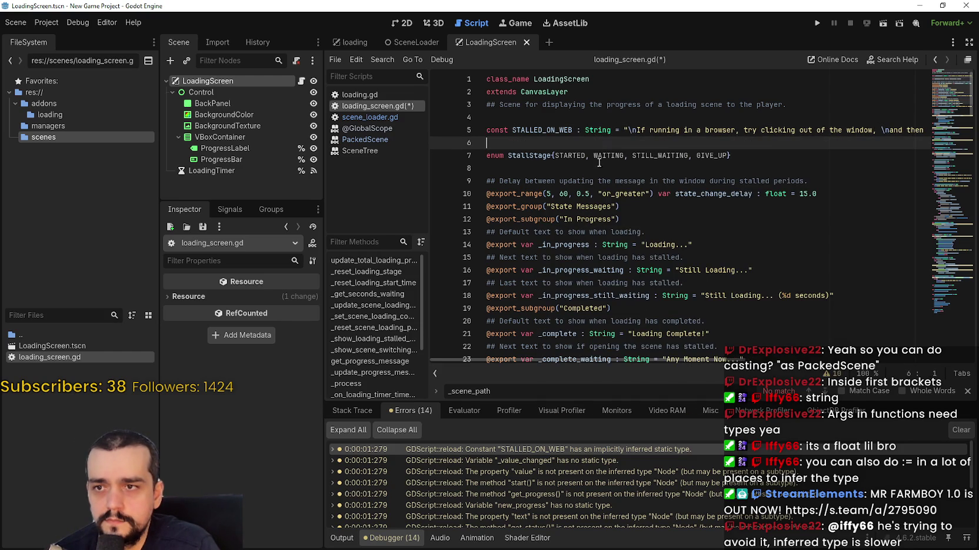
key(ctrl+s)
click(581, 170)
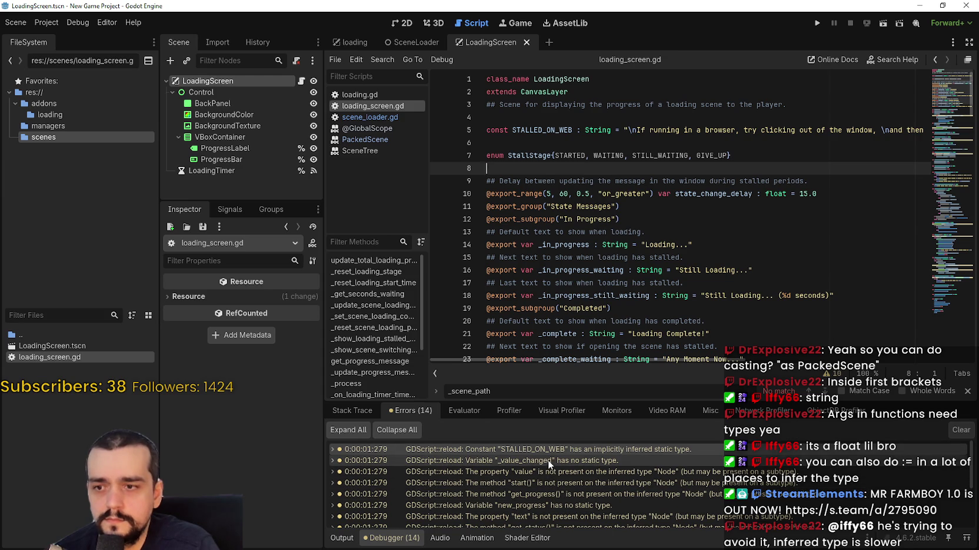
Jump to the _value_changed warning on line 31, just before its equals sign.
click(548, 461)
key(Down)
click(603, 221)
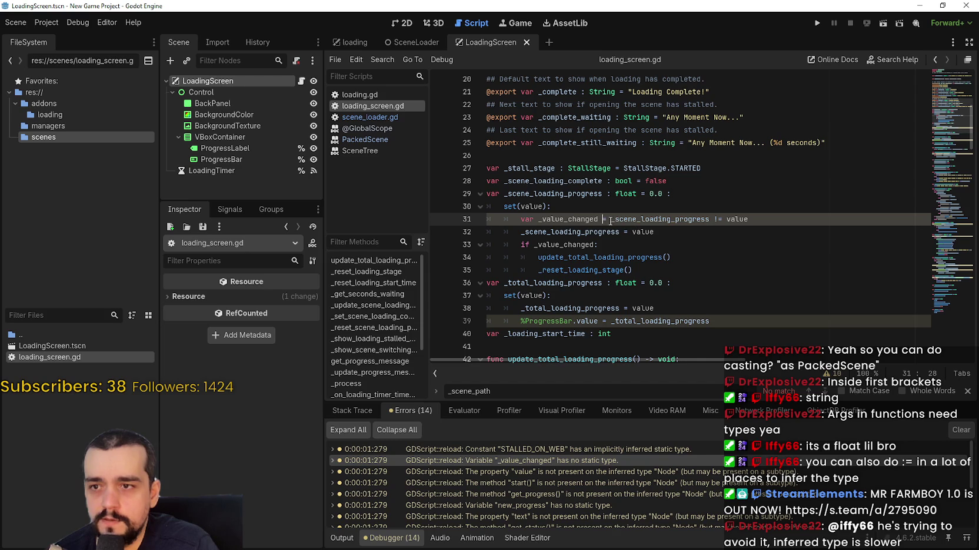
Give _value_changed on line 31 a float type and save the script.
text(:float)
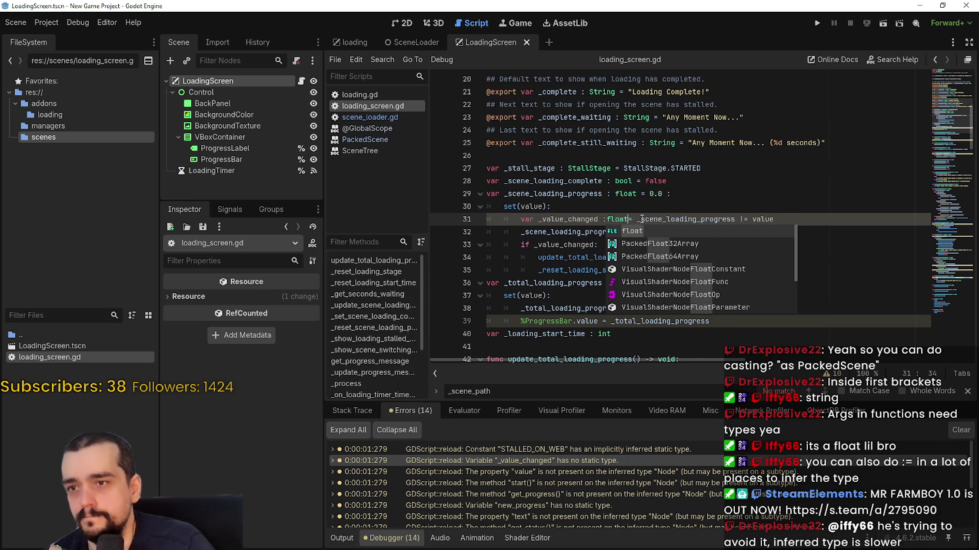
key(Escape)
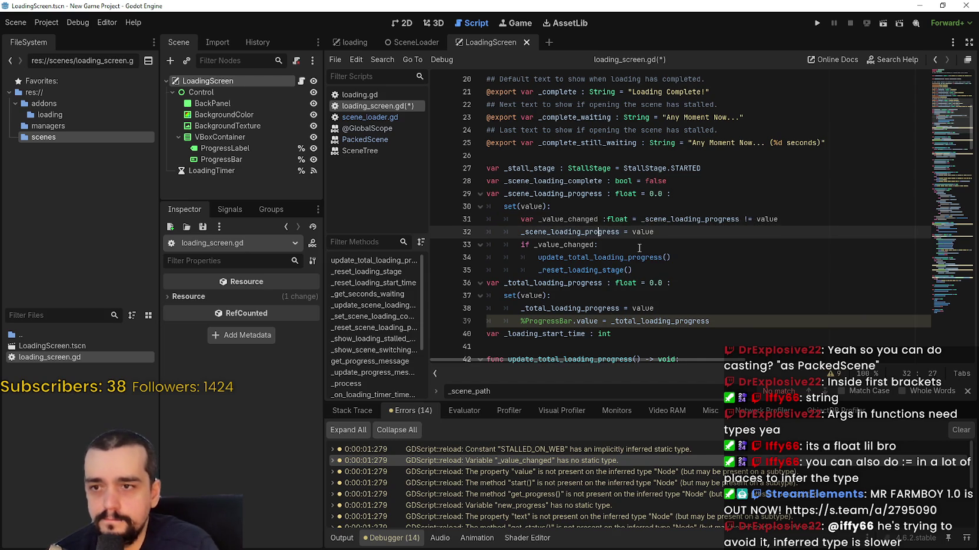
click(600, 308)
scroll(606, 307, down, 3)
key(ctrl+s)
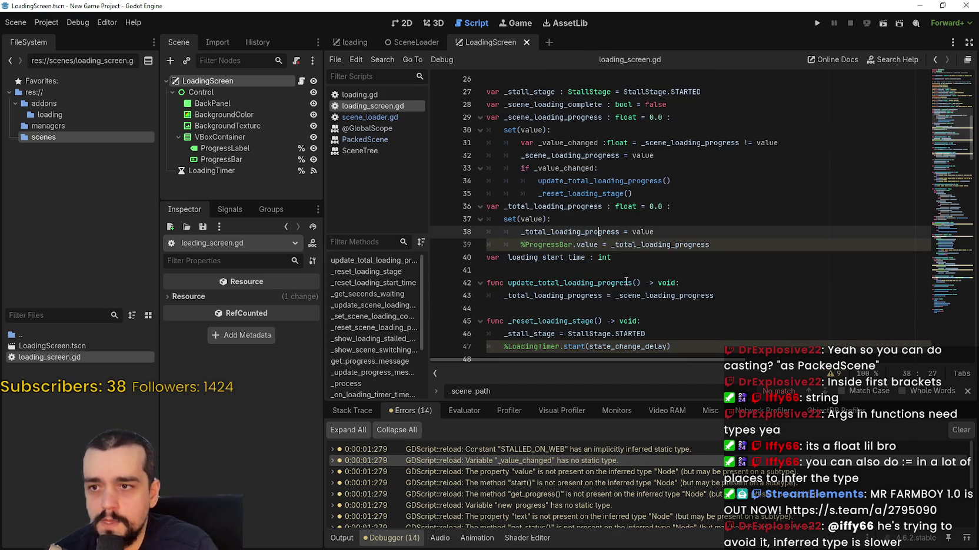
Inspect the line 39 property-value warning and the ProgressBar node in the Scene dock.
click(545, 245)
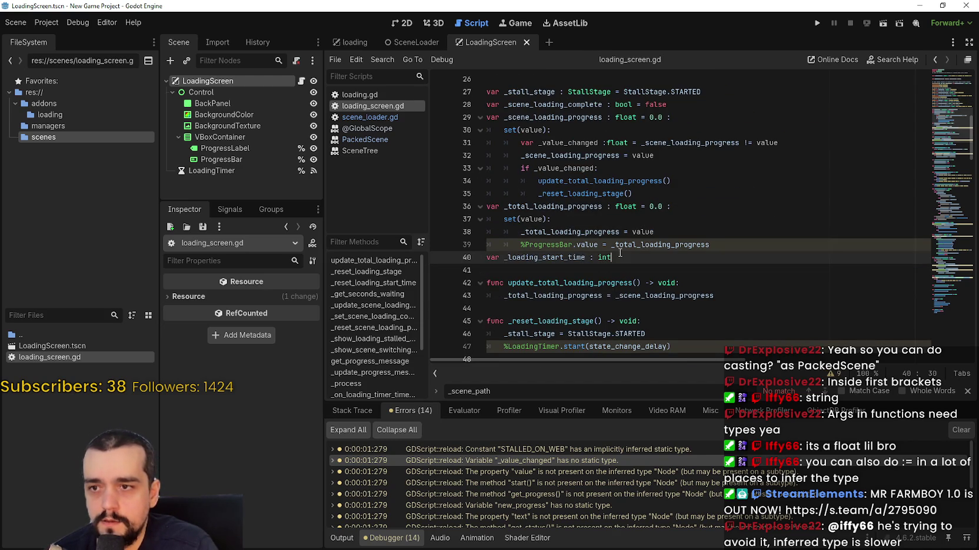
double_click(658, 246)
click(546, 472)
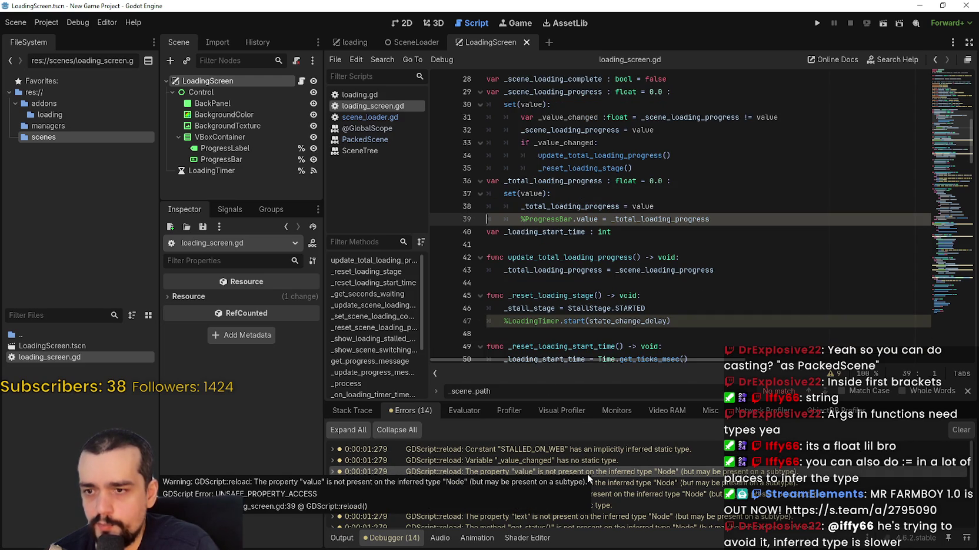
click(223, 162)
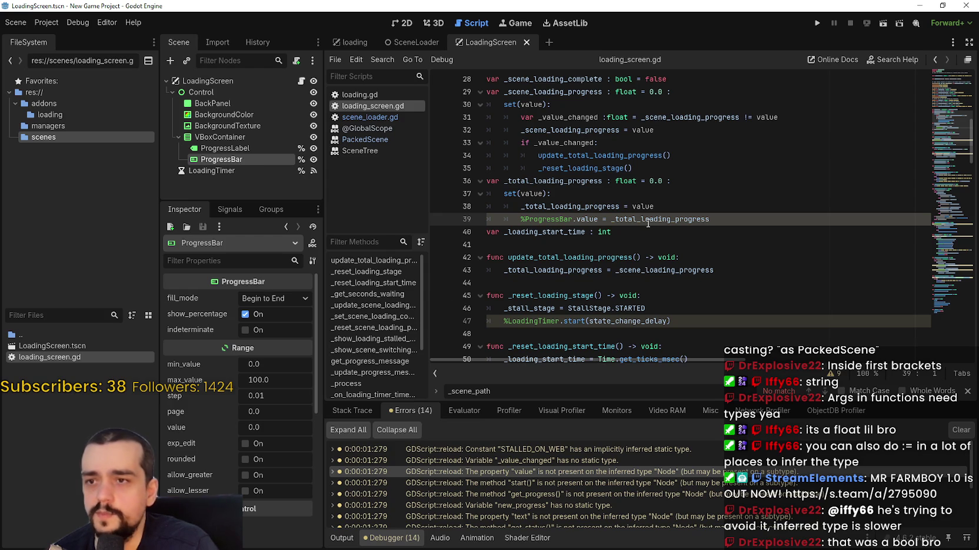
scroll(657, 219, up, 1)
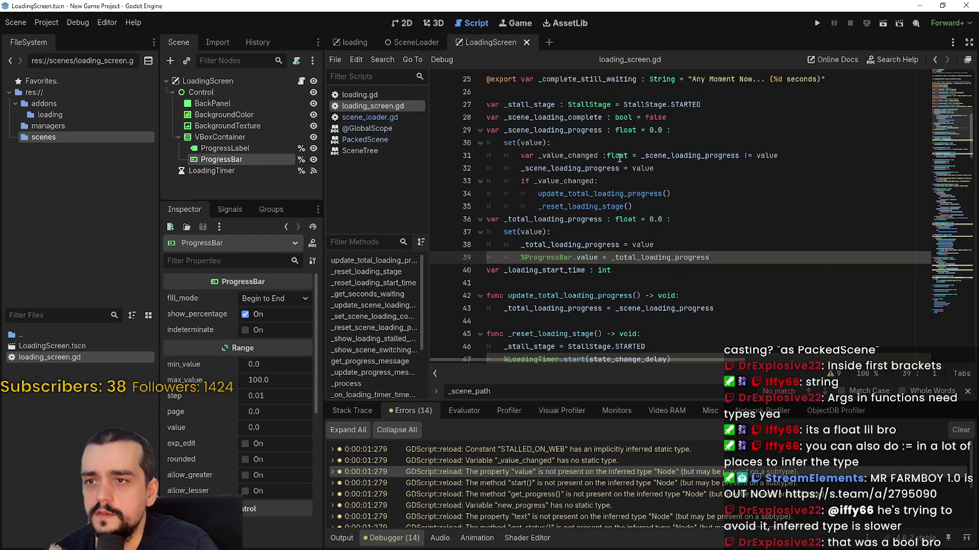
Change the _value_changed type on line 31 from float to bool.
double_click(565, 155)
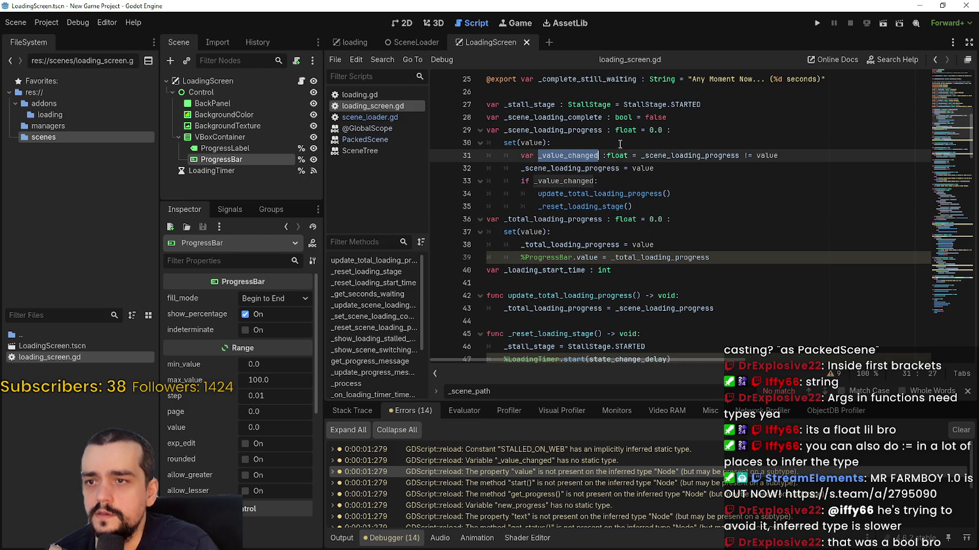
double_click(619, 155)
text(bool)
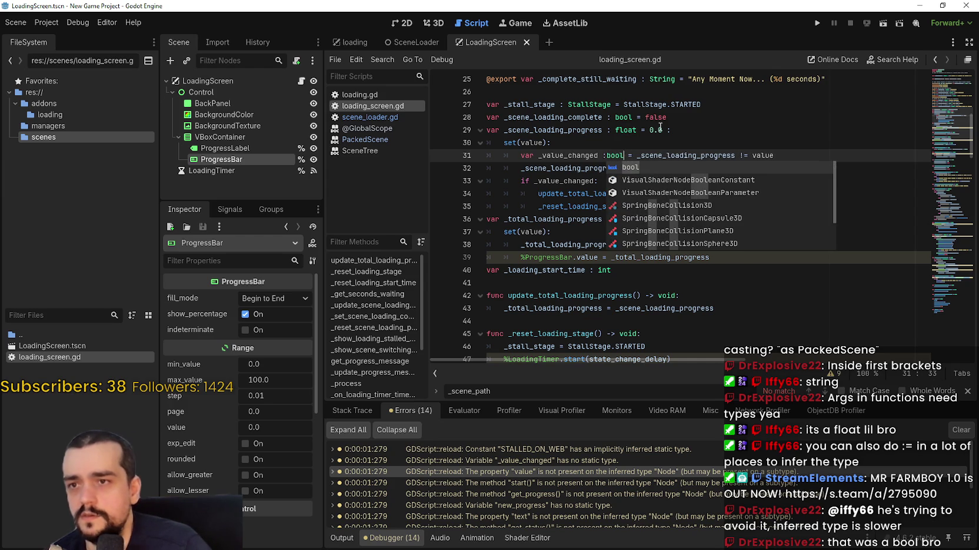
click(640, 117)
Return to the line 39 warning and select the ProgressBar node again.
click(665, 205)
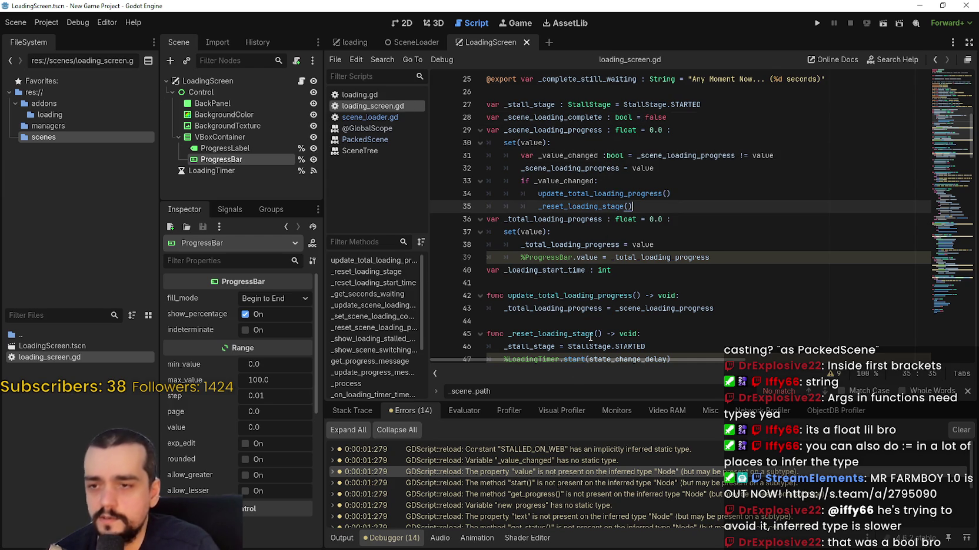
double_click(551, 471)
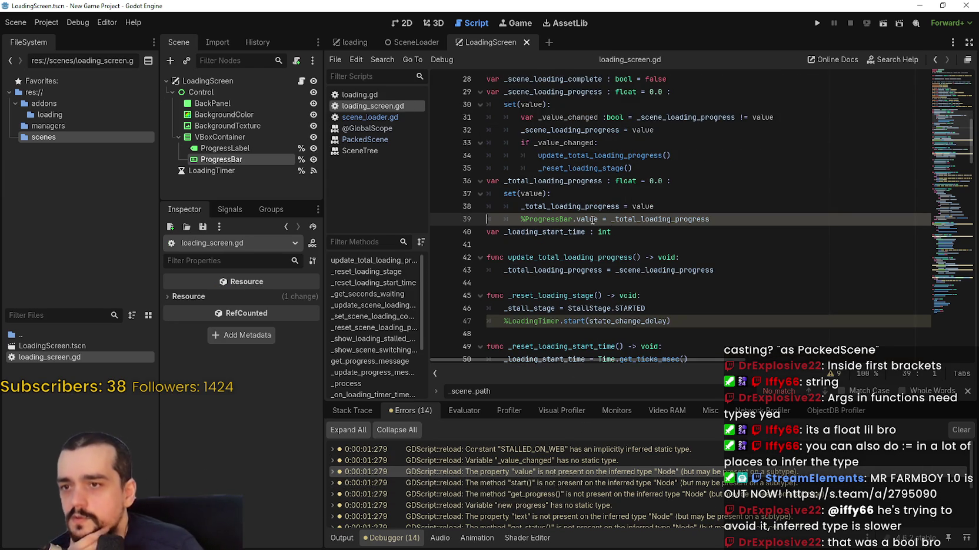
click(229, 161)
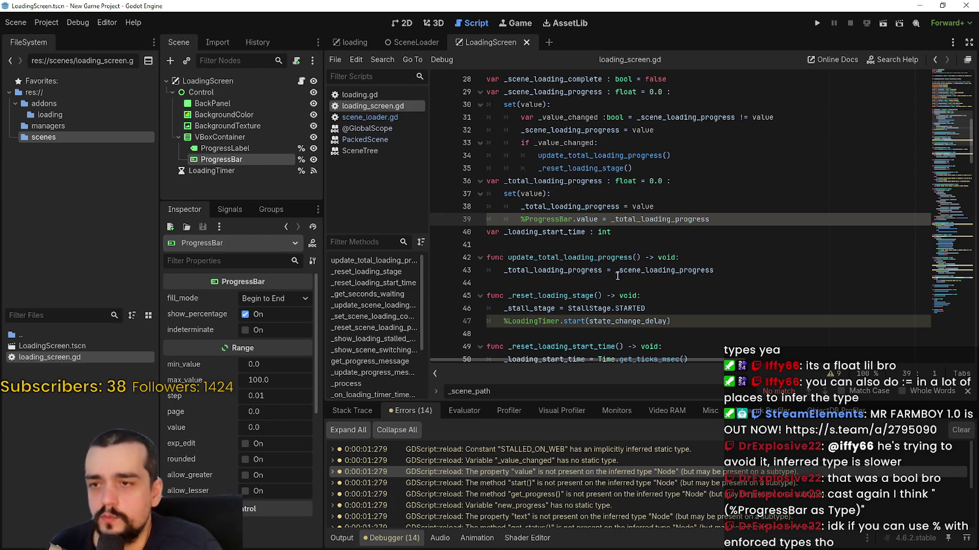
Check the ProgressBar node's class through the %ProgressBar tooltip on line 39.
mouse_move(573, 220)
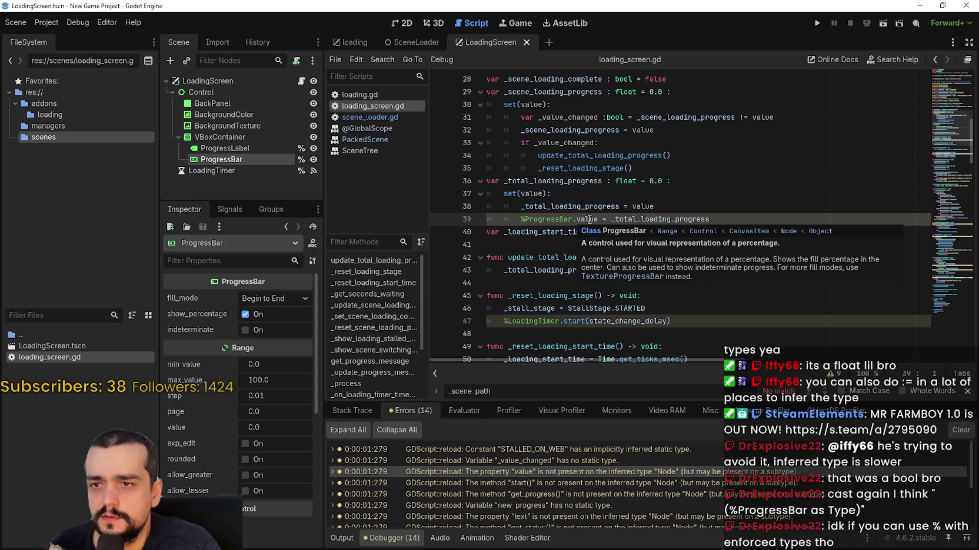
Try an 'as ProgressBar' cast on line 39, then remove it.
text(as )
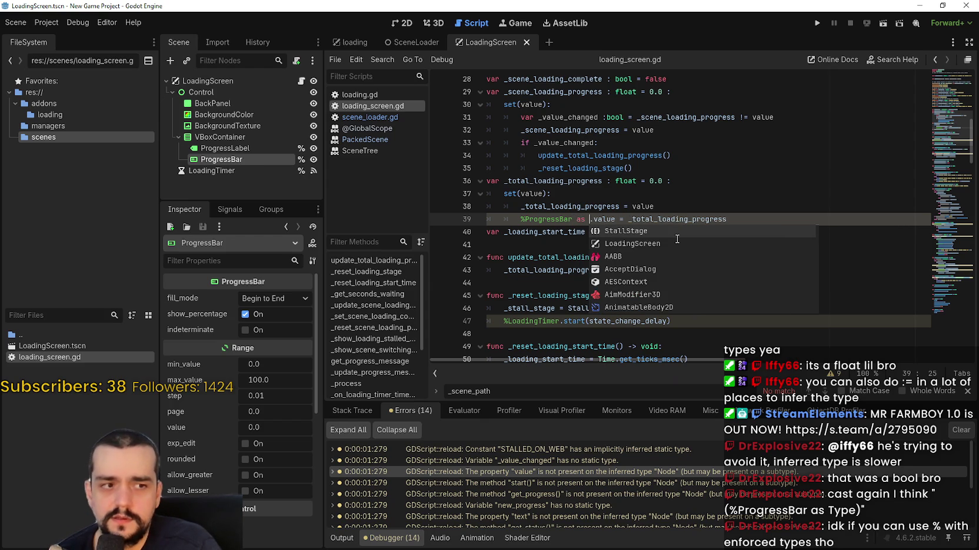
text(T)
key(BackSpace)
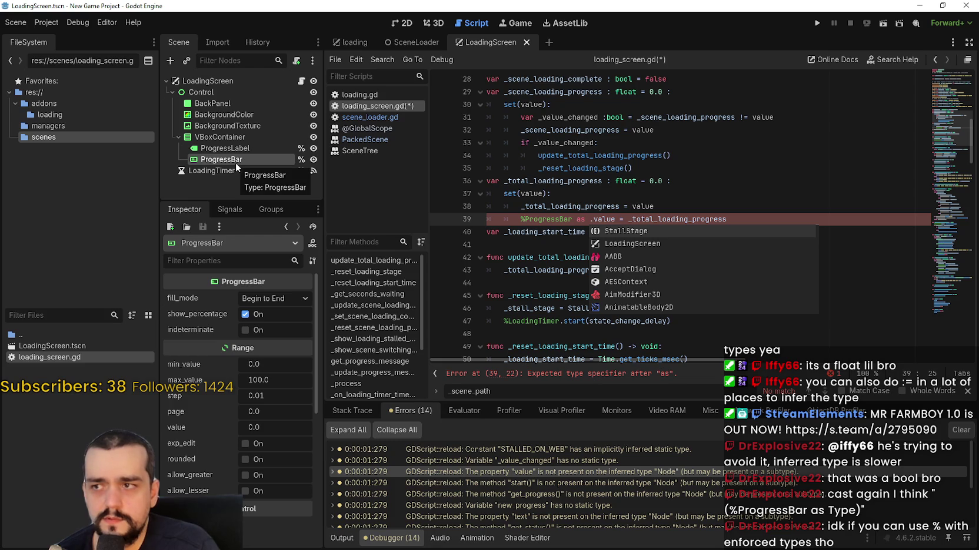
text(Prog)
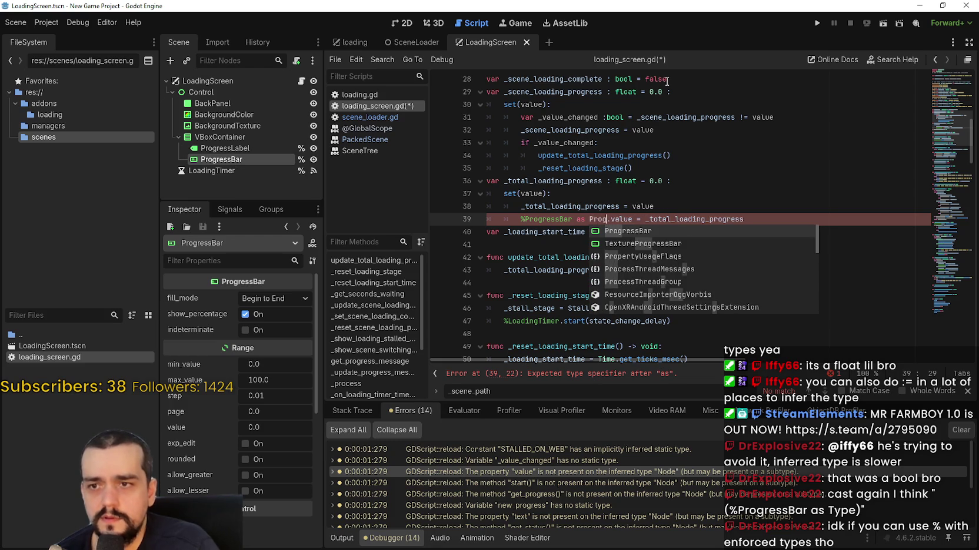
text(ressBar)
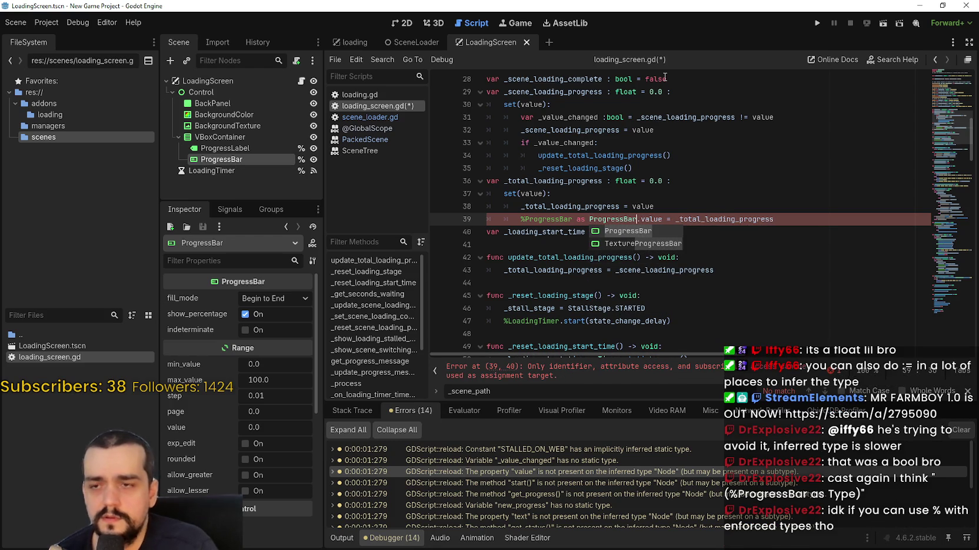
click(671, 182)
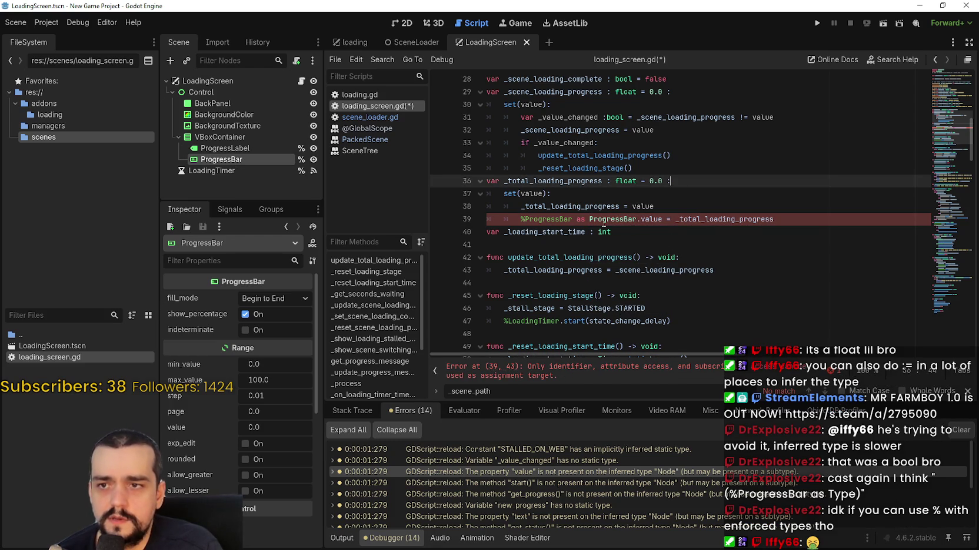
double_click(630, 217)
key(BackSpace)
key(BackSpace)
key(BackSpace)
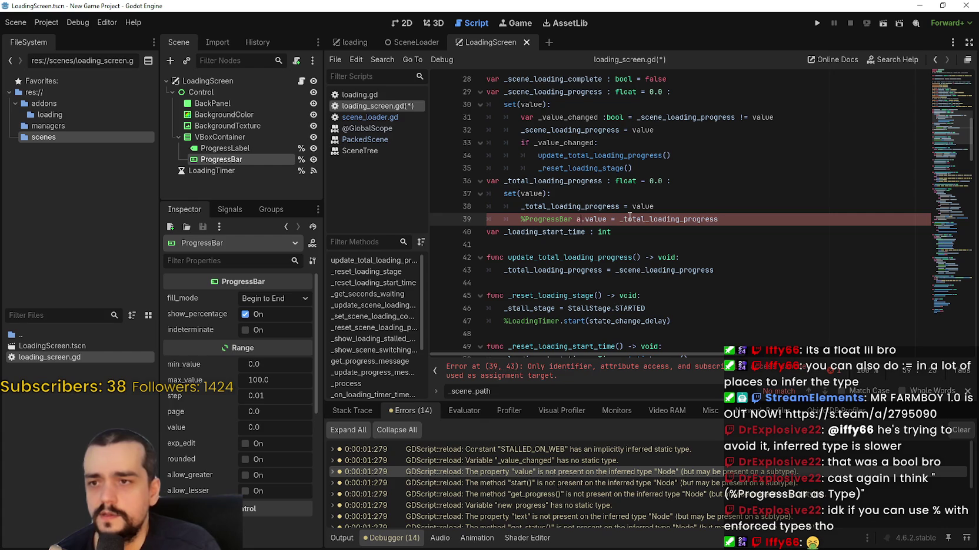
click(689, 257)
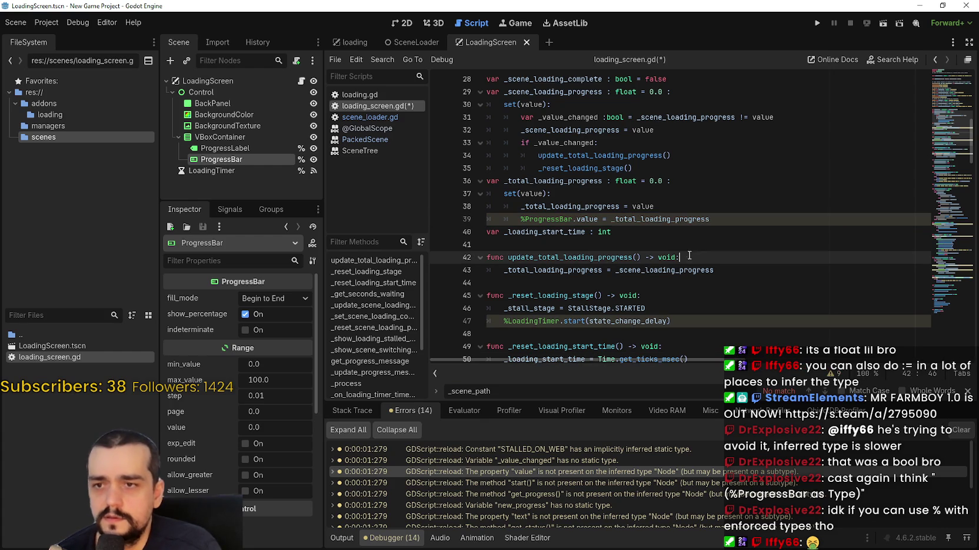
click(597, 219)
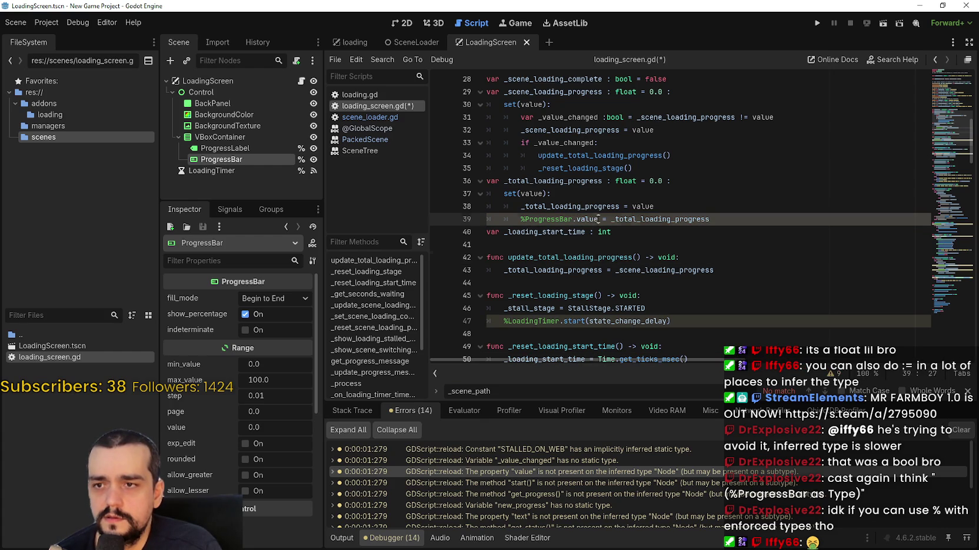
click(582, 242)
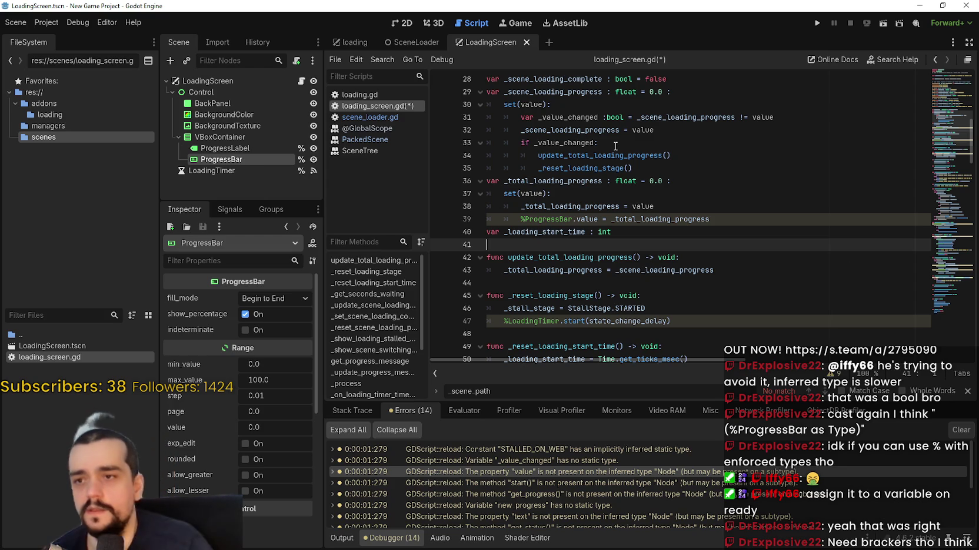
Cast %ProgressBar as ProgressBar on line 39, wrapped in parentheses.
click(574, 219)
text(as Progr)
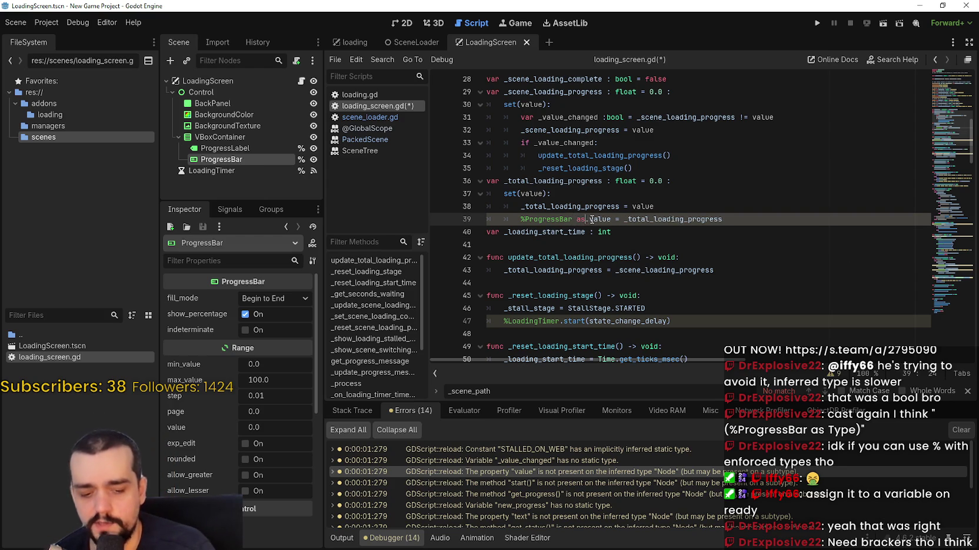
text(essBar)
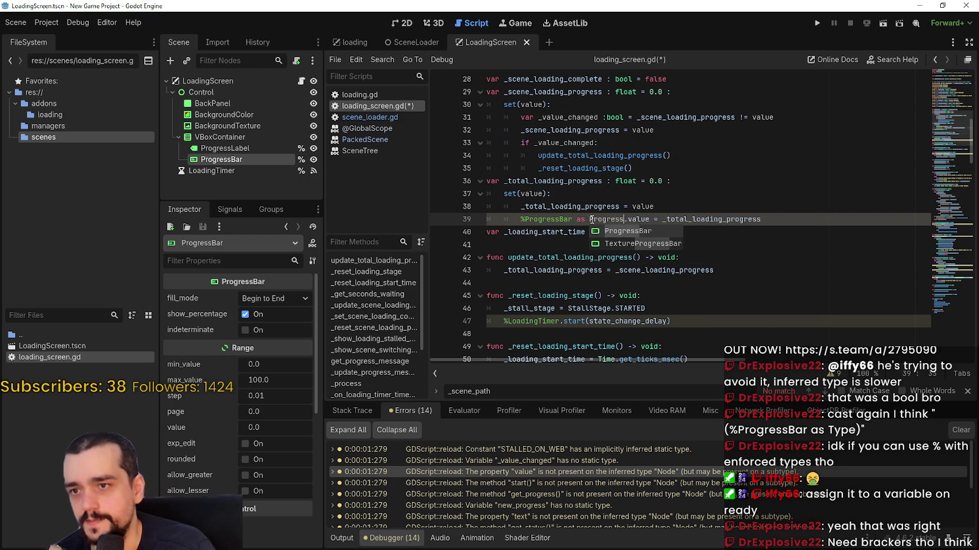
key(Escape)
key(shift+Home)
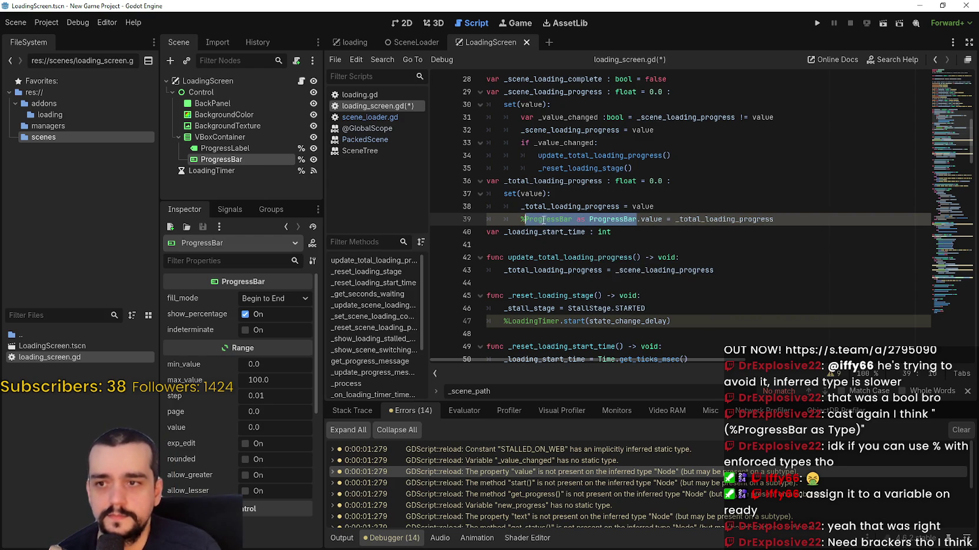
text(()
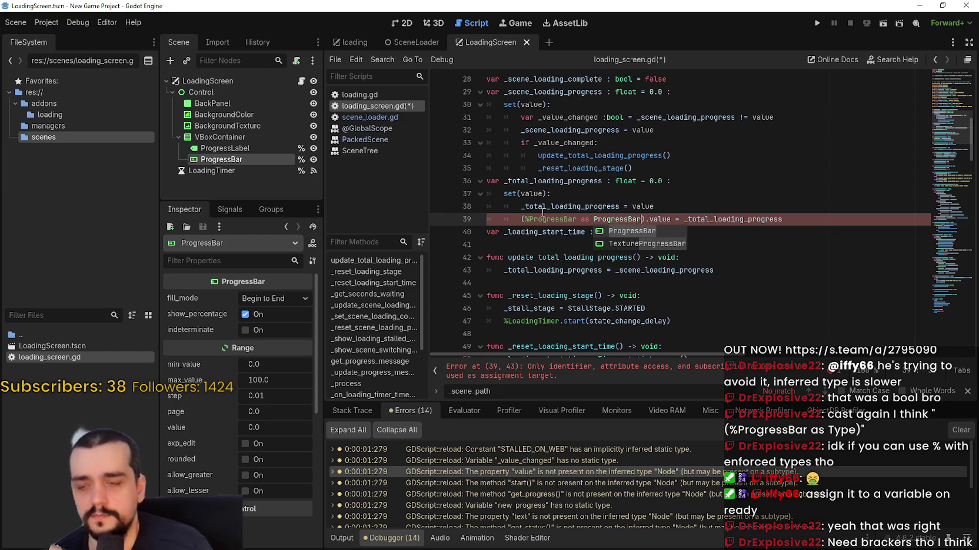
click(663, 242)
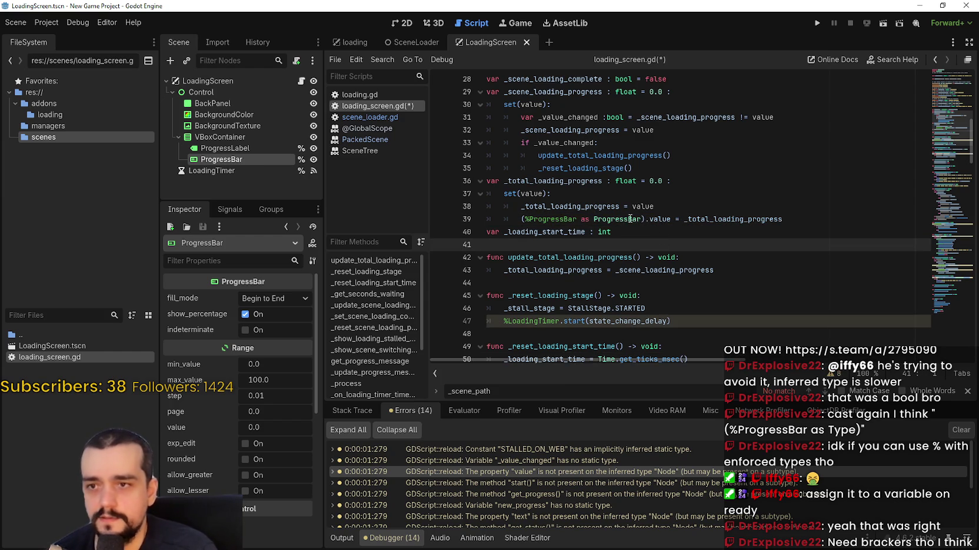
Run the current scene to test the loading screen.
mouse_move(698, 222)
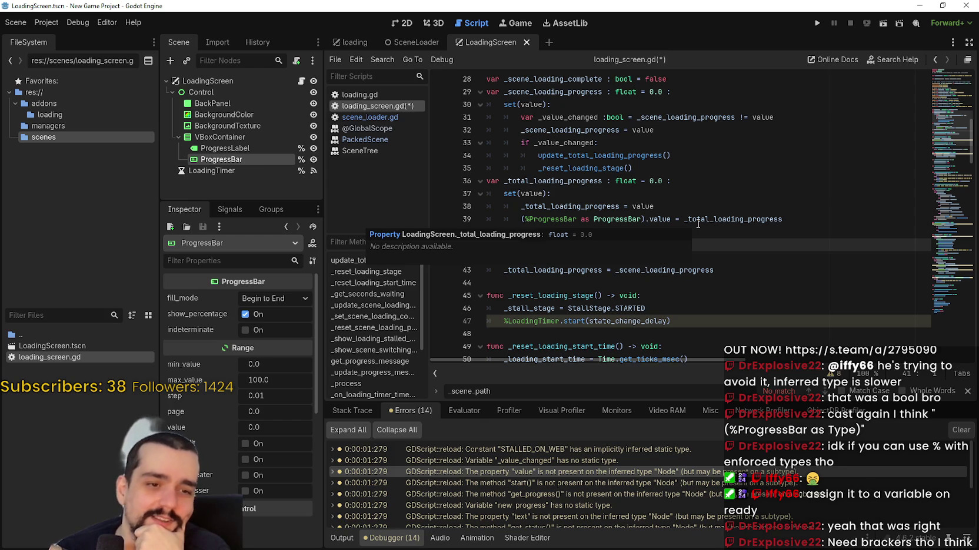
click(757, 183)
key(Down)
key(Down)
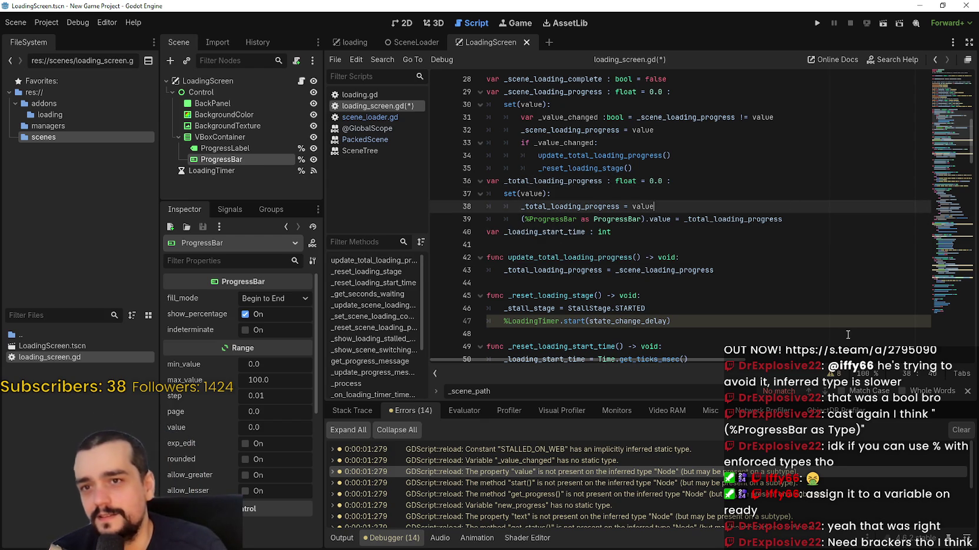
click(883, 23)
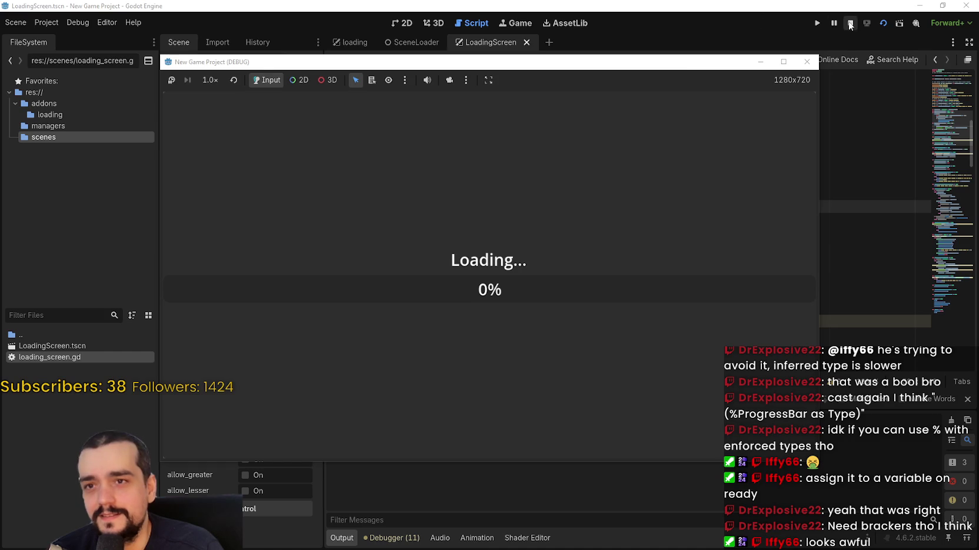
Stop the game and jump to the get_progress warning in the 11-entry error list.
click(850, 23)
click(382, 537)
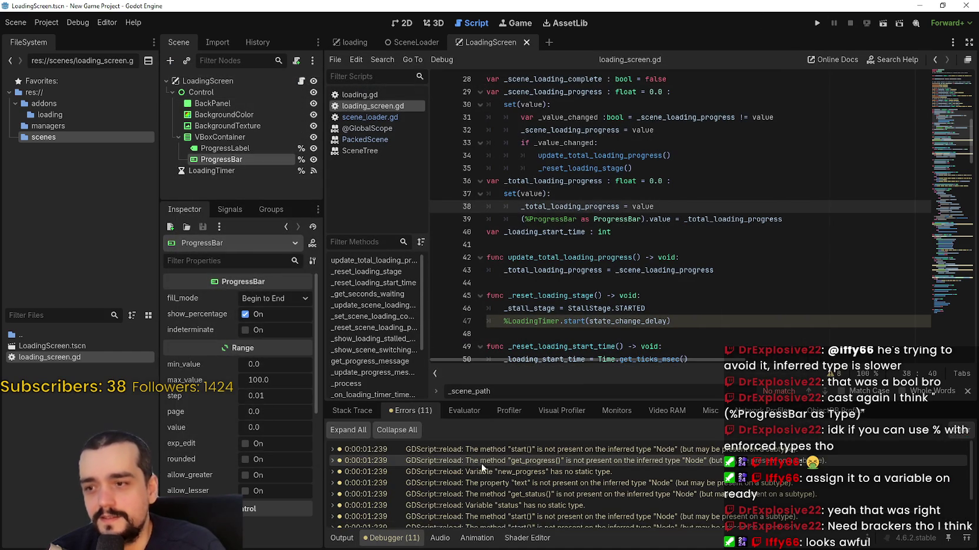
click(476, 461)
click(667, 218)
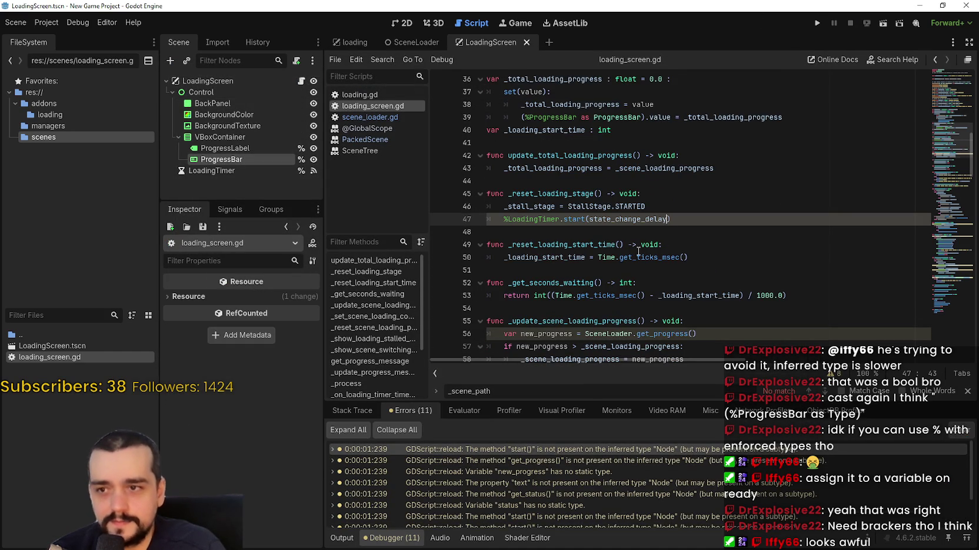
scroll(645, 248, up, 3)
drag(645, 155, 518, 154)
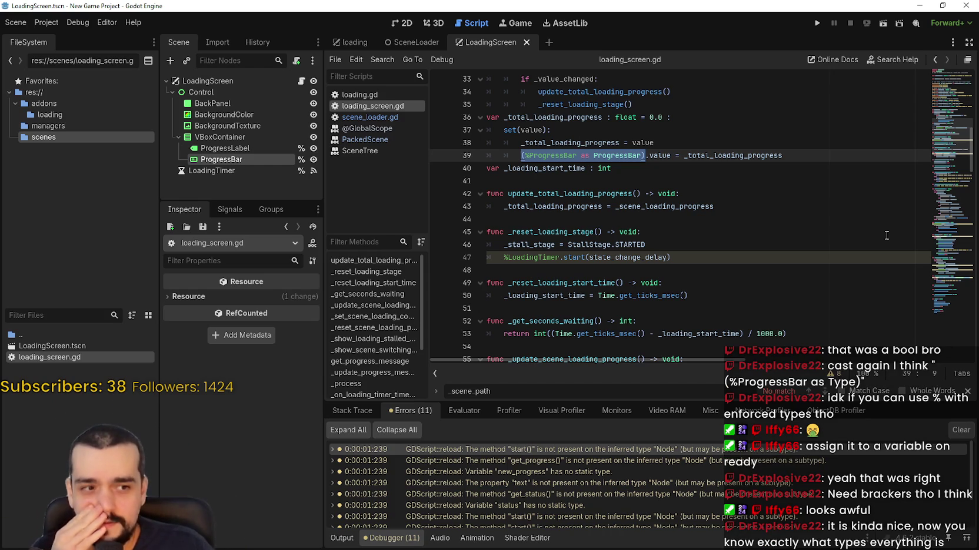
click(568, 207)
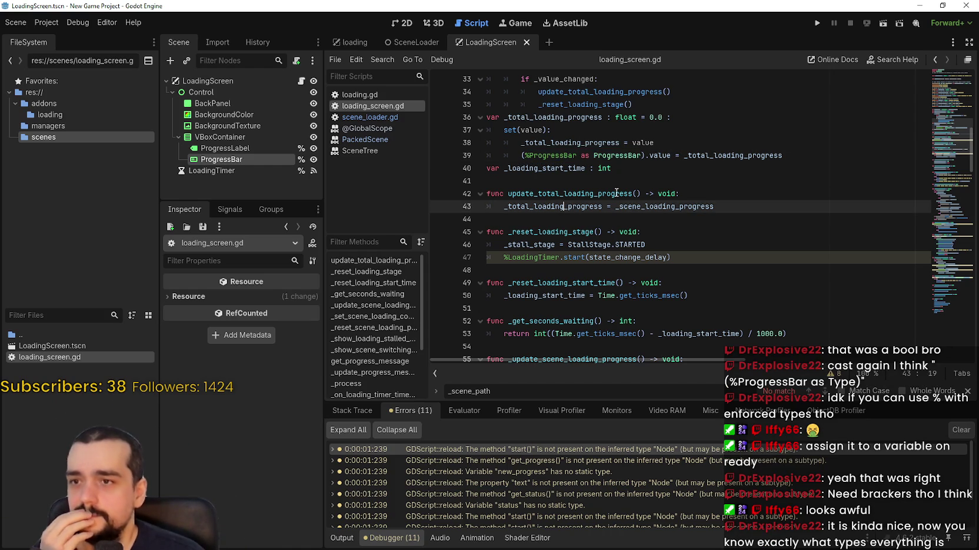
Start casting %LoadingTimer as Timer on line 47.
double_click(531, 255)
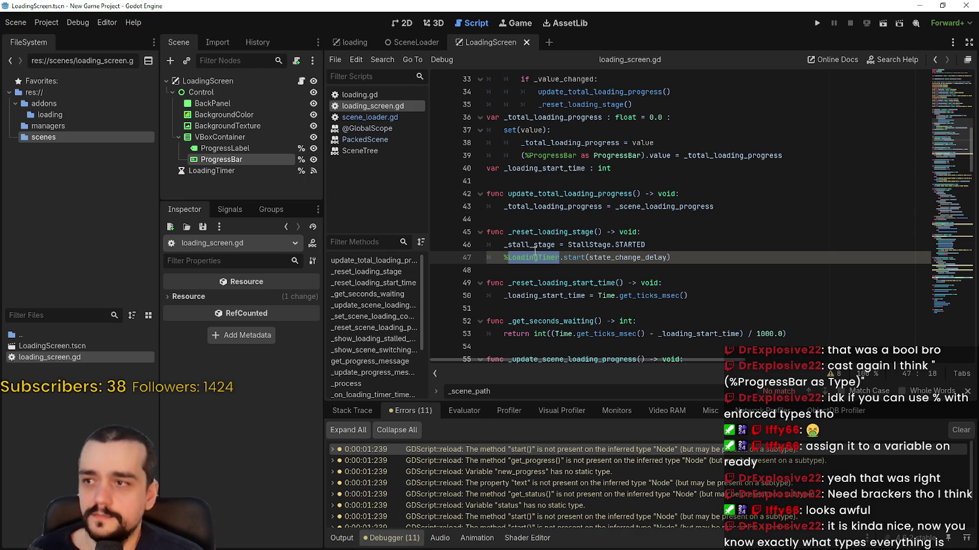
click(541, 270)
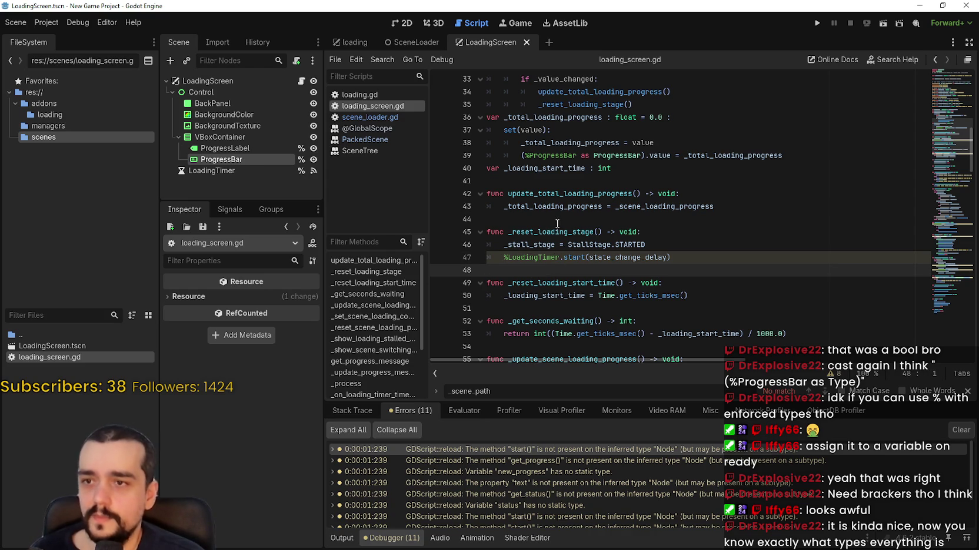
click(559, 257)
text(as Time)
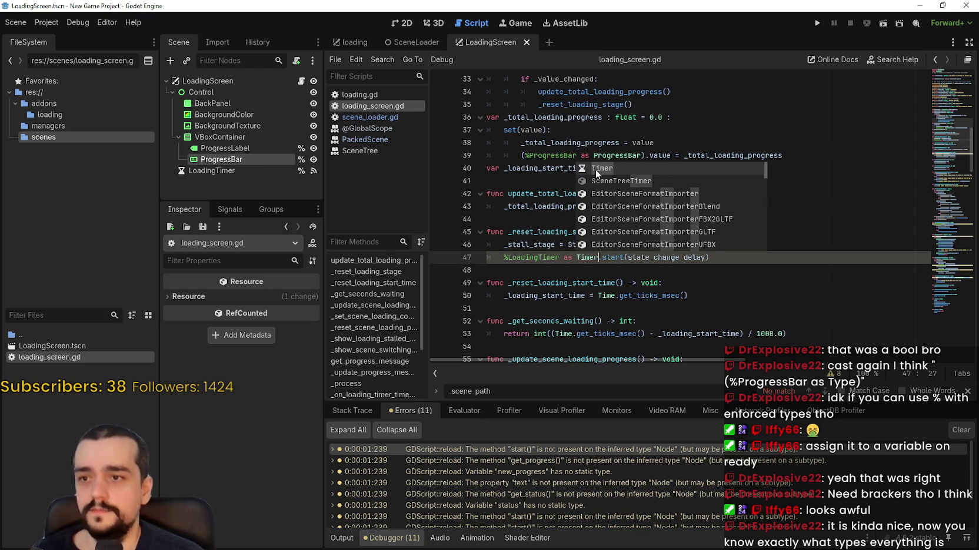
Finish line 47 as (%LoadingTimer as Timer) and save the script.
key(Return)
drag(598, 258, 503, 257)
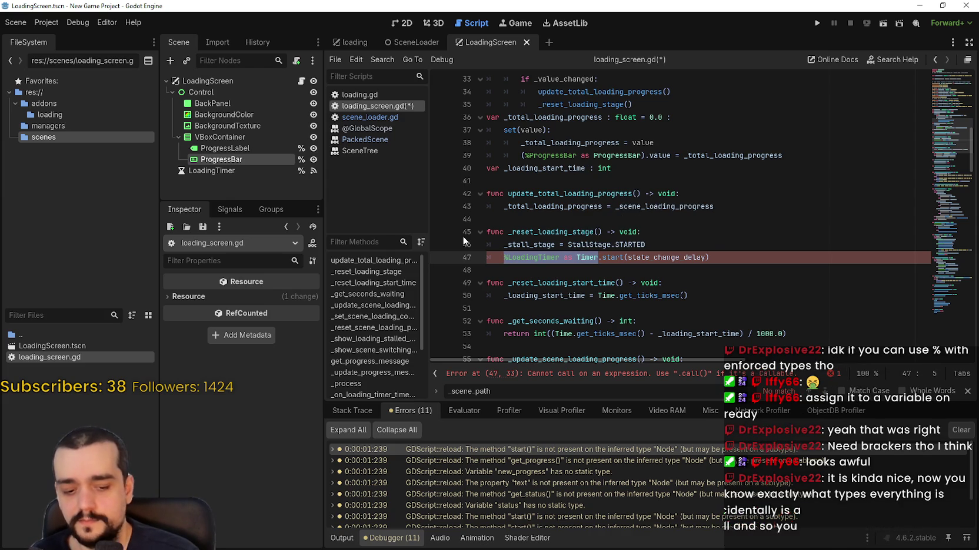
text(()
click(542, 271)
key(ctrl+s)
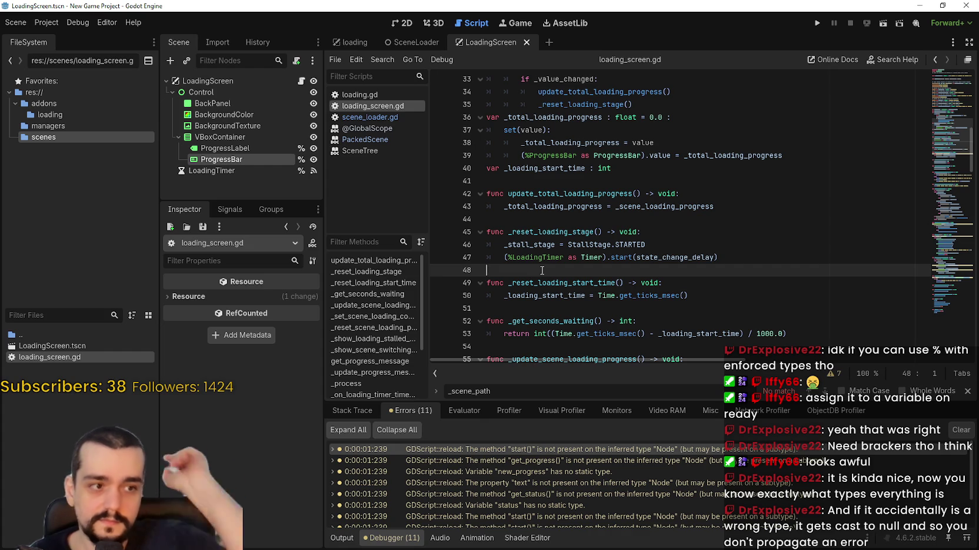
Give new_progress on line 56 a float type and save.
scroll(548, 267, down, 4)
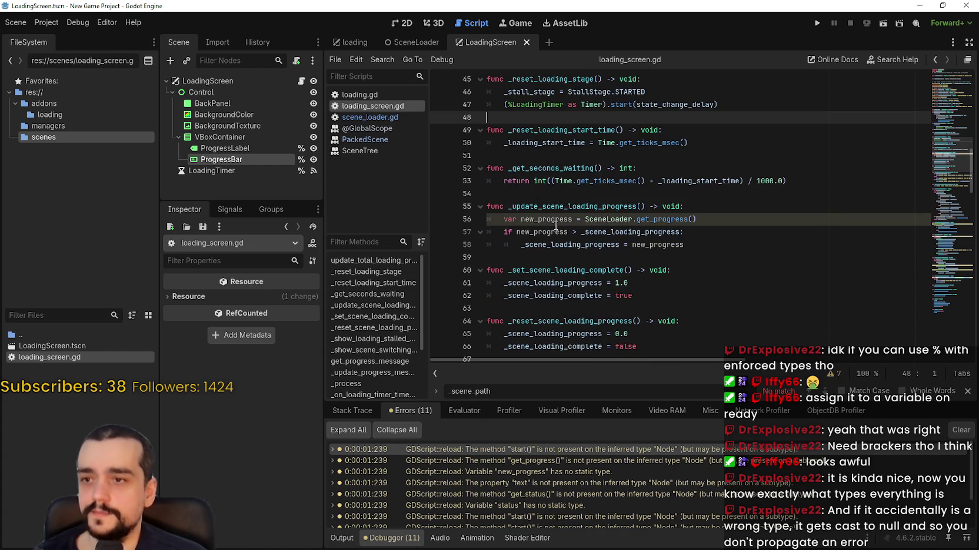
click(533, 231)
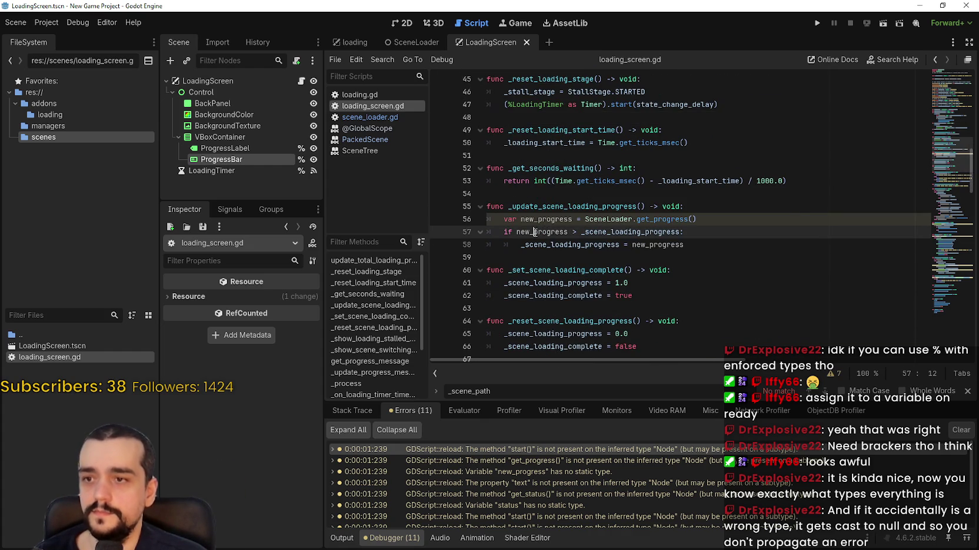
mouse_move(650, 218)
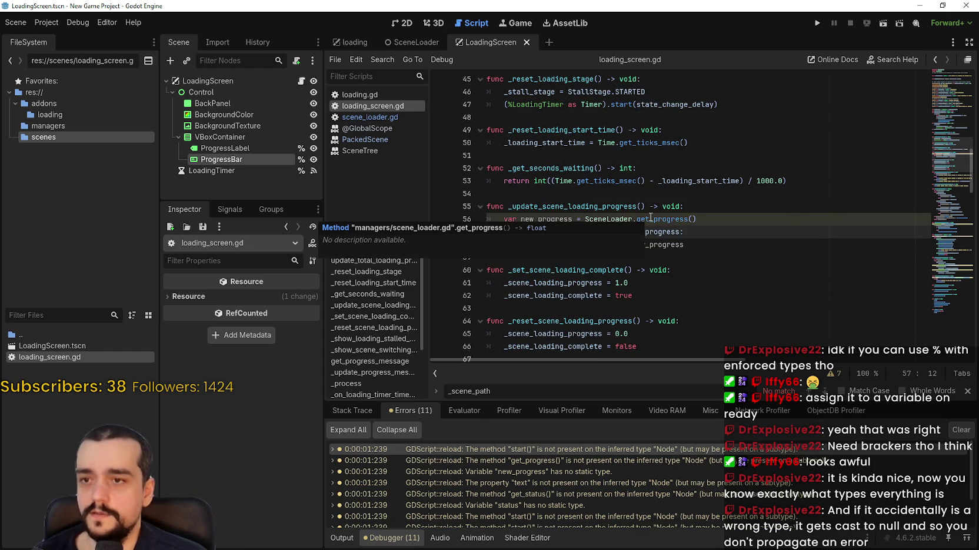
click(563, 195)
click(570, 218)
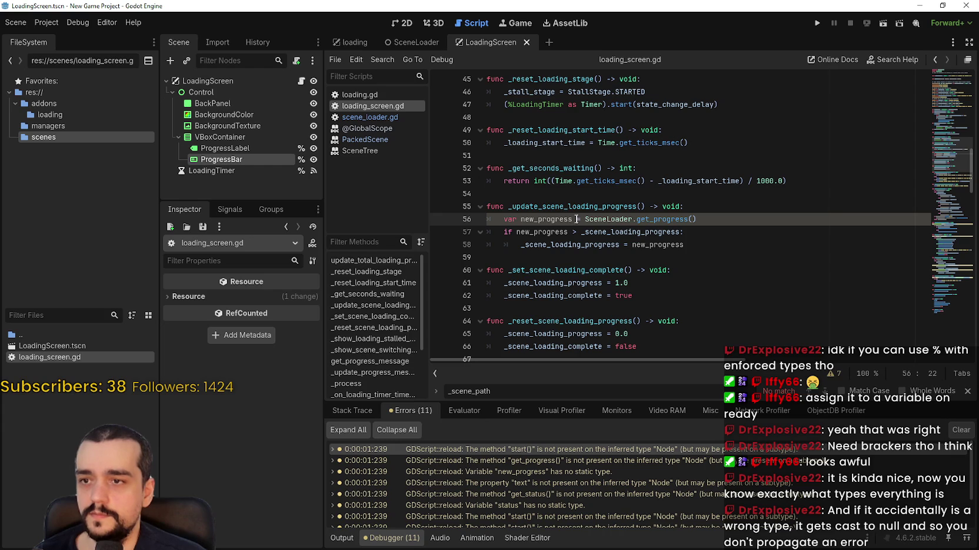
text(: float)
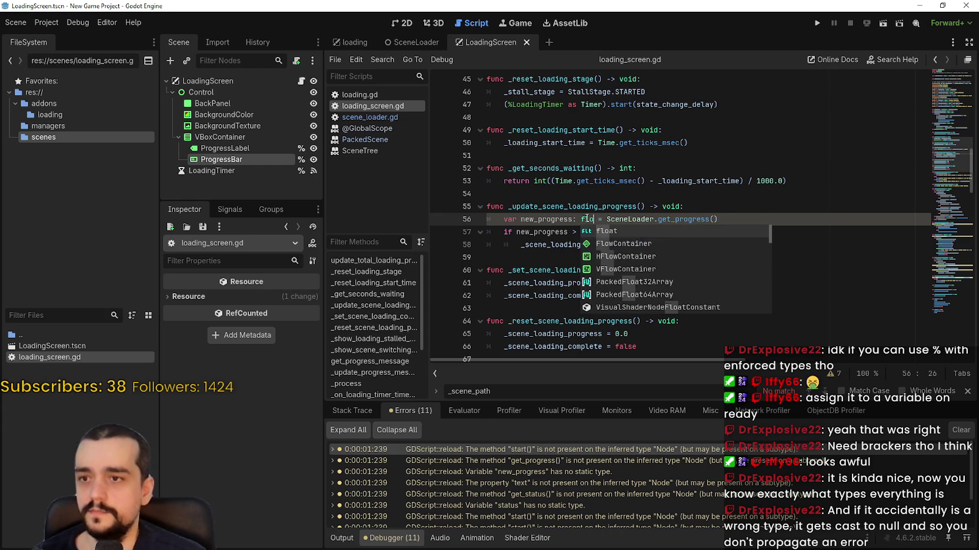
click(568, 197)
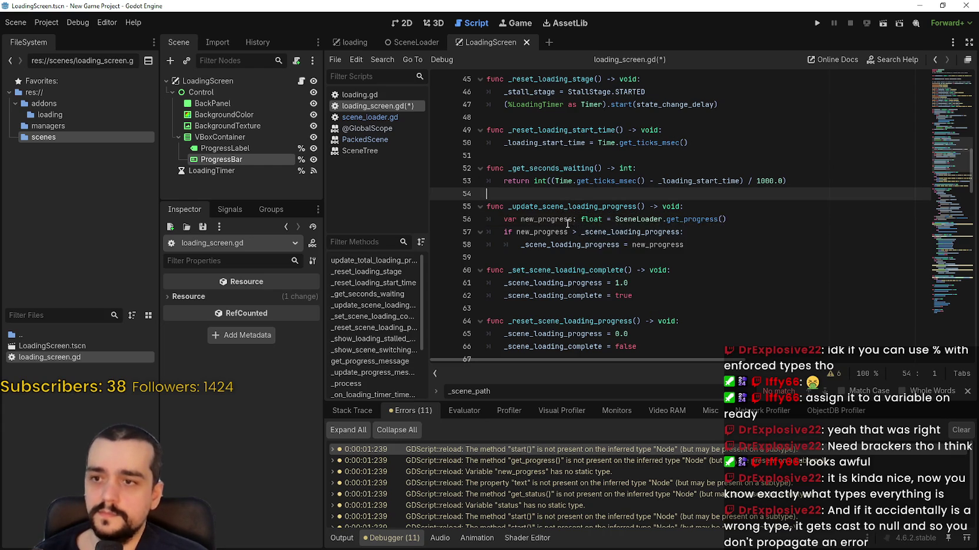
scroll(576, 203, down, 3)
click(579, 201)
key(ctrl+s)
Wrap %ProgressLabel as Label in parentheses on line 102 and save loading_screen.gd.
scroll(582, 207, down, 2)
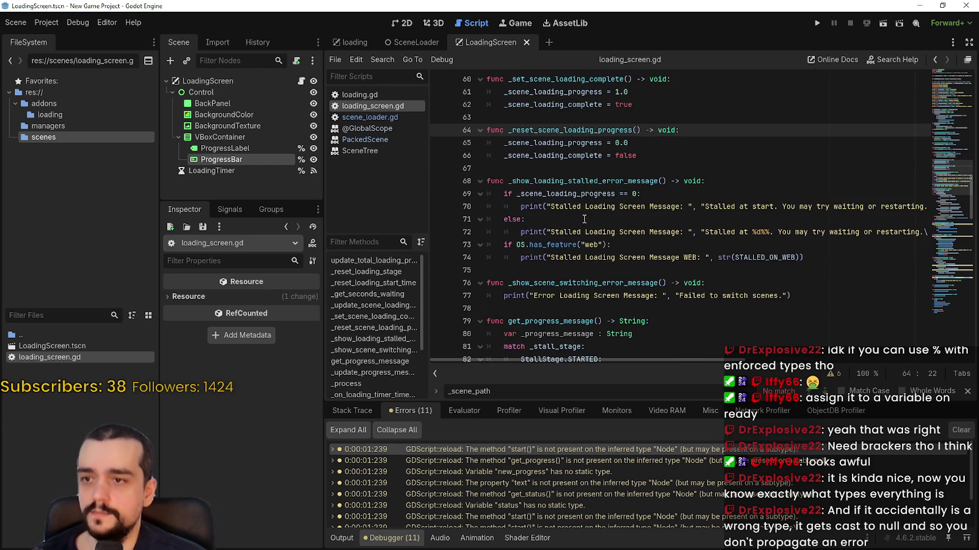
scroll(652, 252, down, 9)
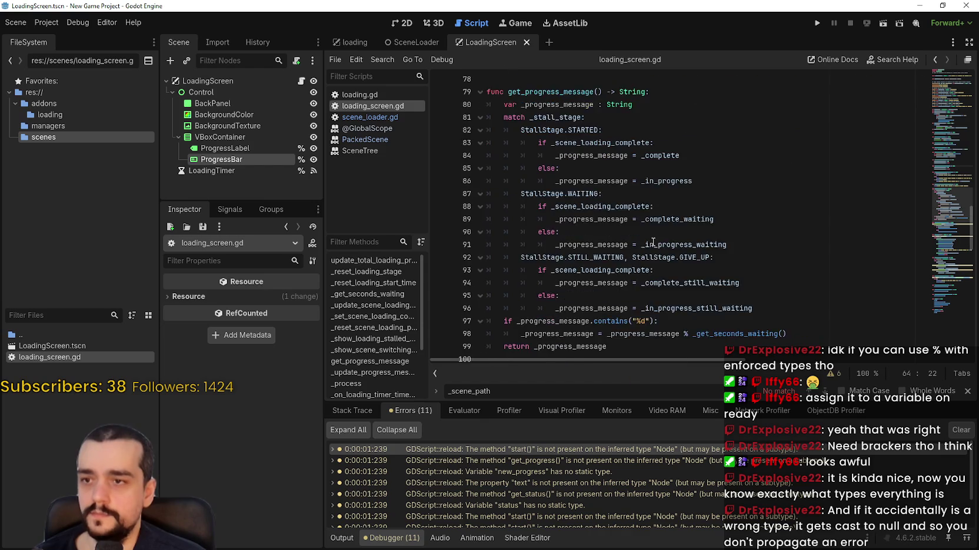
click(654, 256)
click(739, 279)
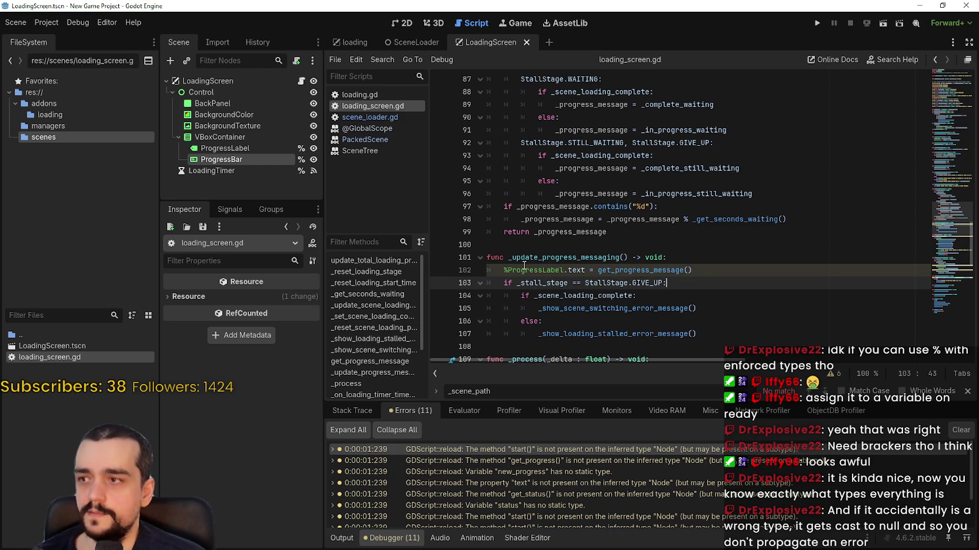
drag(585, 270, 513, 274)
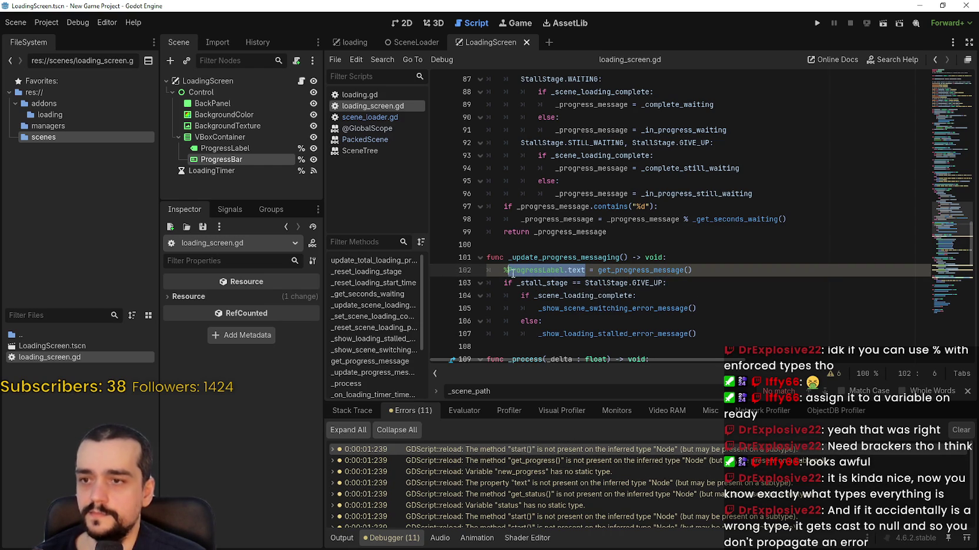
click(567, 270)
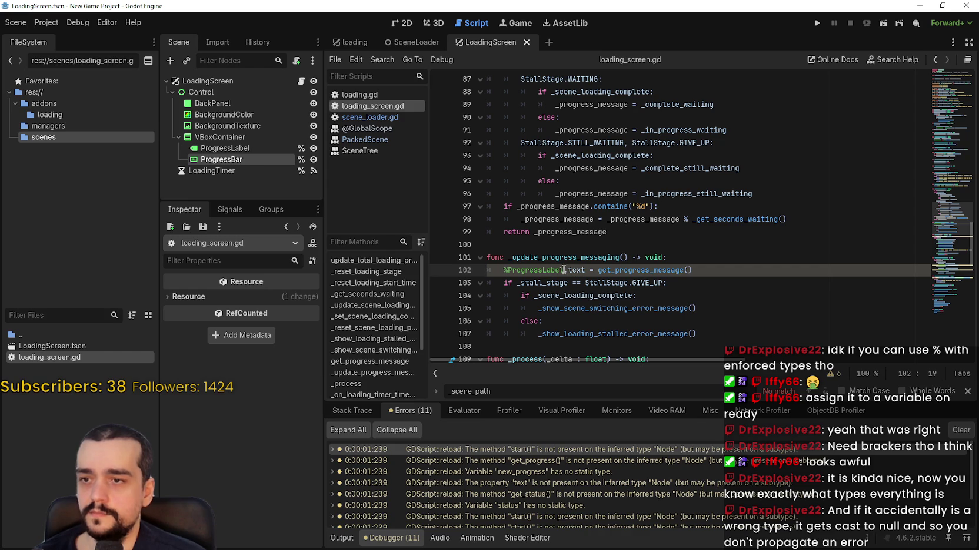
text(as )
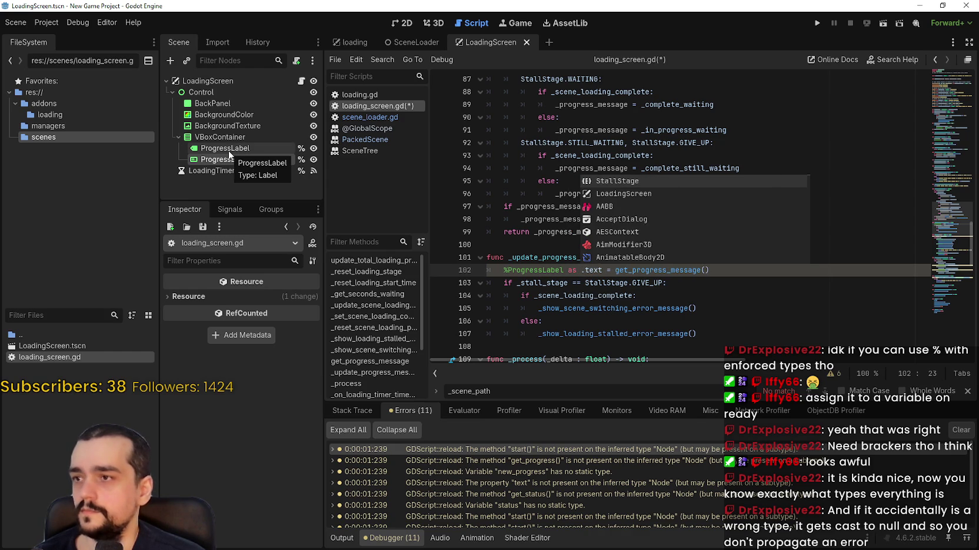
text(Kab)
key(BackSpace)
key(BackSpace)
key(BackSpace)
text(Label)
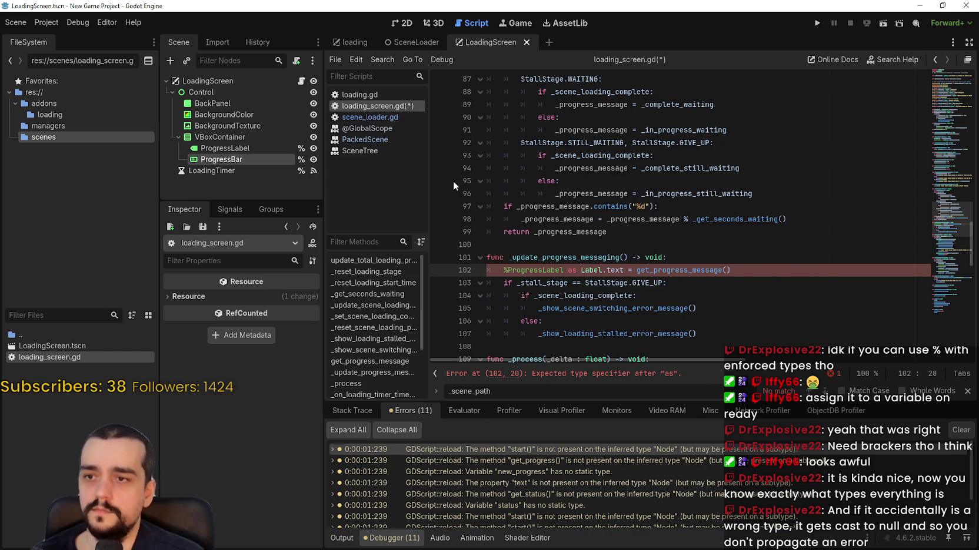
drag(587, 269, 503, 270)
text(()
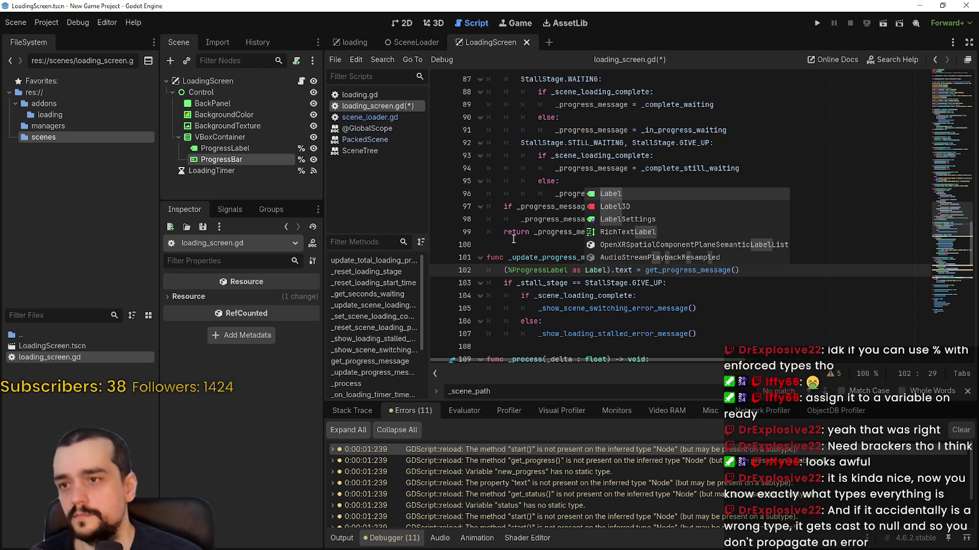
click(513, 246)
key(ctrl+s)
scroll(672, 297, down, 1)
scroll(672, 297, down, 4)
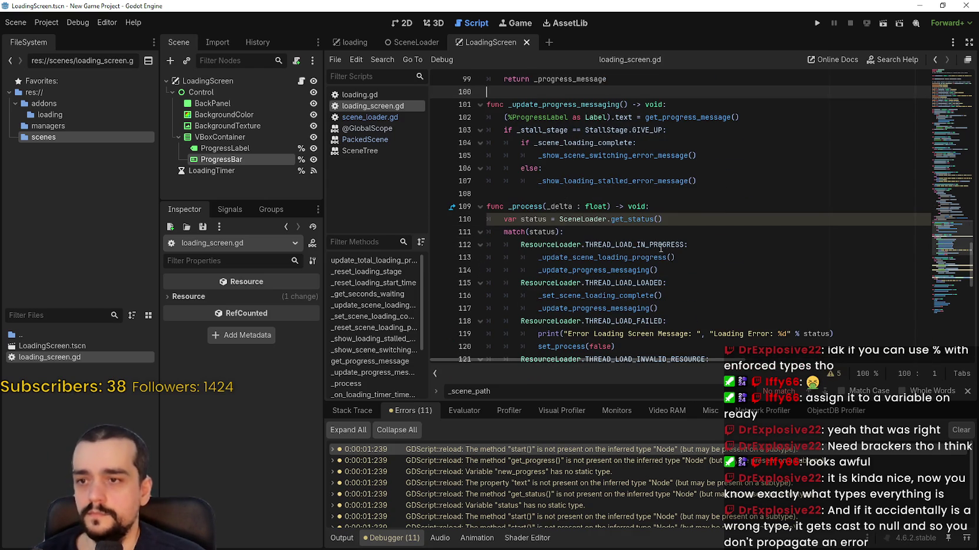
Look up get_status's ResourceLoader.ThreadLoadStatus return type in scene_loader.gd.
click(547, 219)
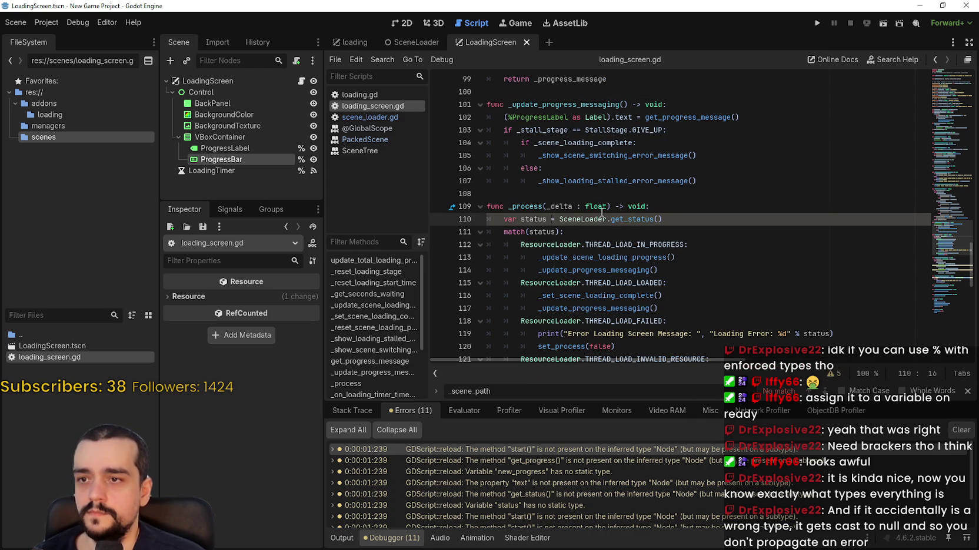
double_click(575, 244)
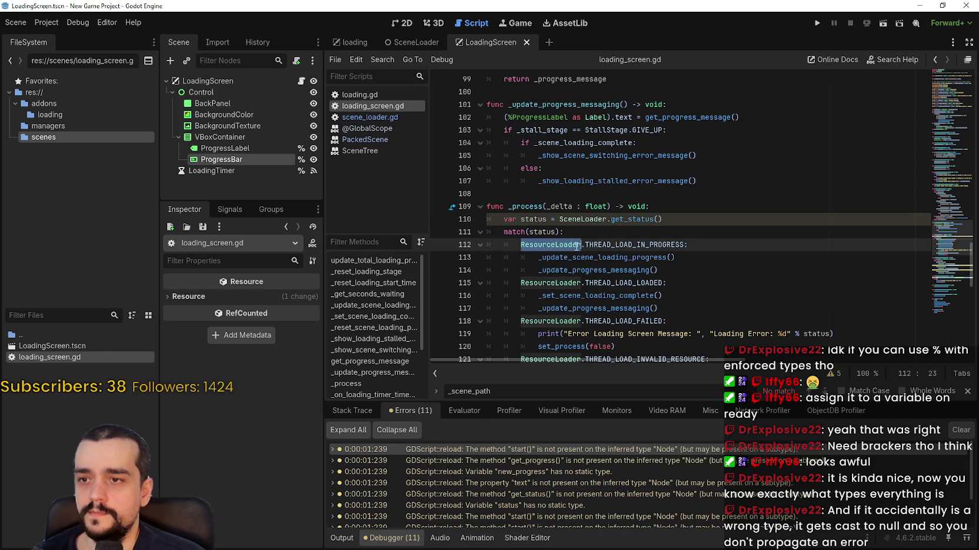
right_click(624, 227)
click(655, 380)
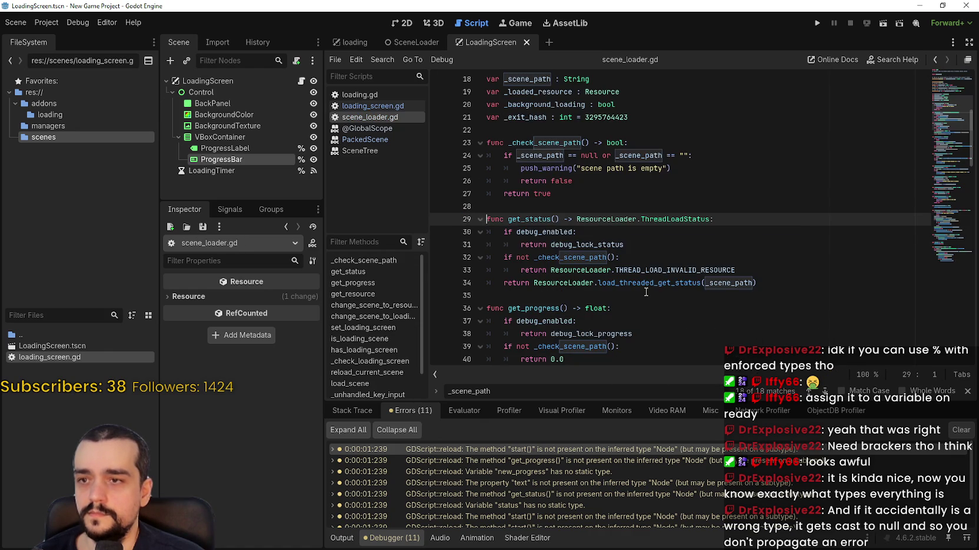
double_click(621, 219)
drag(621, 219, 667, 218)
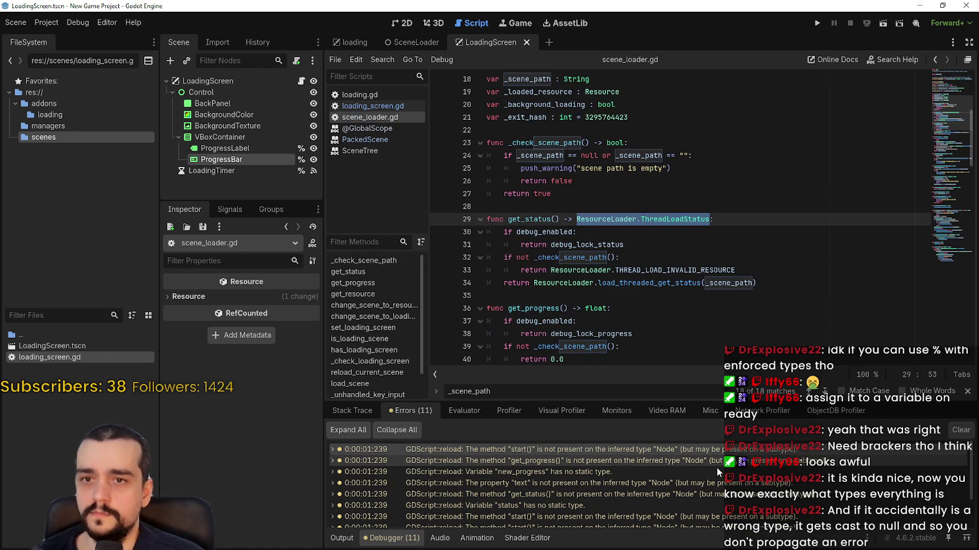
click(694, 450)
Type status on line 110 as ResourceLoader.ThreadLoadStatus and save.
click(941, 247)
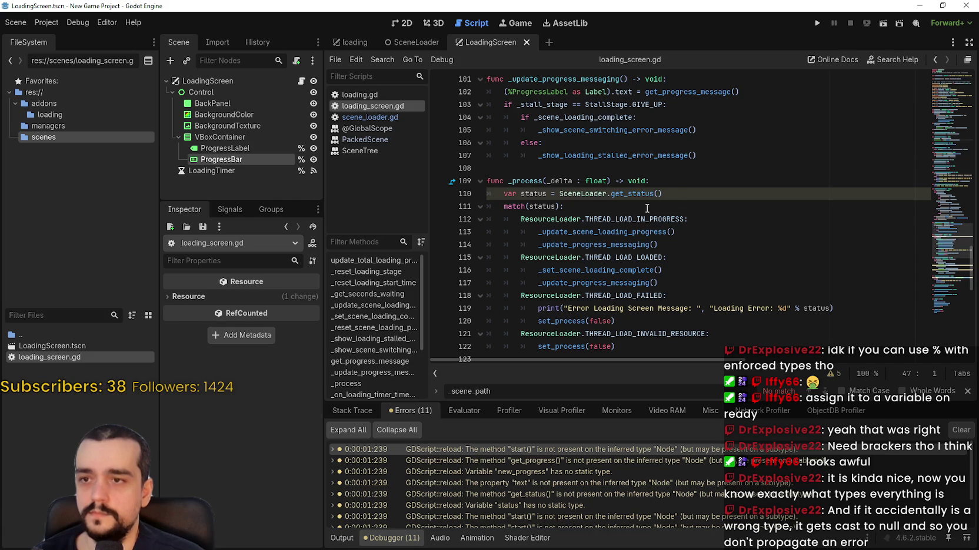
click(550, 192)
text(: ResourceLoader.ThreadLoadStatus)
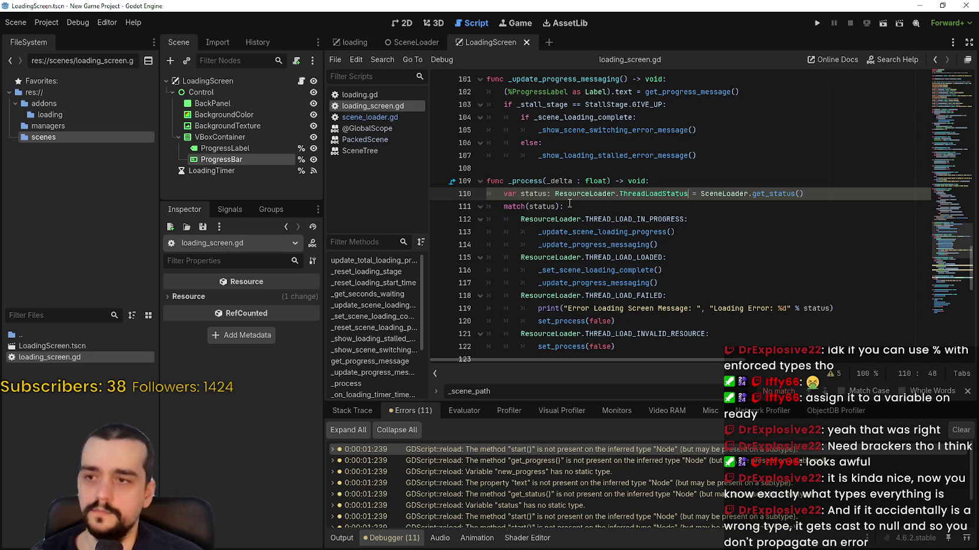
click(597, 219)
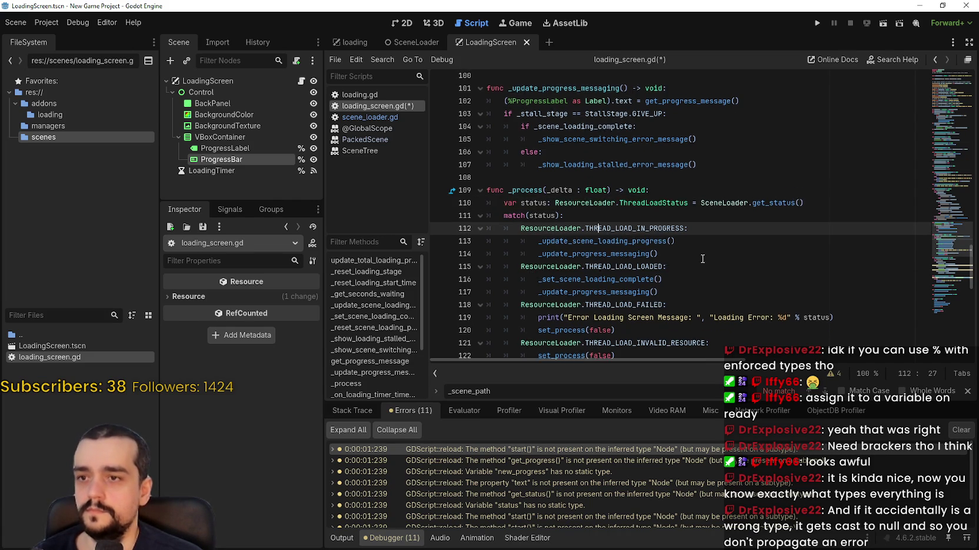
key(ctrl+s)
scroll(688, 241, down, 4)
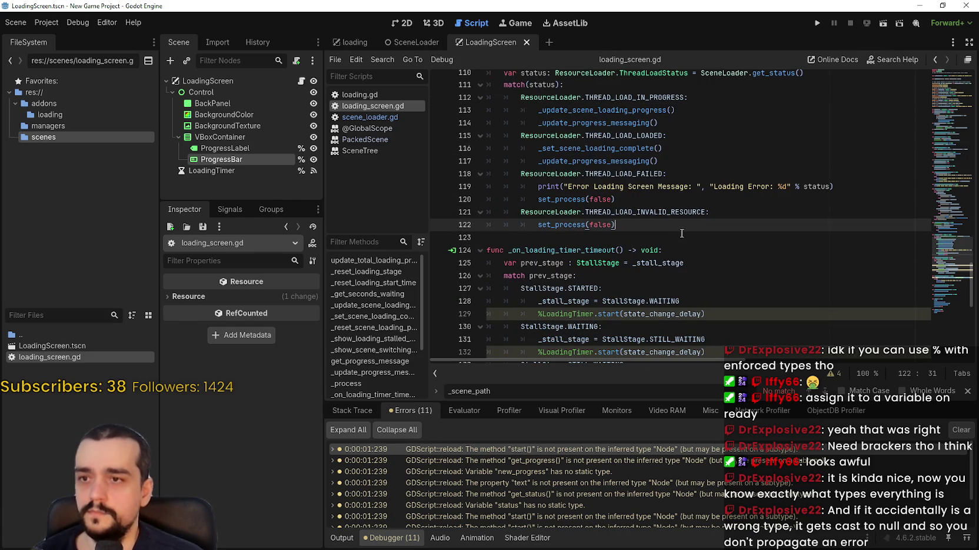
Cast %LoadingTimer on line 129 as (%LoadingTimer as Timer).
click(534, 225)
scroll(577, 237, down, 1)
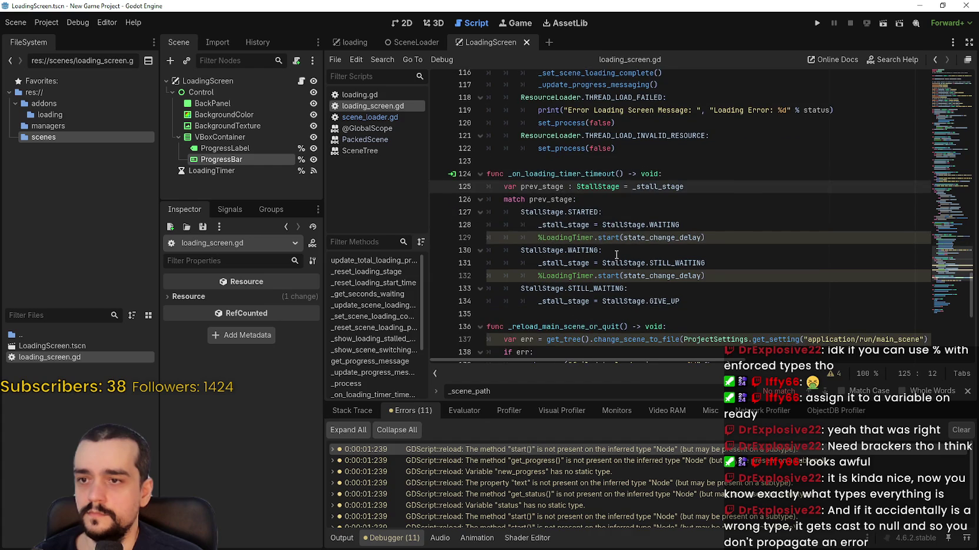
double_click(577, 237)
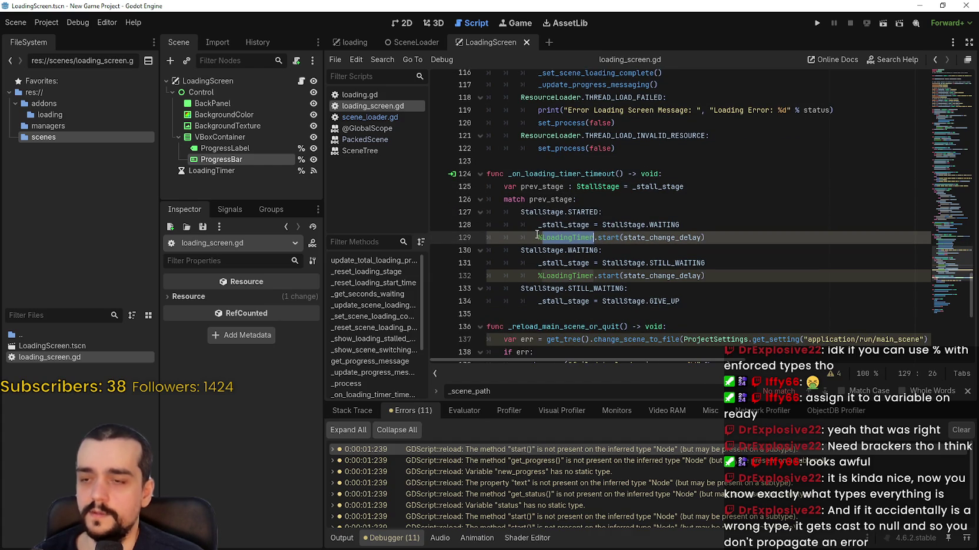
click(594, 237)
text(as )
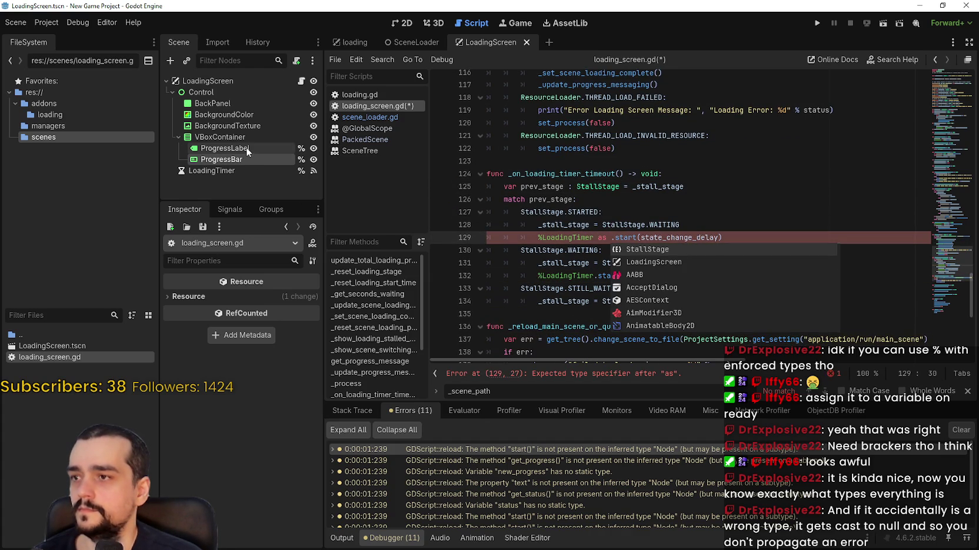
text(Timer)
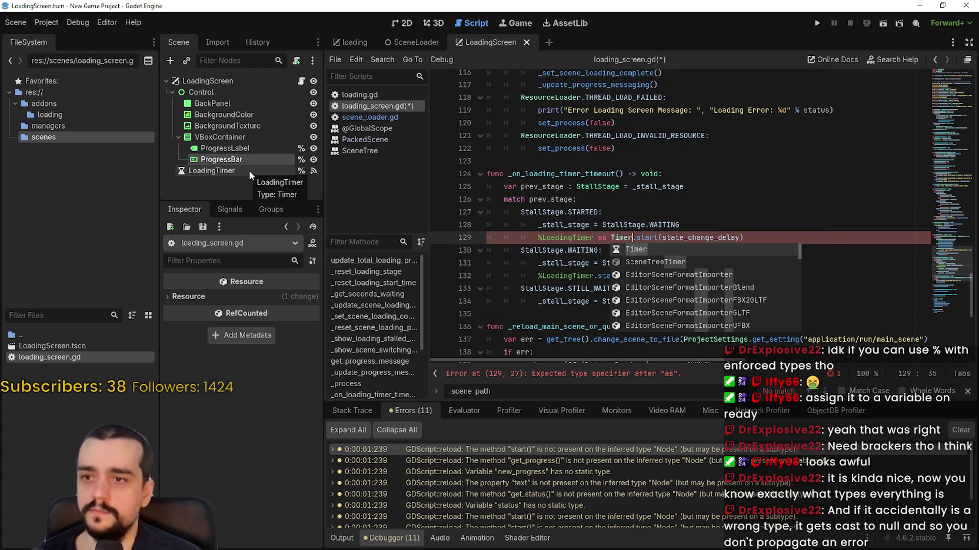
shift+click(537, 237)
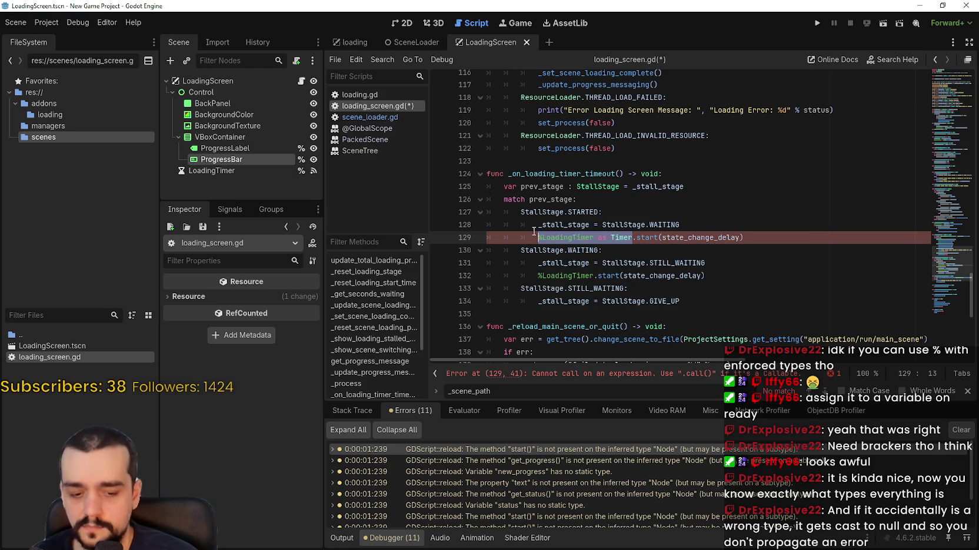
text(()
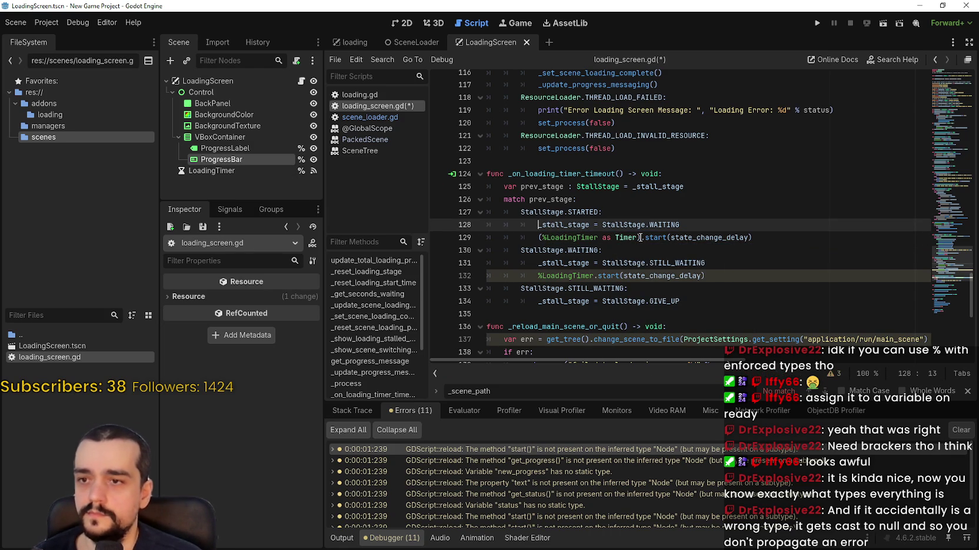
drag(640, 237, 532, 240)
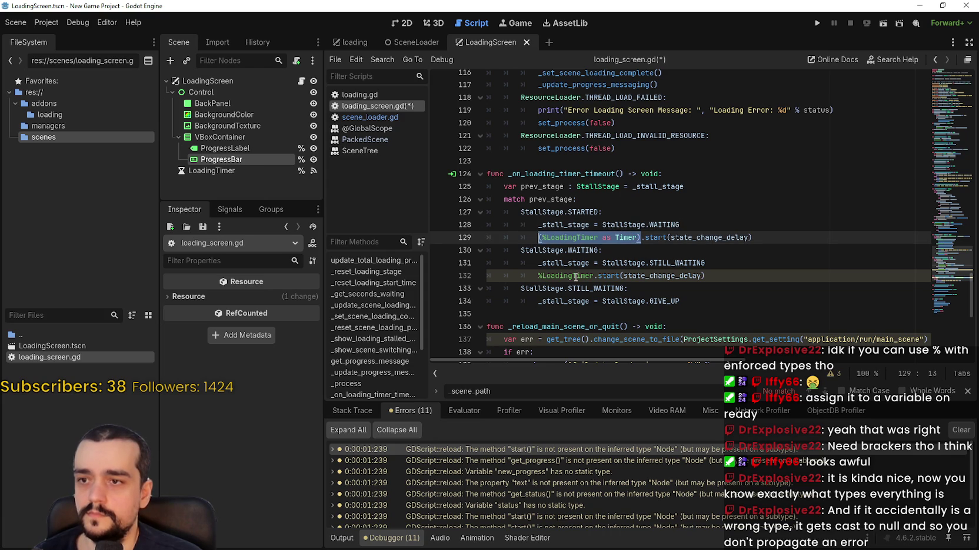
Paste the Timer cast over %LoadingTimer on line 132 and save.
drag(594, 276, 541, 281)
key(ctrl+v)
click(608, 304)
scroll(608, 303, down, 3)
click(602, 201)
key(ctrl+s)
Declare err on line 137 as Error, then run the loading screen scene.
click(569, 225)
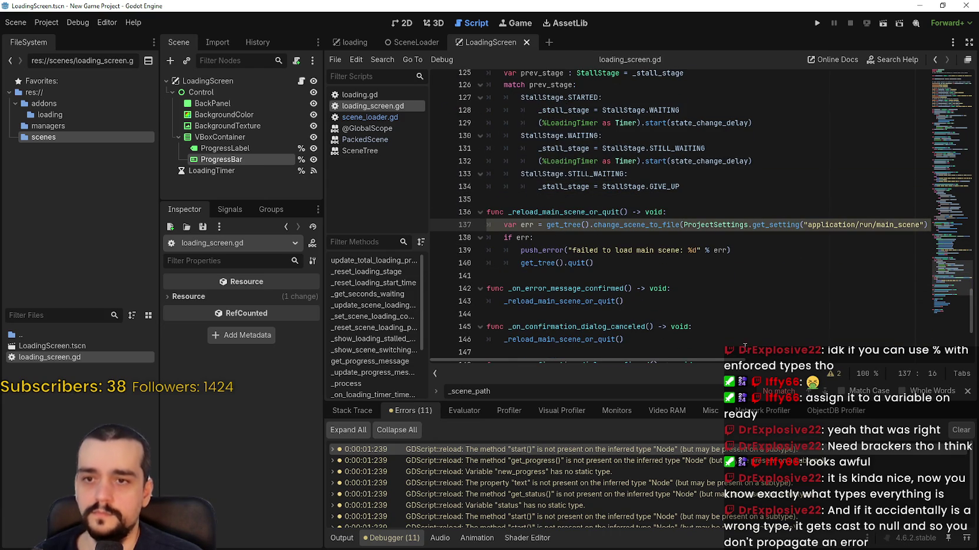
mouse_move(626, 225)
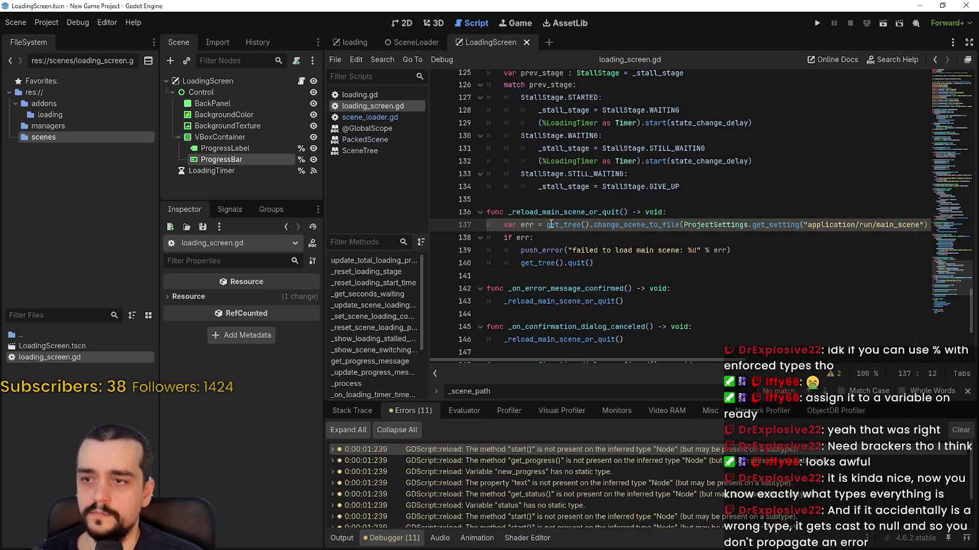
text(: Error)
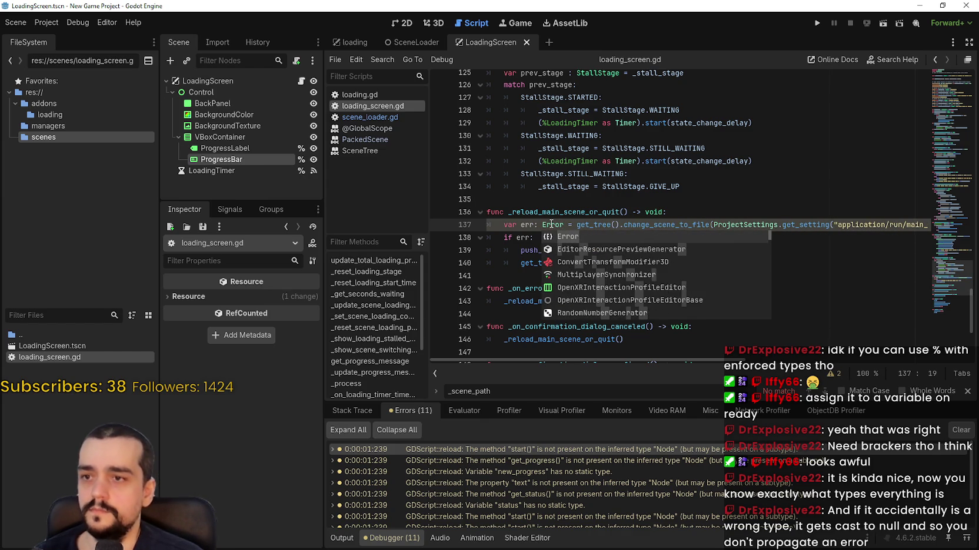
click(551, 224)
mouse_move(649, 360)
mouse_down()
mouse_move(711, 361)
mouse_move(647, 361)
mouse_up()
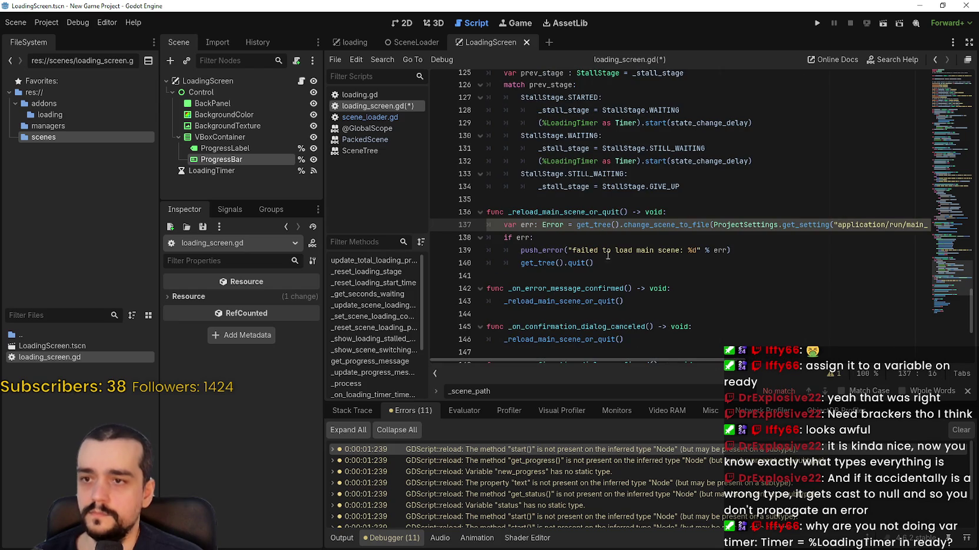
click(882, 23)
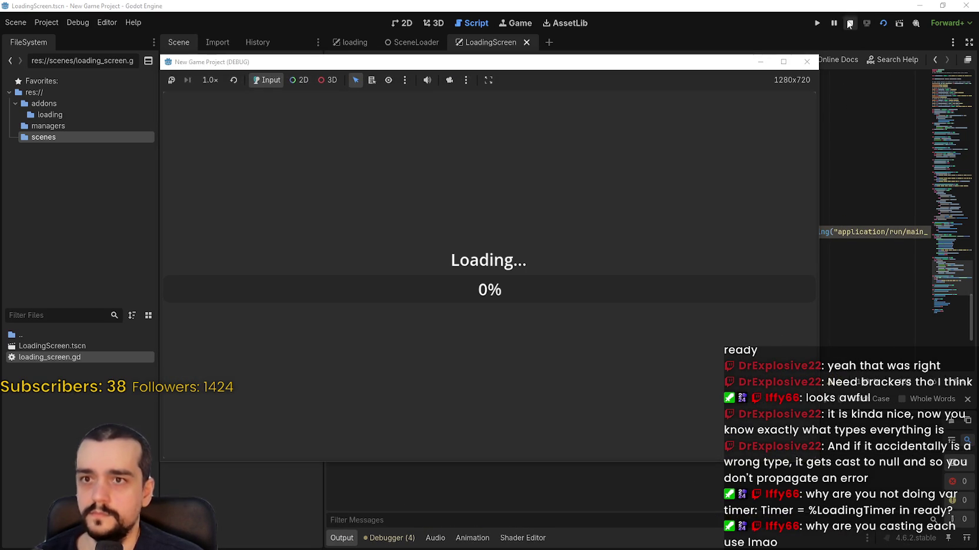
Stop the game and step through the get_progress, get_status and change_scene_to_file warnings.
click(850, 23)
click(395, 538)
click(478, 449)
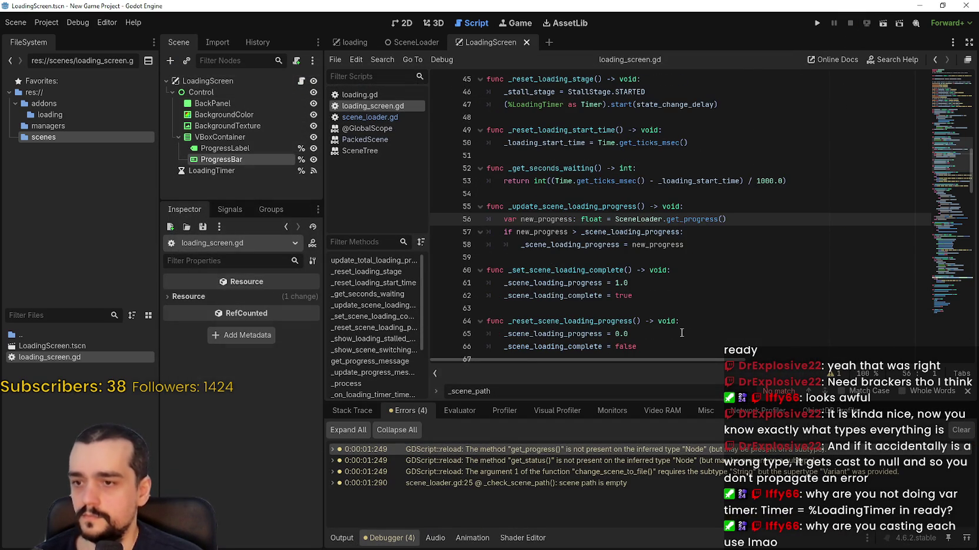
click(731, 261)
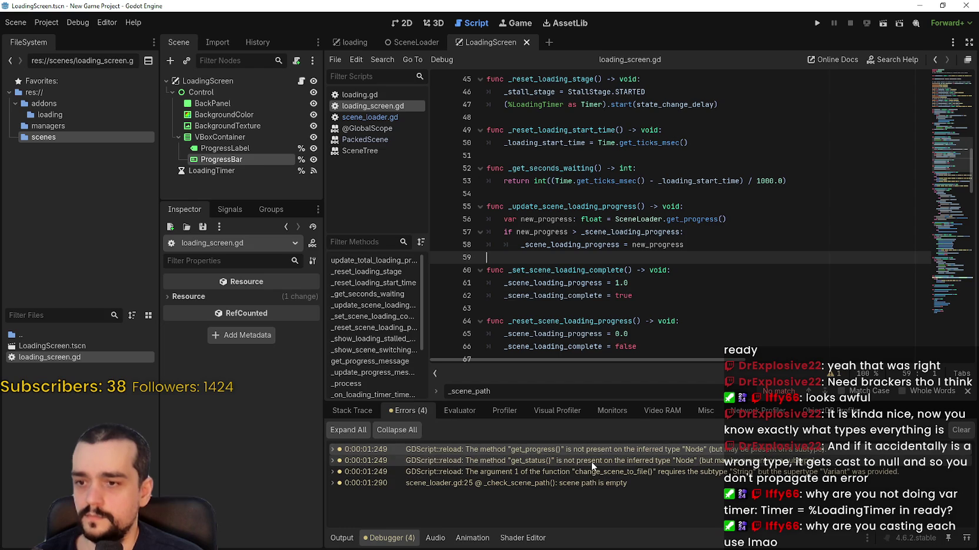
click(591, 462)
click(649, 471)
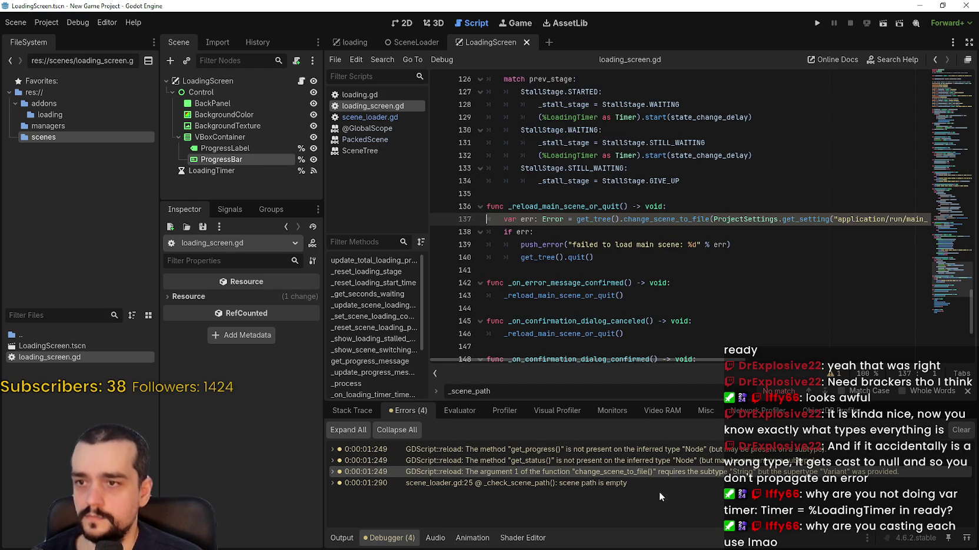
Append 'as String' to the get_setting argument at the end of line 137.
drag(842, 215, 938, 219)
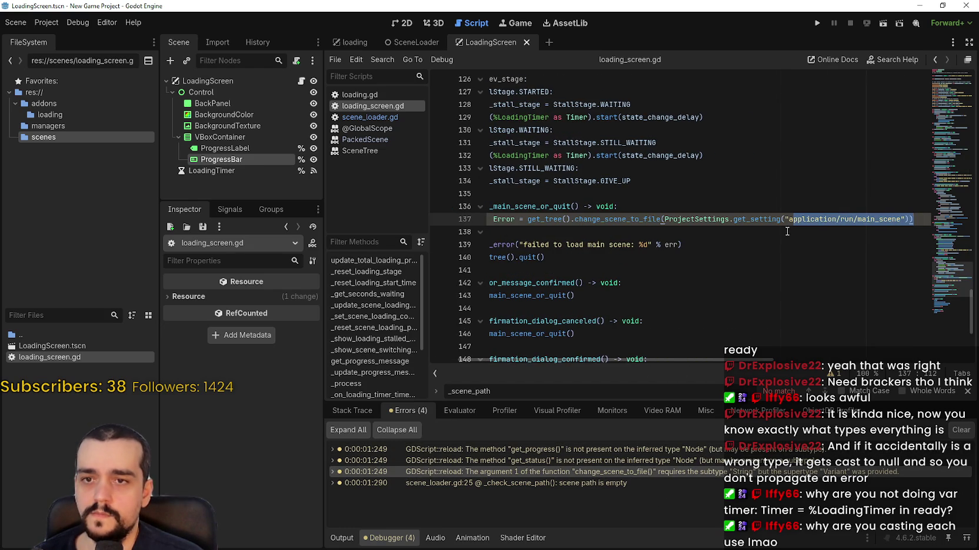
click(759, 220)
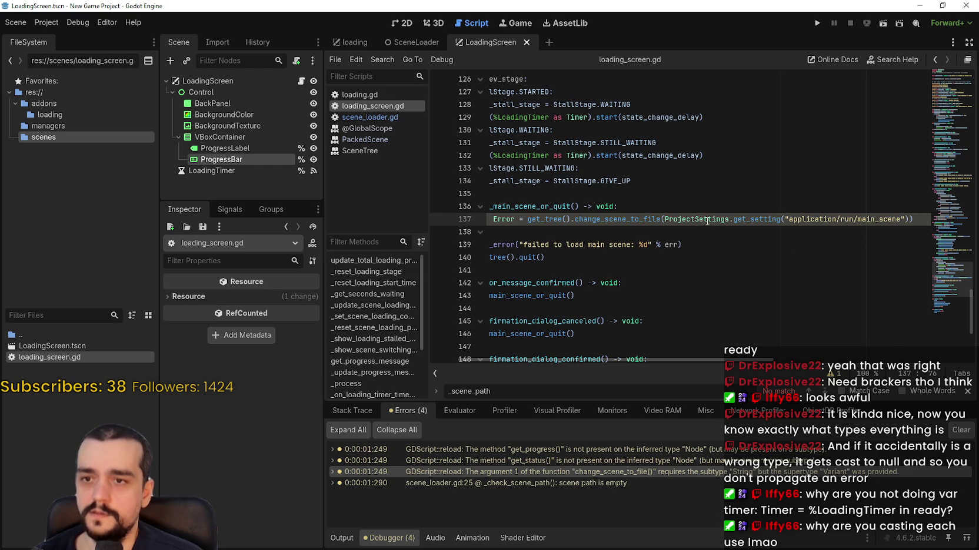
mouse_move(758, 220)
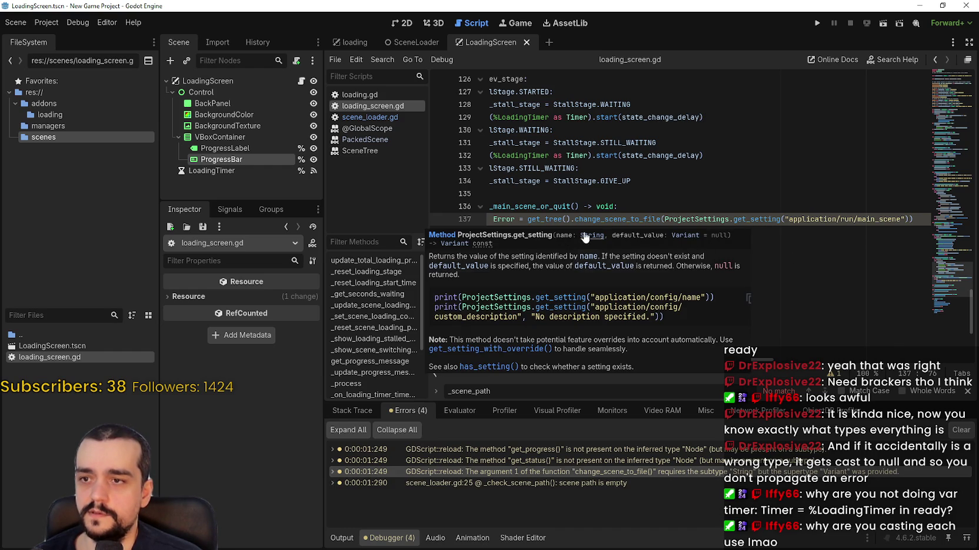
click(913, 219)
text(as String)
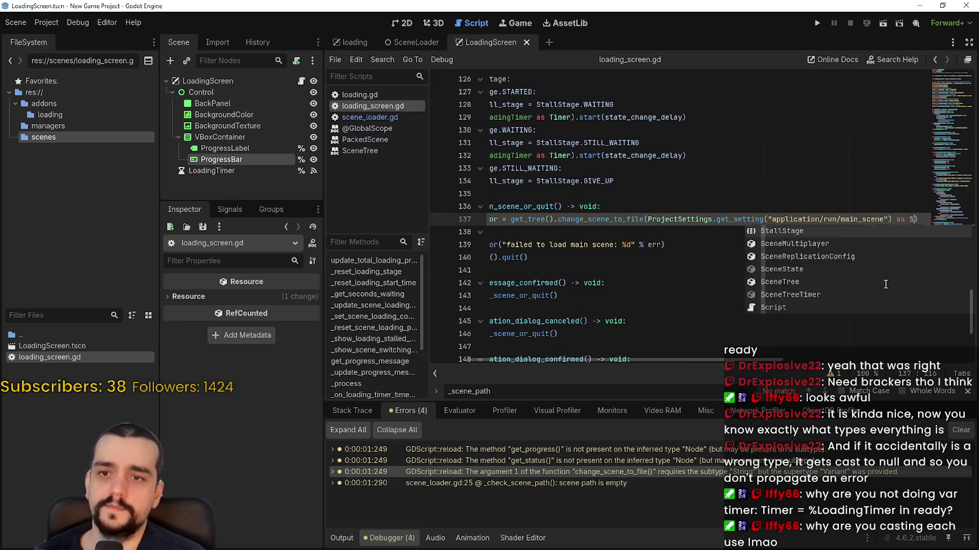
click(635, 232)
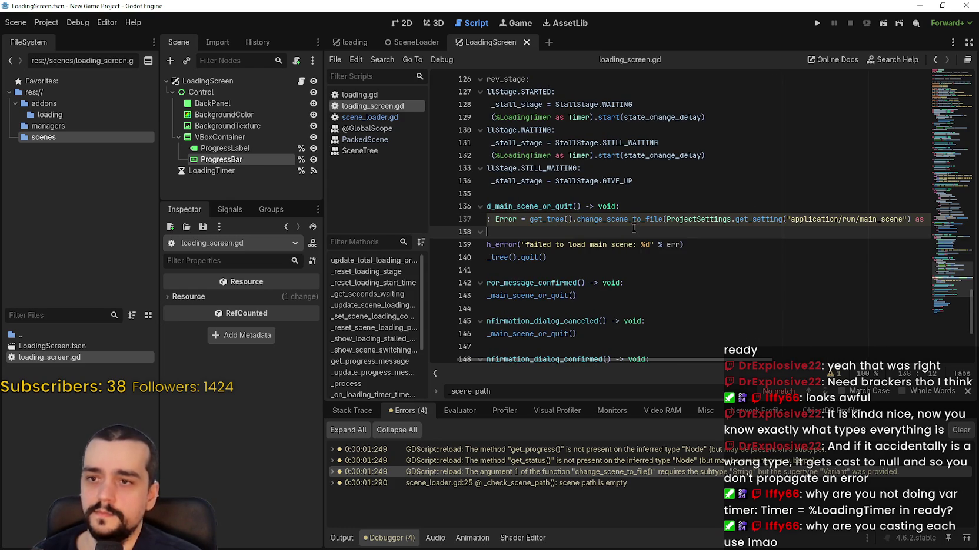
Inspect the new String cast in the change_scene_to_file call on line 137.
drag(686, 219, 922, 221)
double_click(896, 219)
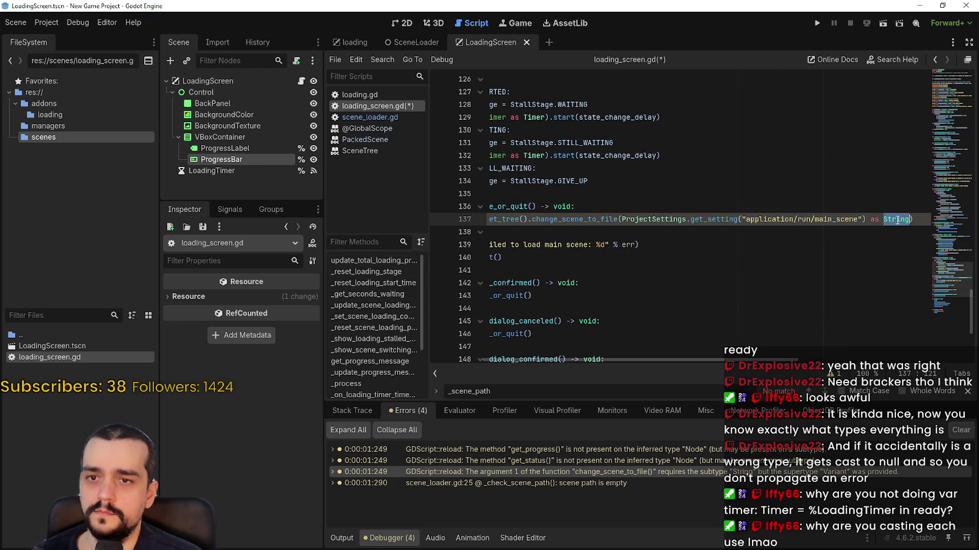
click(611, 229)
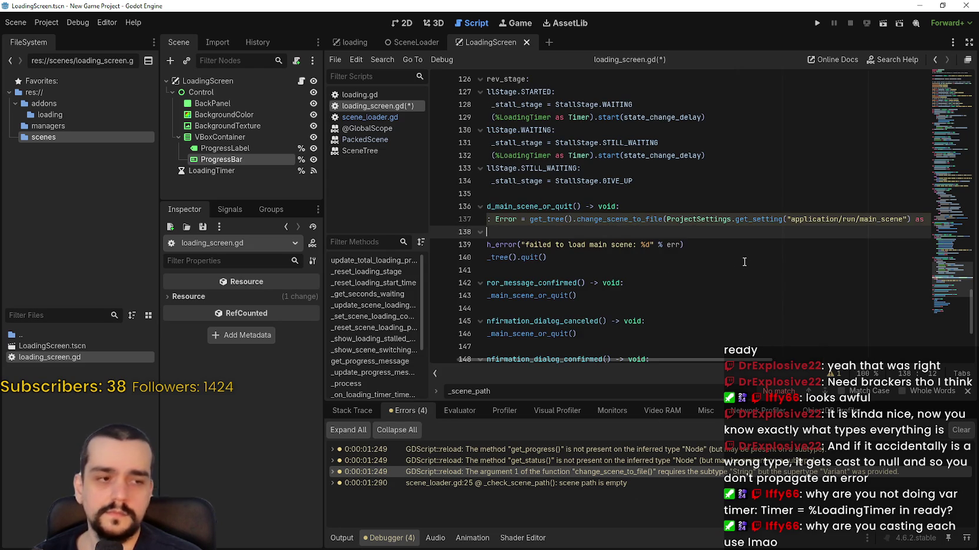
drag(642, 220, 470, 220)
click(571, 235)
scroll(637, 260, up, 1)
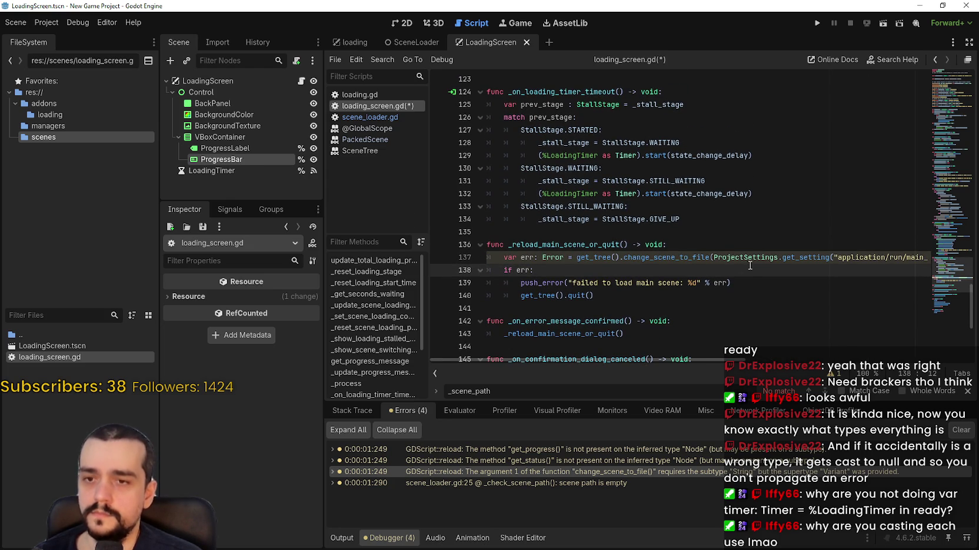
click(773, 257)
key(End)
double_click(895, 257)
drag(879, 257, 530, 257)
Review the get_setting documentation on the call, then run the current scene to test.
click(594, 257)
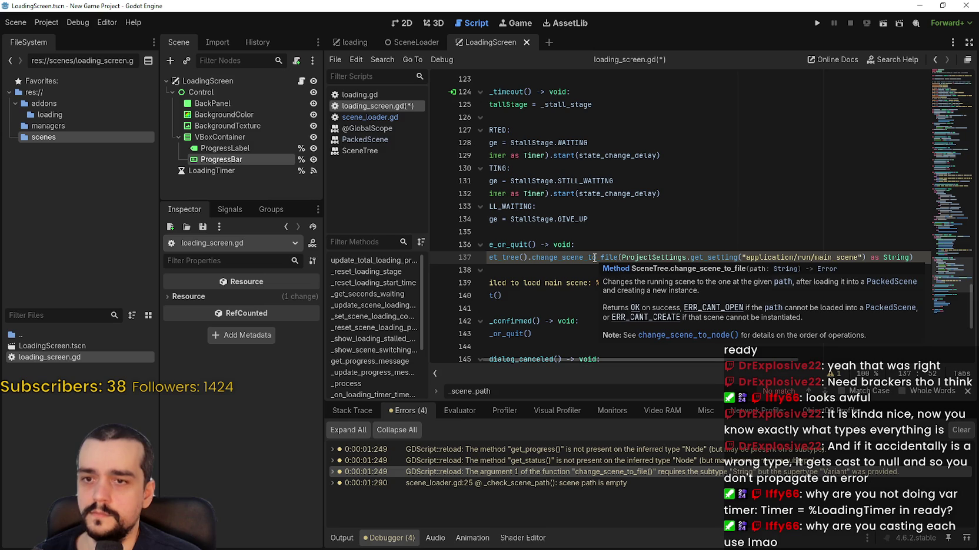
key(ctrl+shift+Left)
key(ctrl+shift+Left)
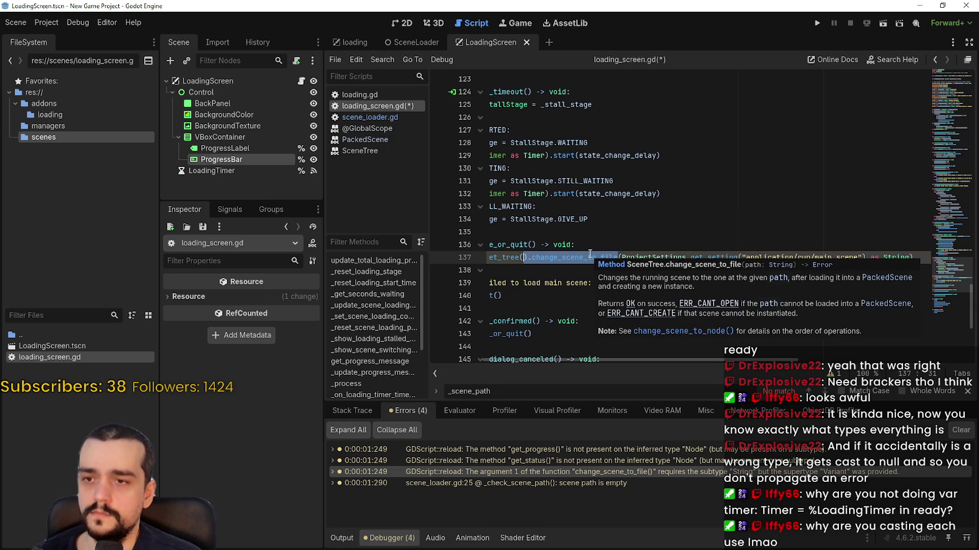
click(587, 256)
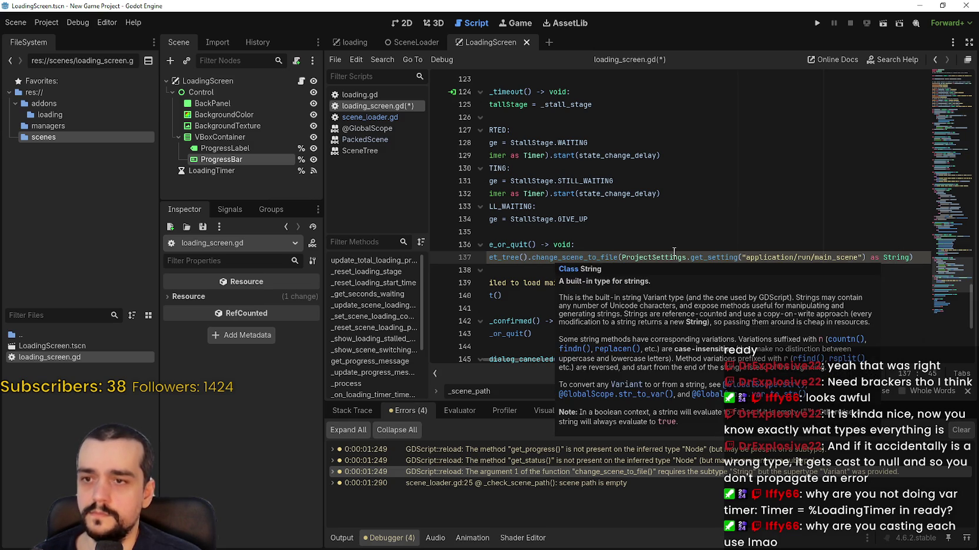
mouse_move(713, 257)
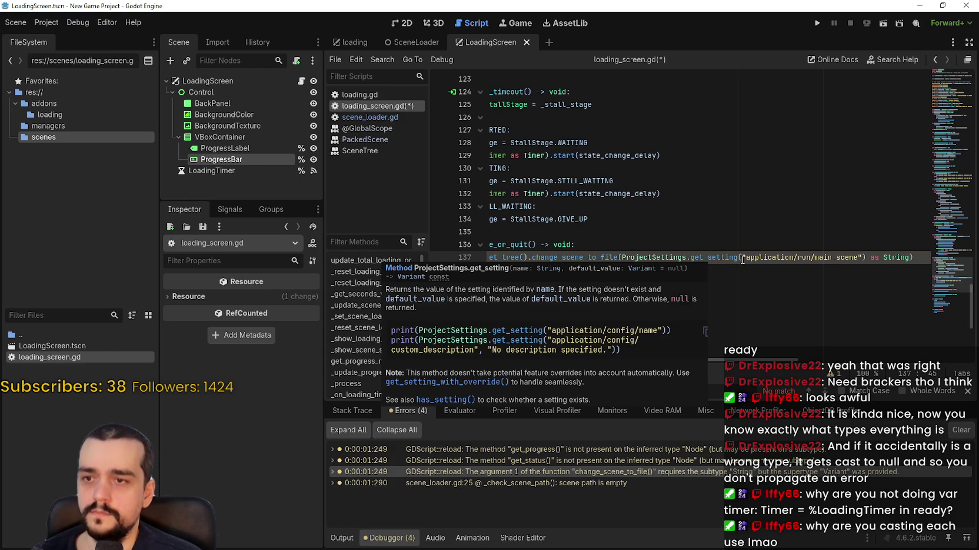
click(844, 257)
click(882, 27)
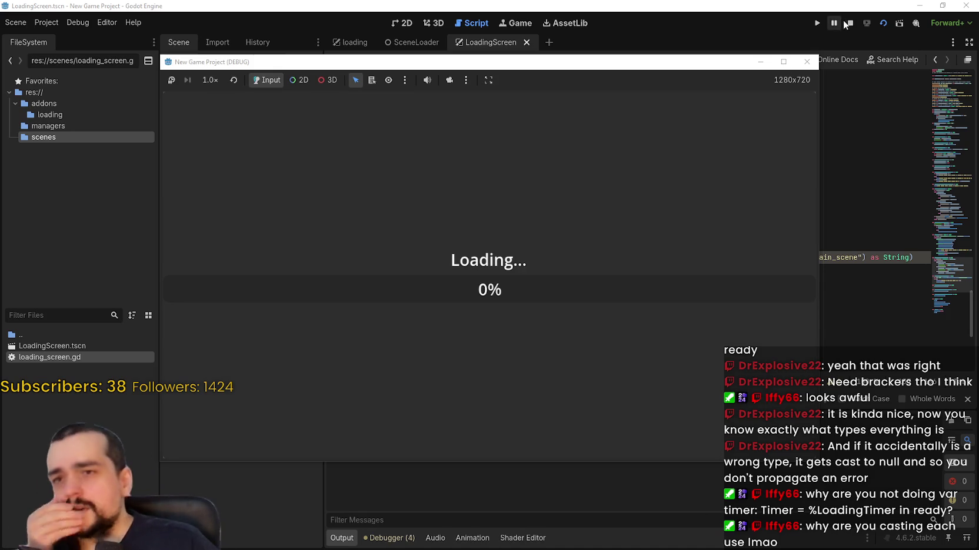
Stop the game and jump to the unsafe Variant-to-String cast warning on line 137.
click(848, 23)
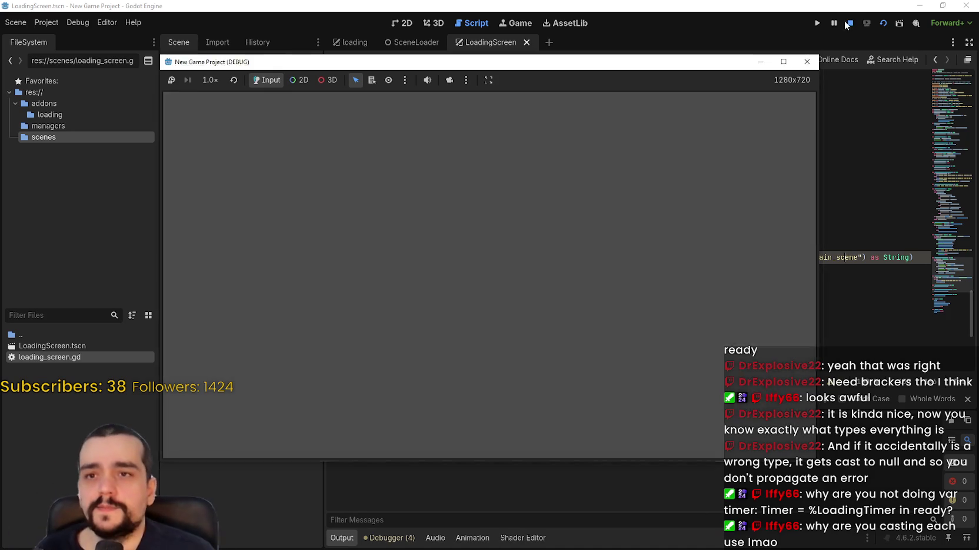
click(742, 471)
click(742, 471)
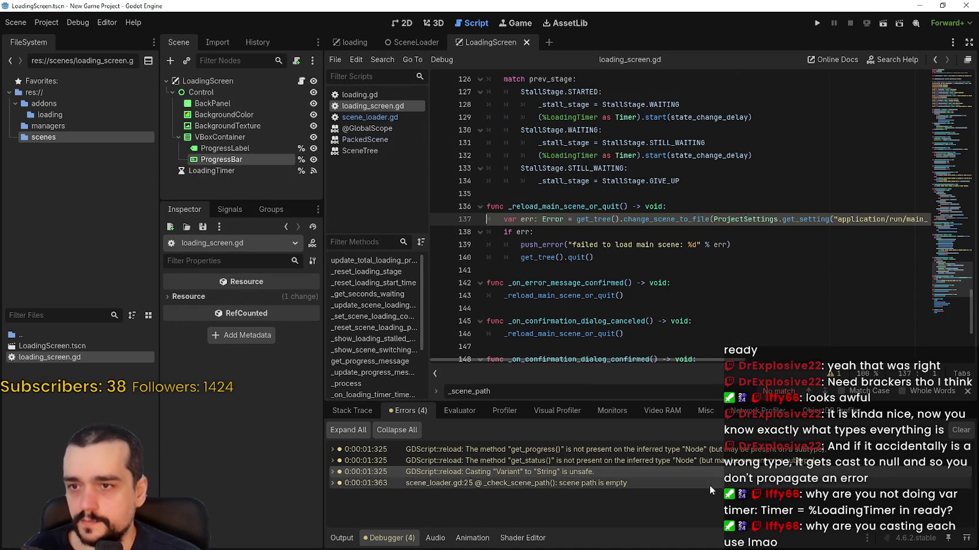
mouse_move(470, 473)
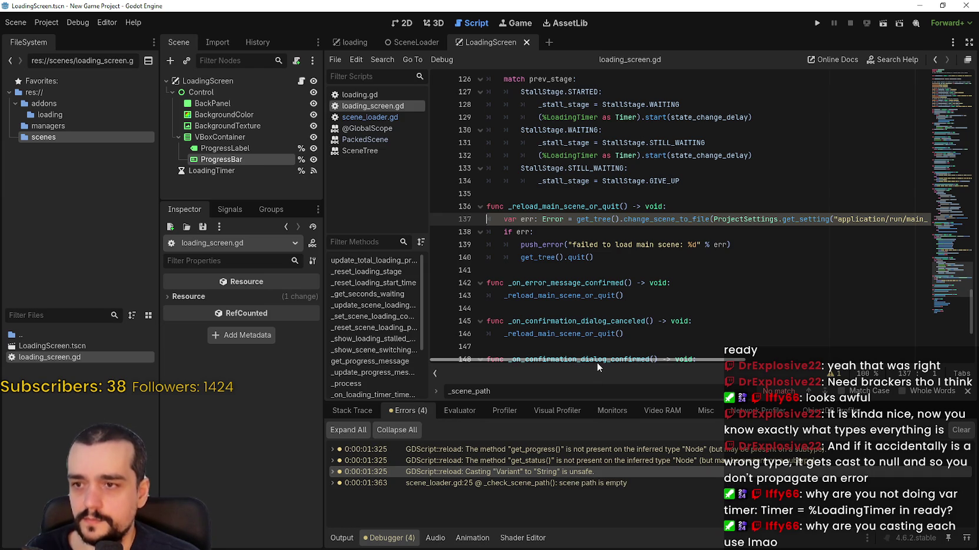
scroll(615, 361, right, 3)
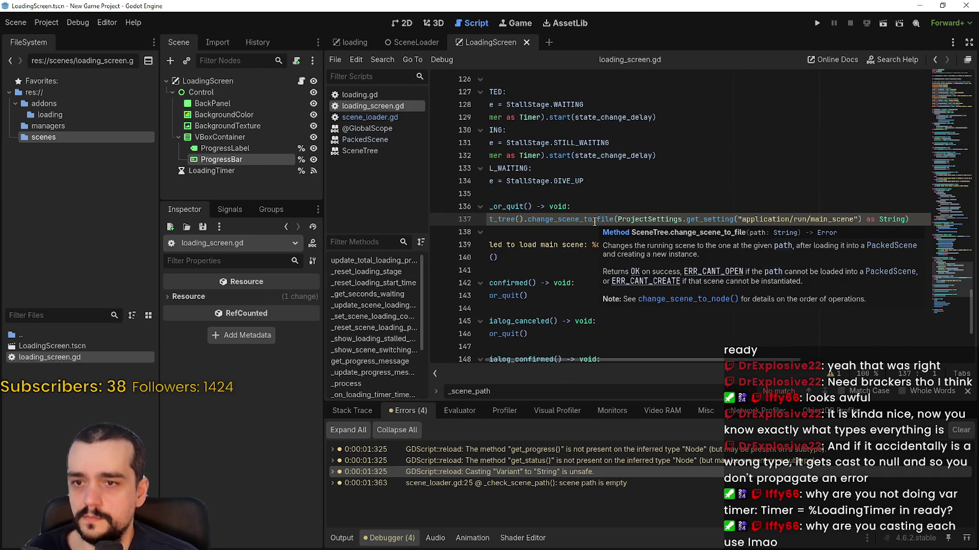
Change the cast to Variant, delete 'as Variant' entirely, and save loading_screen.gd.
double_click(896, 217)
text(Variant)
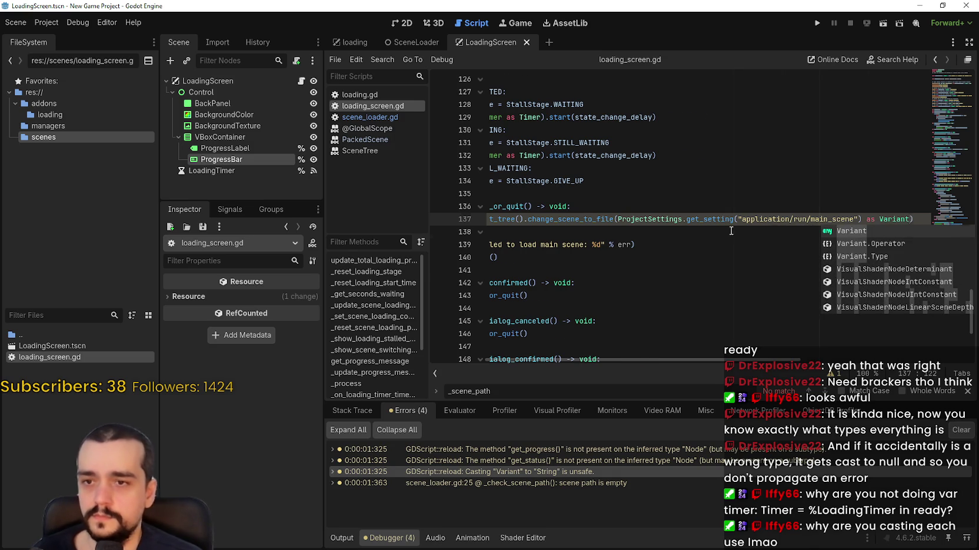
text())
drag(828, 219, 913, 219)
click(910, 219)
key(BackSpace)
key(BackSpace)
key(BackSpace)
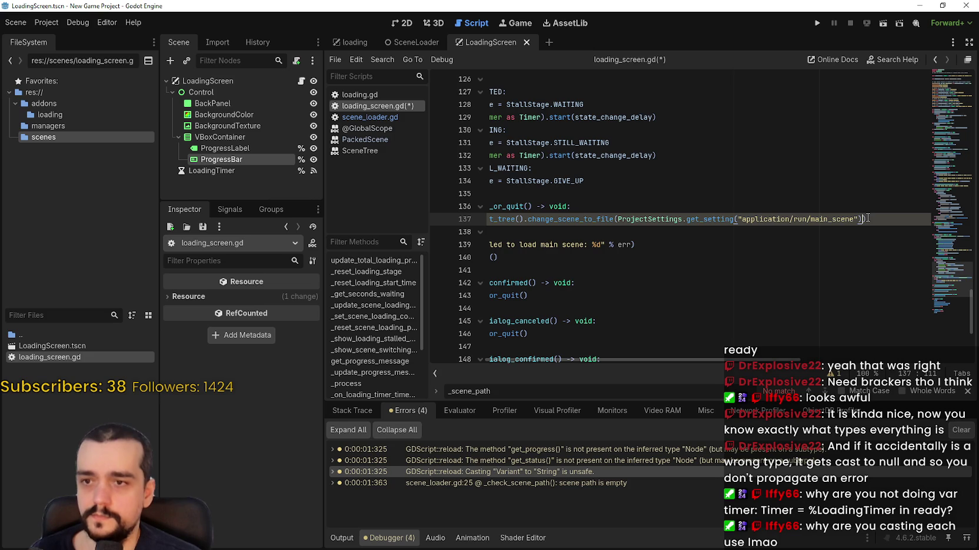
click(721, 232)
key(ctrl+s)
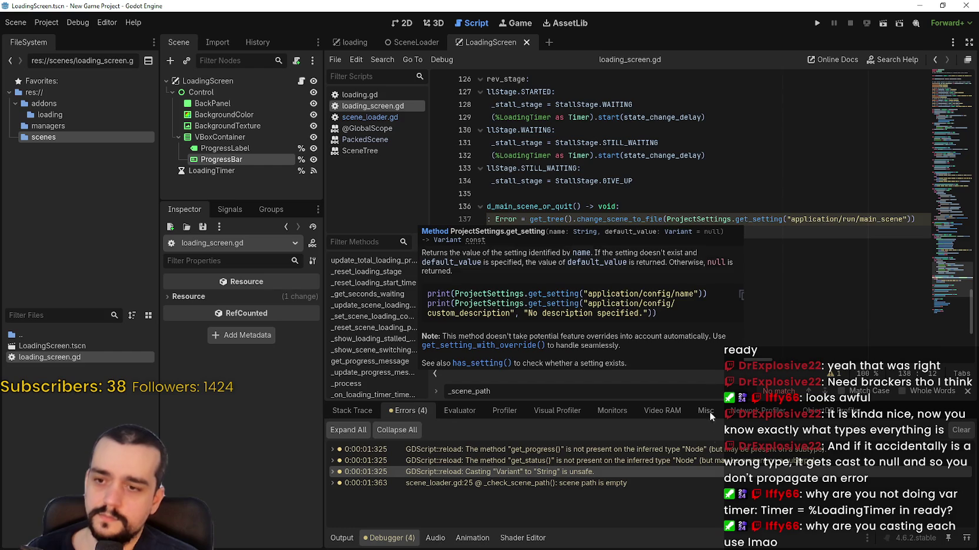
Jump to the get_progress warning at line 56 and inspect it.
click(699, 450)
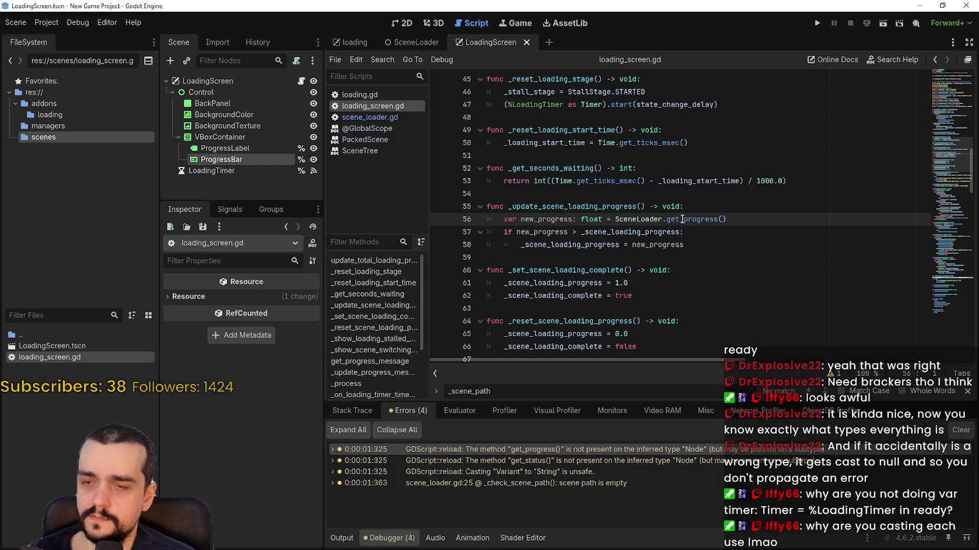
mouse_move(682, 219)
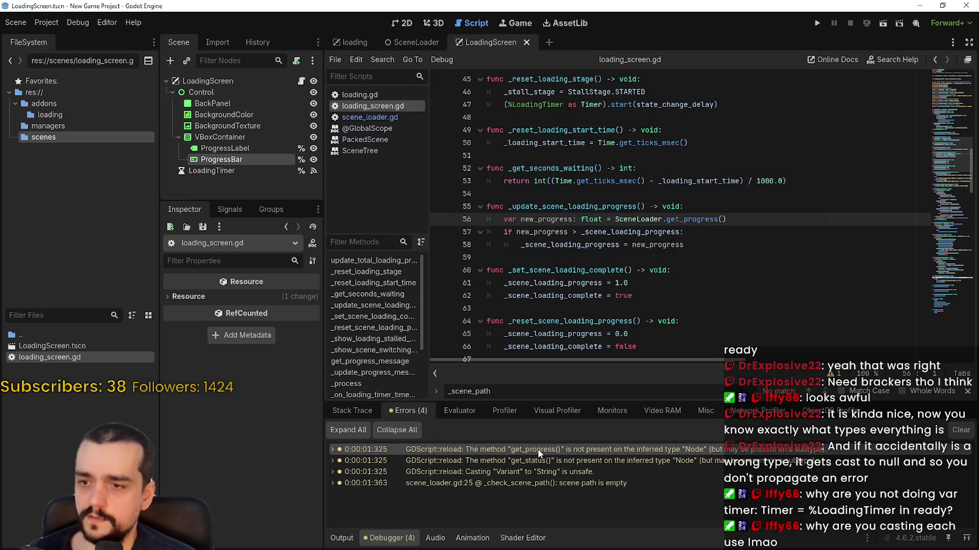
mouse_move(538, 449)
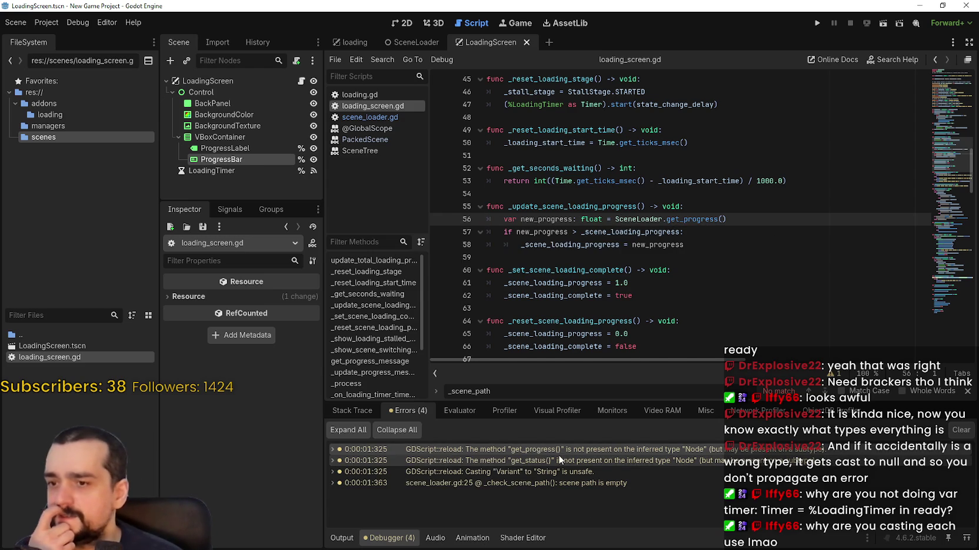
Inspect the get_status call in _process, then open scene_loader.gd from the 'scene path is empty' warning.
double_click(559, 458)
click(739, 265)
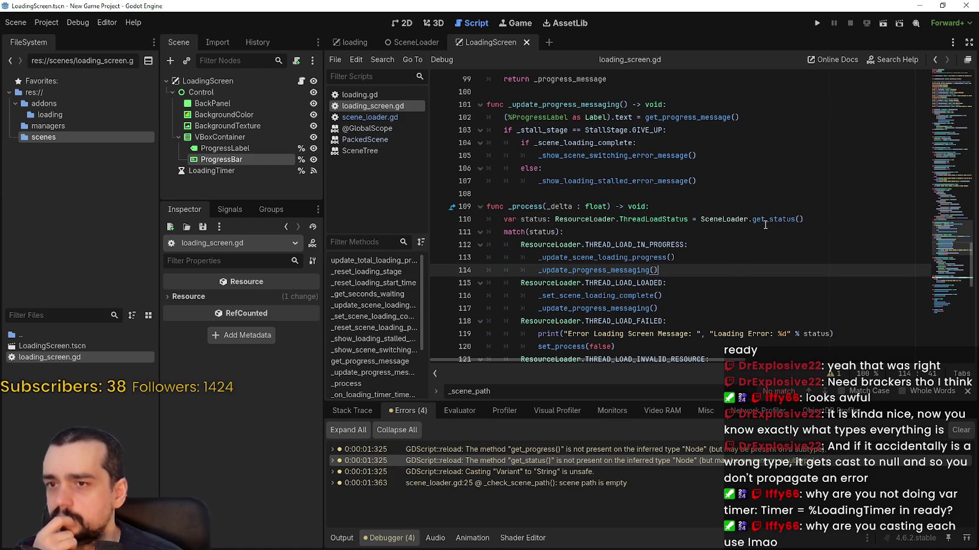
mouse_move(766, 223)
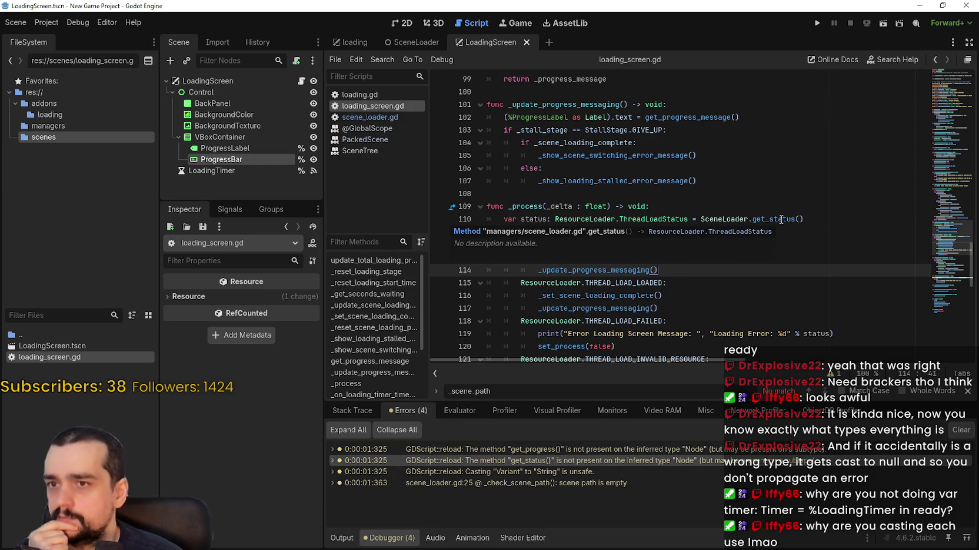
click(600, 219)
scroll(643, 257, down, 2)
scroll(641, 253, down, 5)
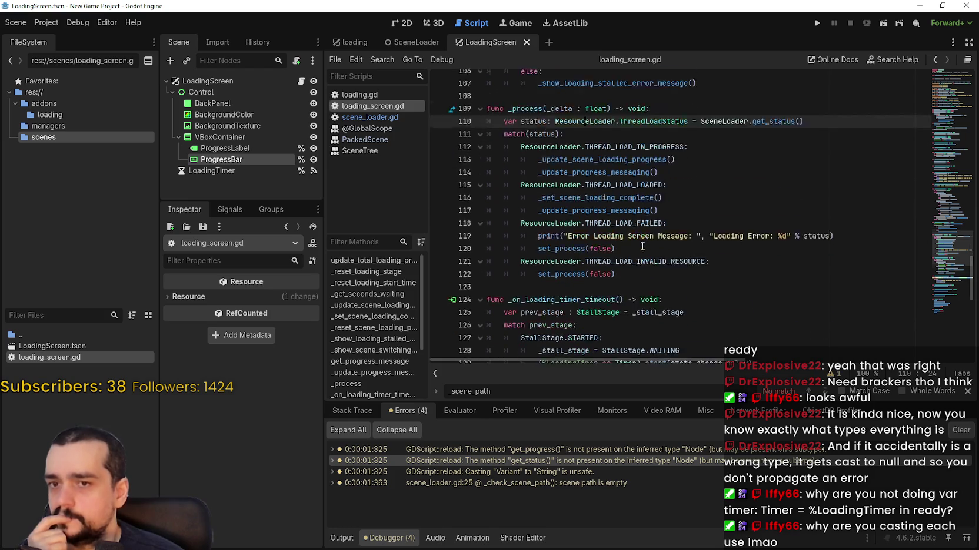
scroll(635, 239, up, 7)
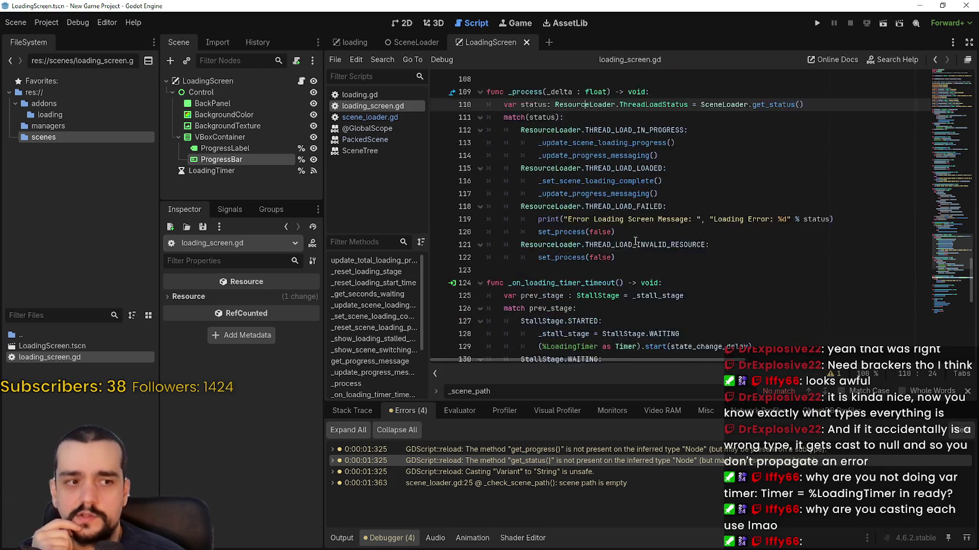
click(507, 471)
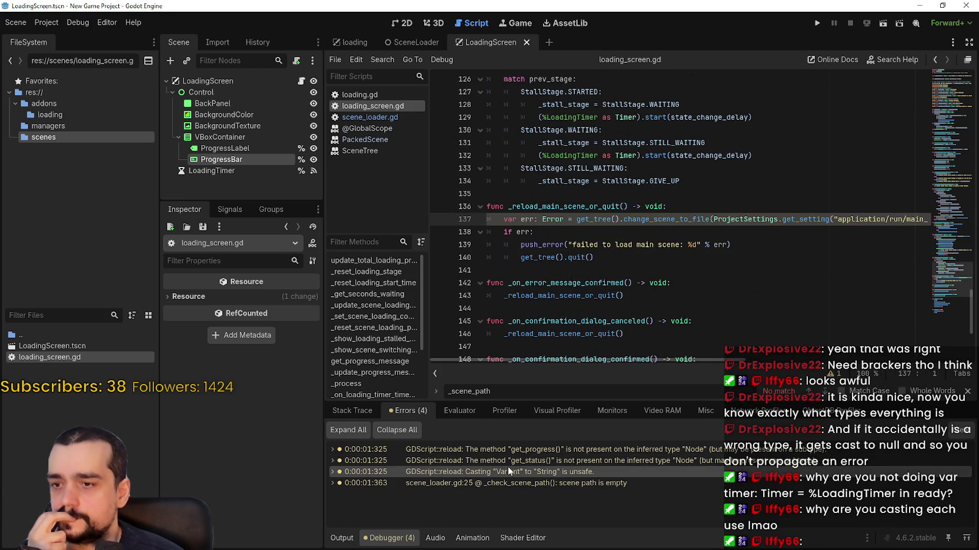
click(603, 484)
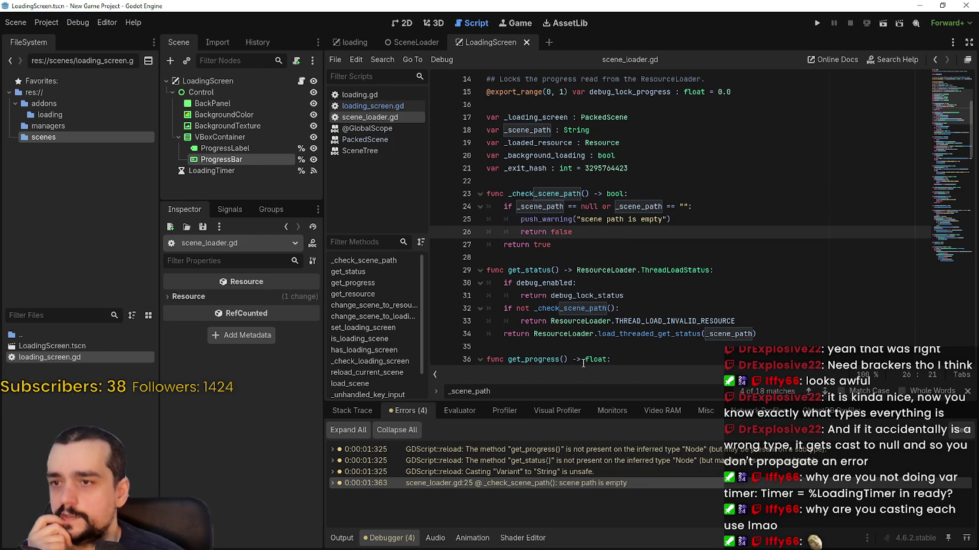
Expand the 'scene path is empty' stack trace, view the push_warning line, and collapse it.
double_click(539, 482)
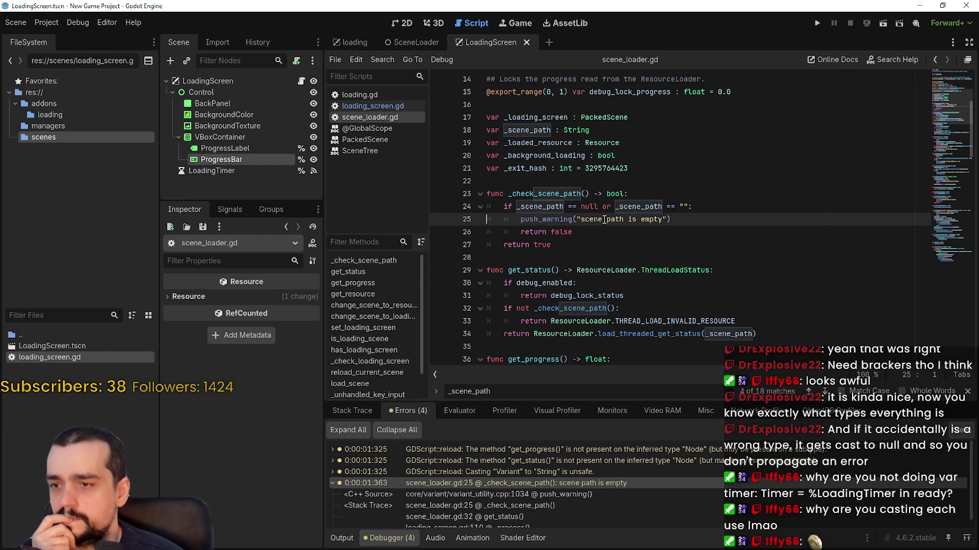
mouse_move(562, 221)
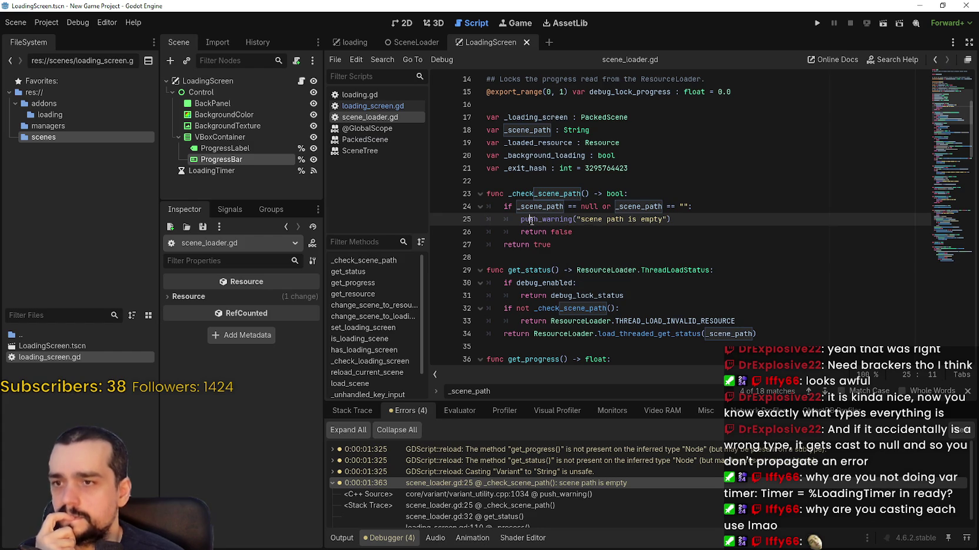
click(610, 236)
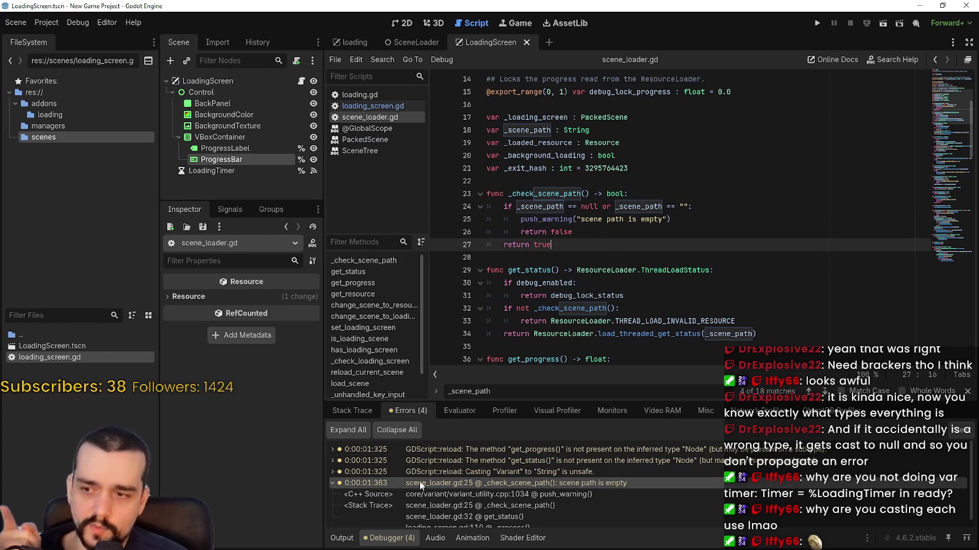
click(504, 498)
click(333, 482)
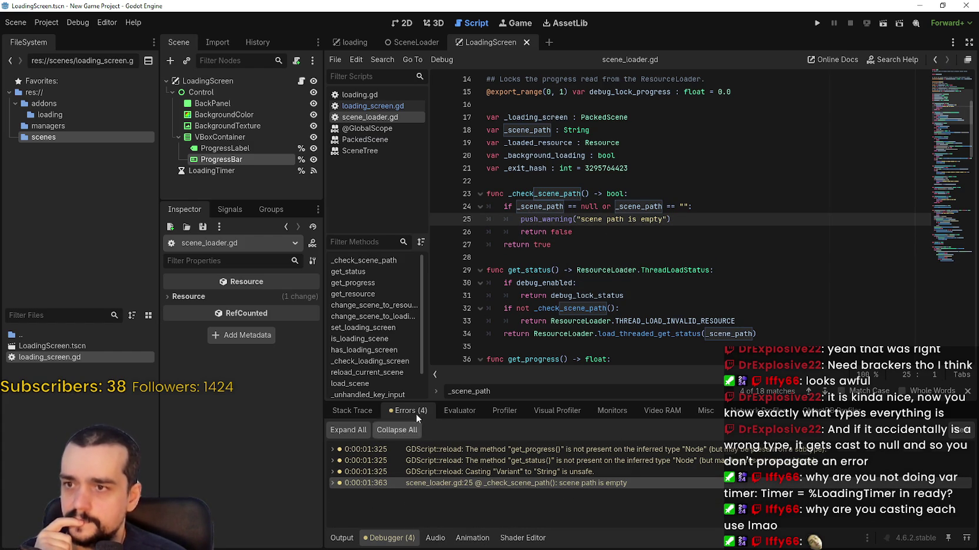
Look at _check_scene_path, then return to the unsafe cast warning in loading_screen.gd.
double_click(574, 193)
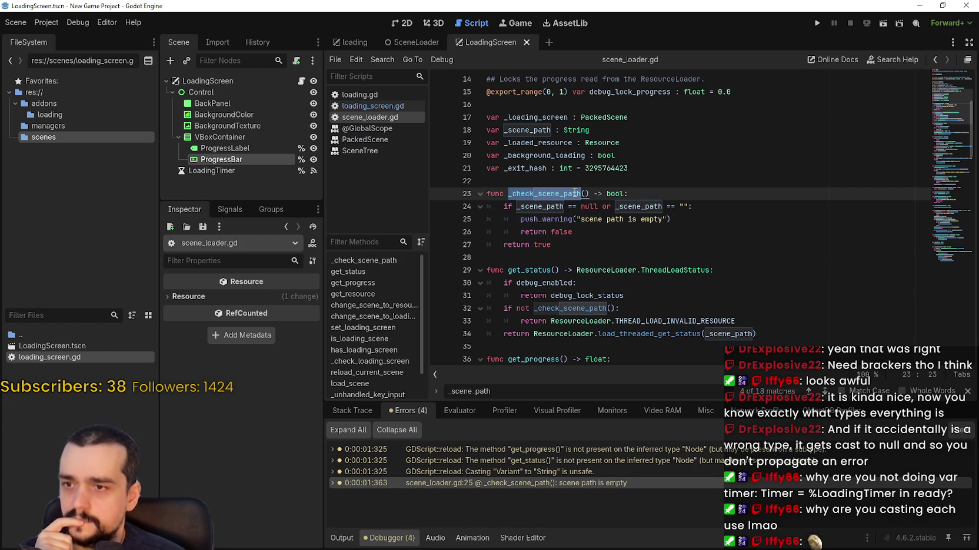
click(630, 254)
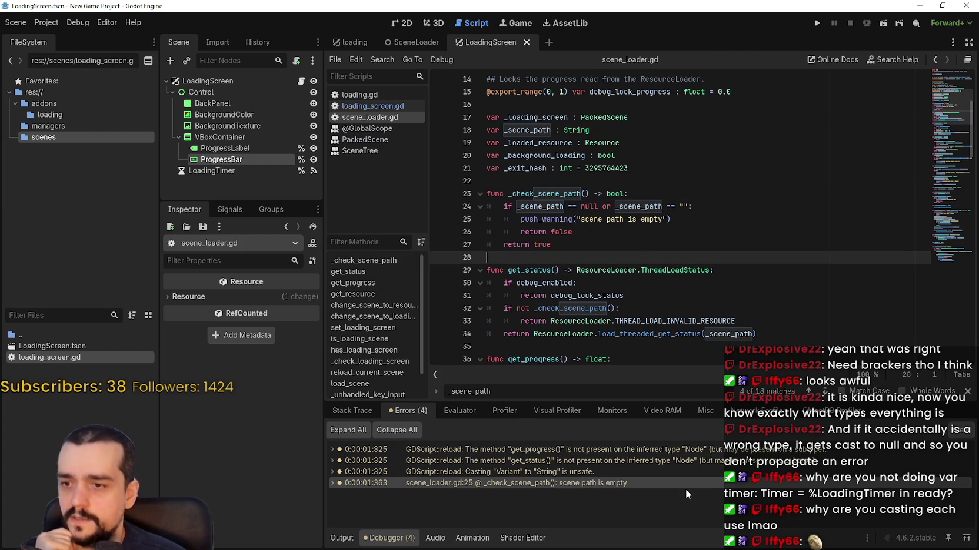
click(661, 468)
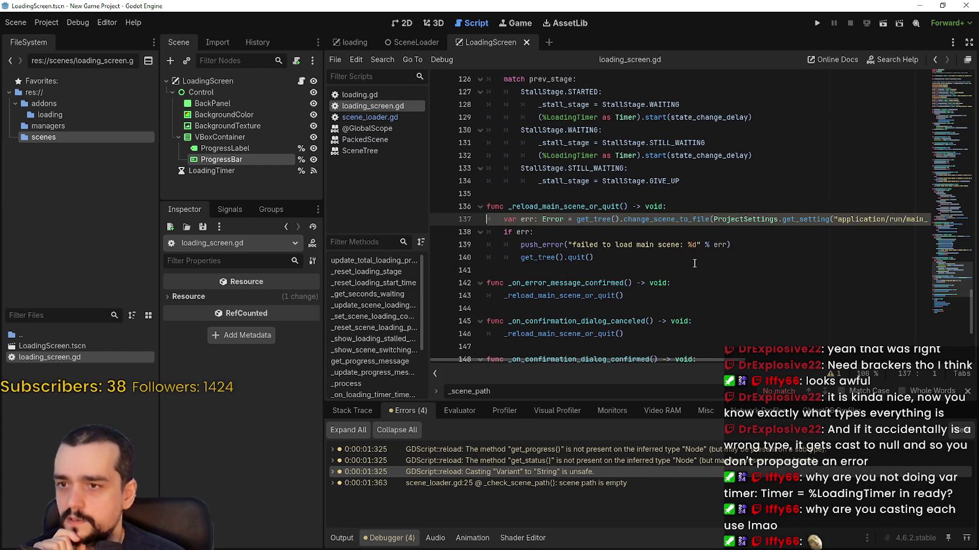
Examine the SceneLoader.get_status call on line 110.
click(609, 462)
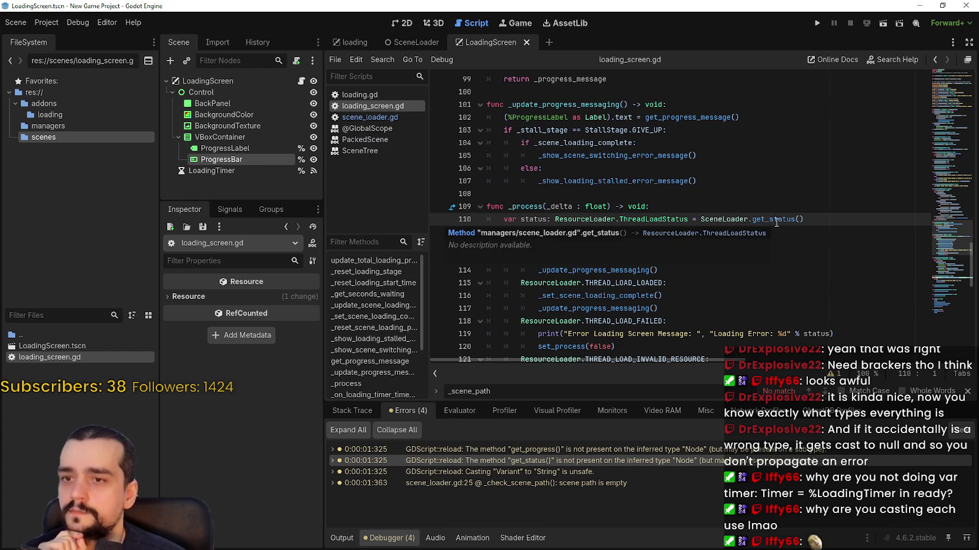
double_click(739, 219)
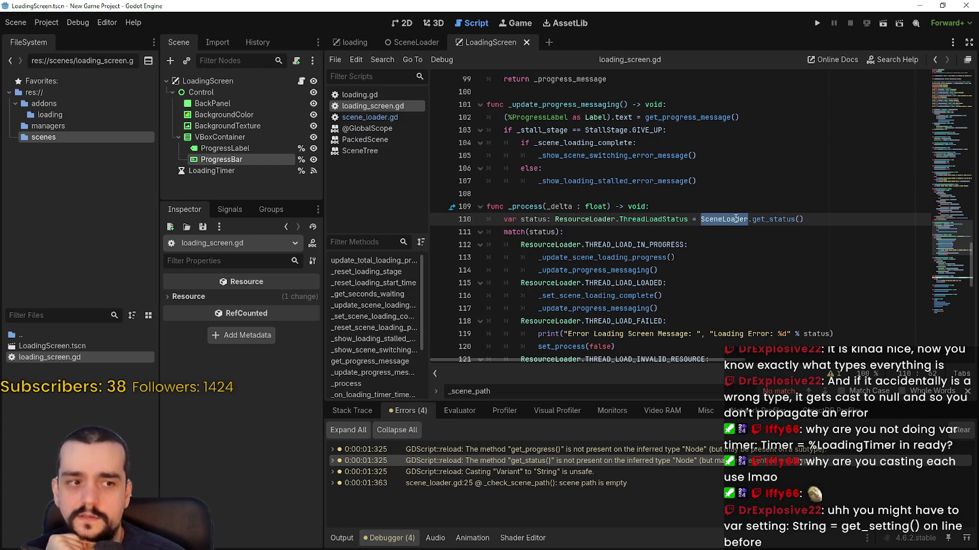
click(678, 206)
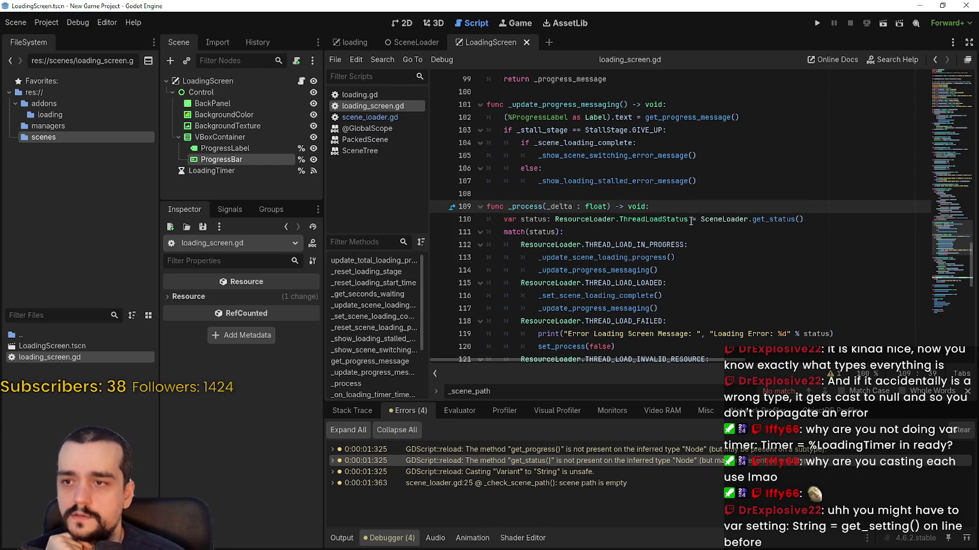
mouse_move(690, 220)
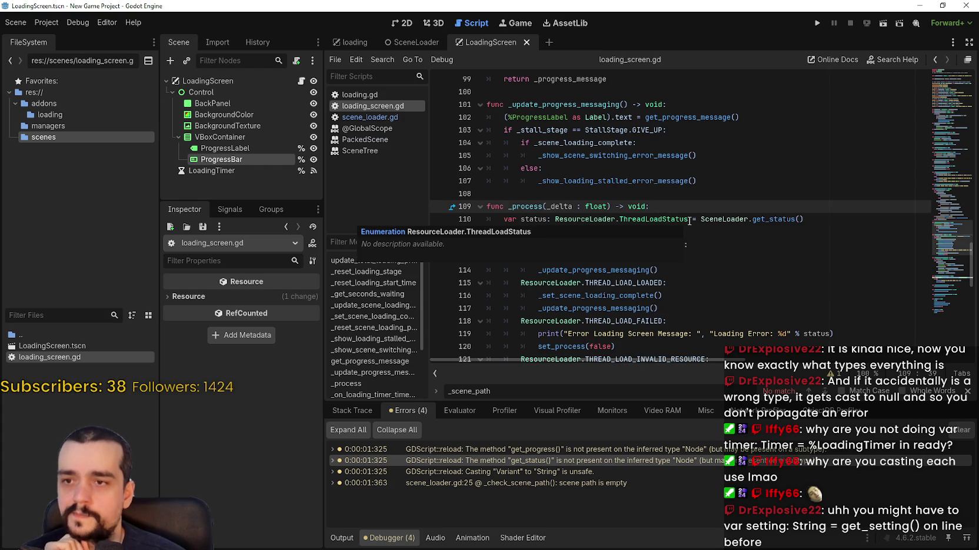
double_click(724, 220)
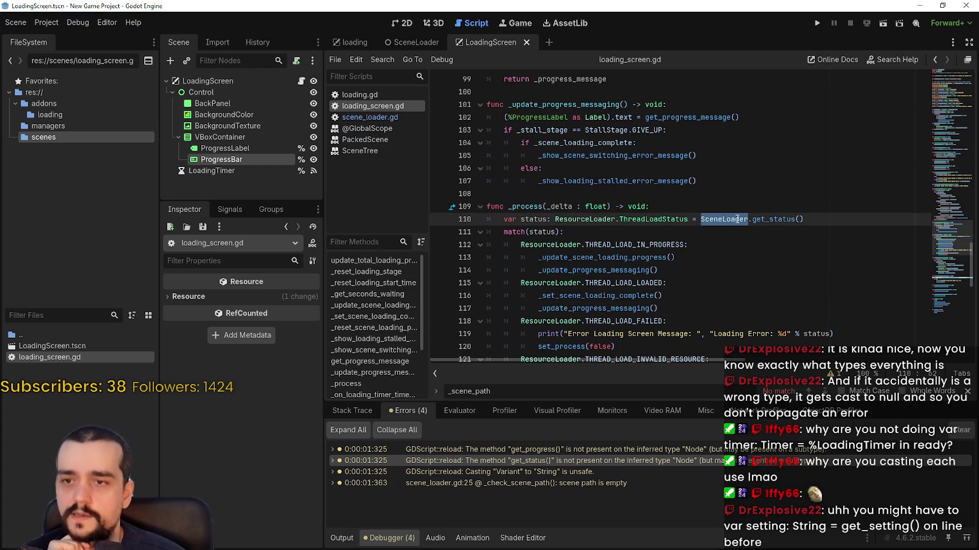
click(774, 219)
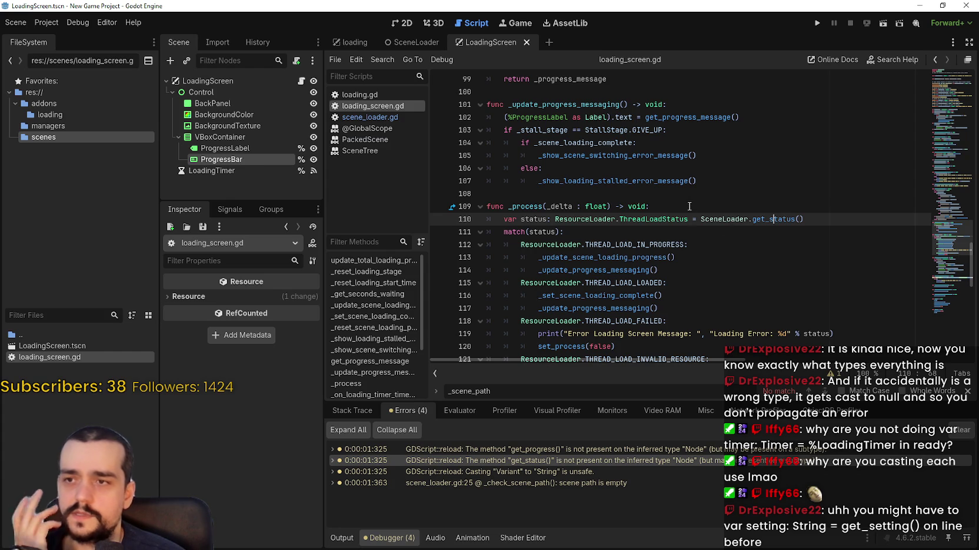
double_click(724, 219)
click(694, 209)
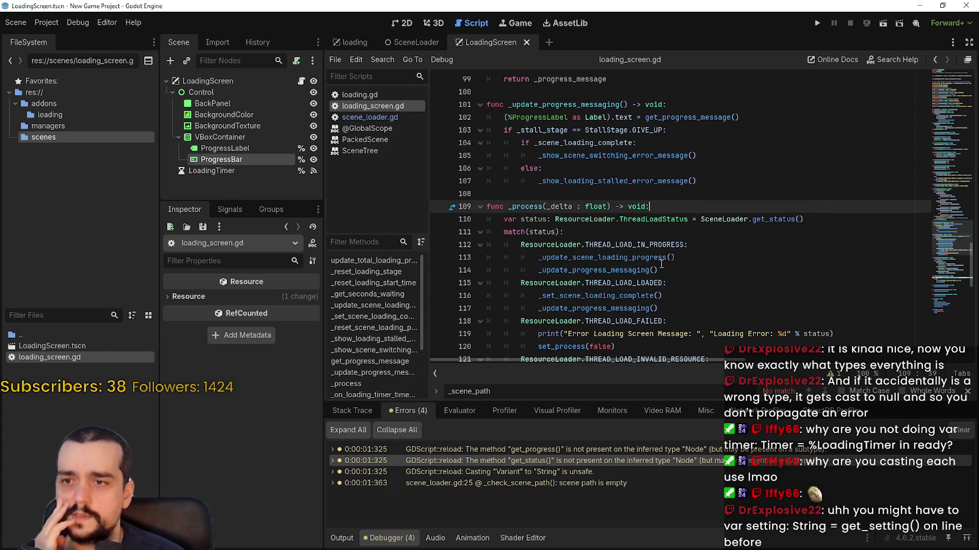
Draft a 'var setting: S' line in _process, delete it, and jump to the unsafe cast line.
key(Return)
text(vc)
key(BackSpace)
text(ar setting)
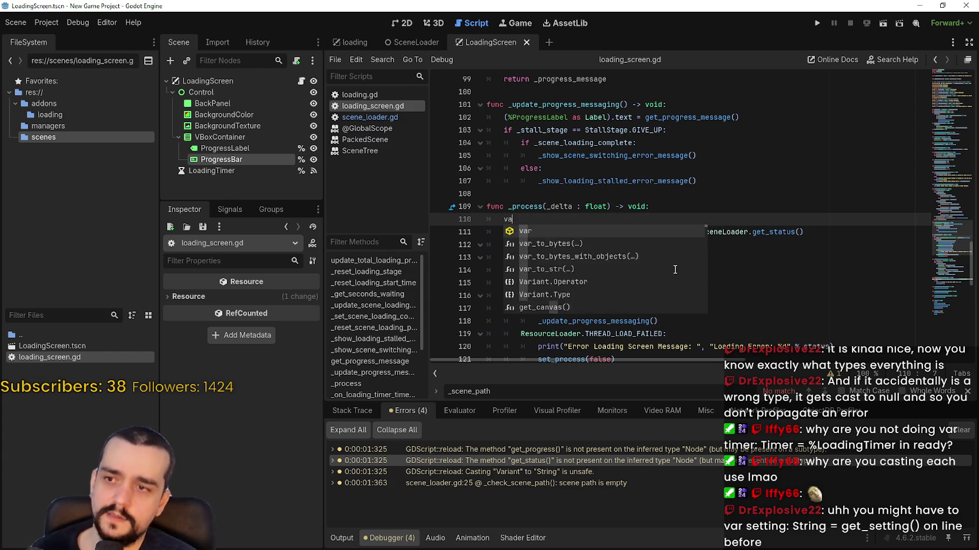
key(Escape)
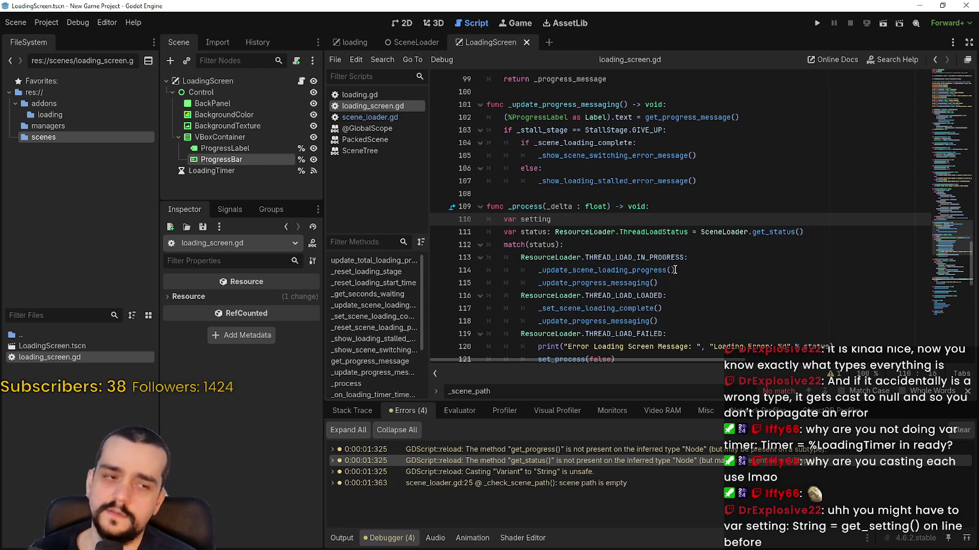
text(: S)
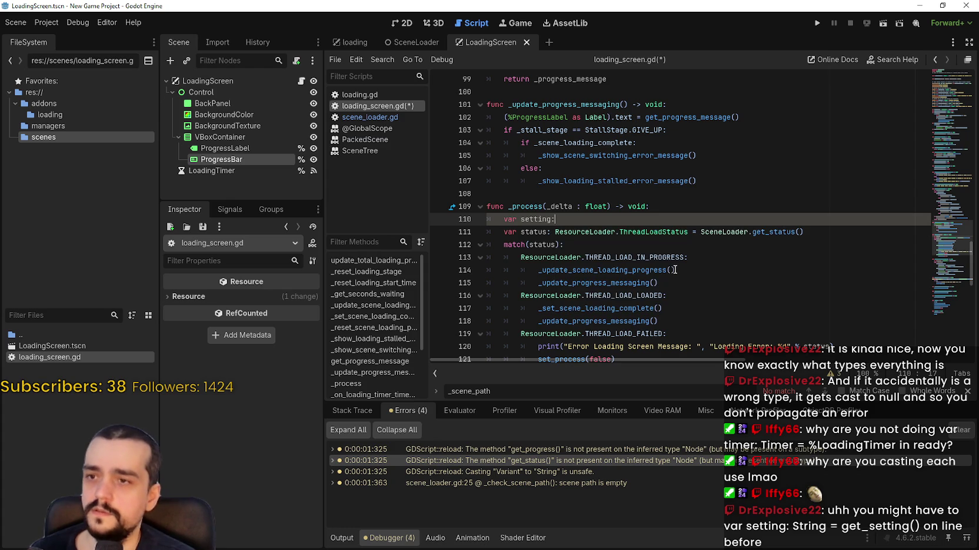
key(BackSpace)
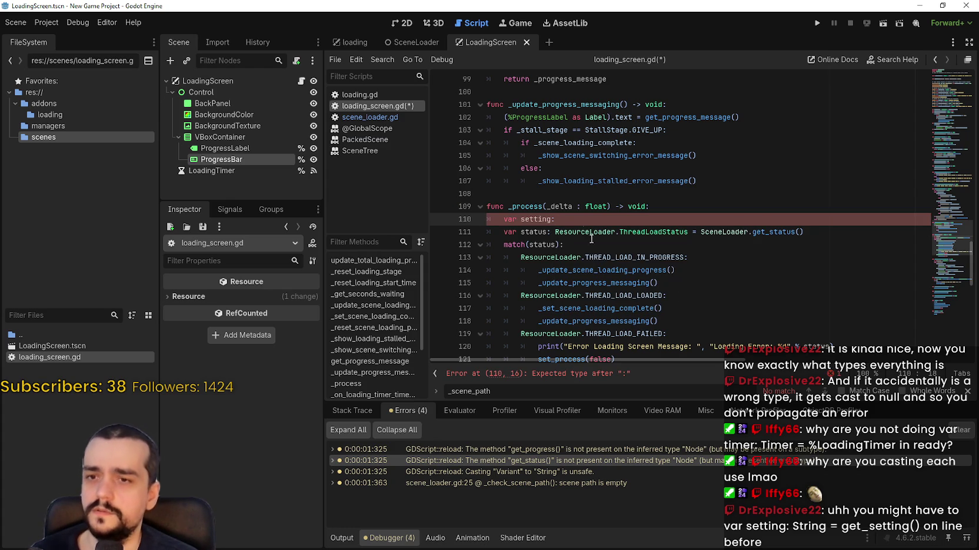
triple_click(566, 217)
key(BackSpace)
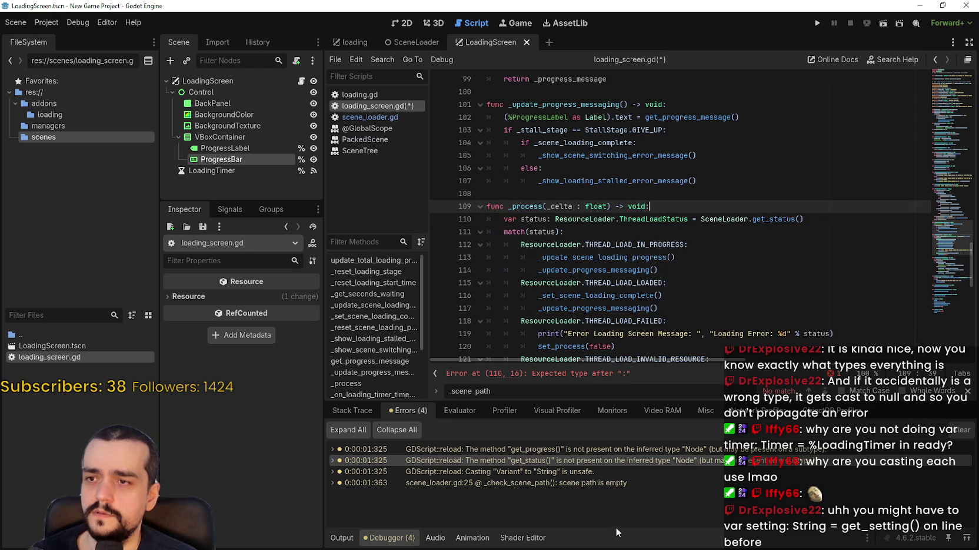
click(609, 472)
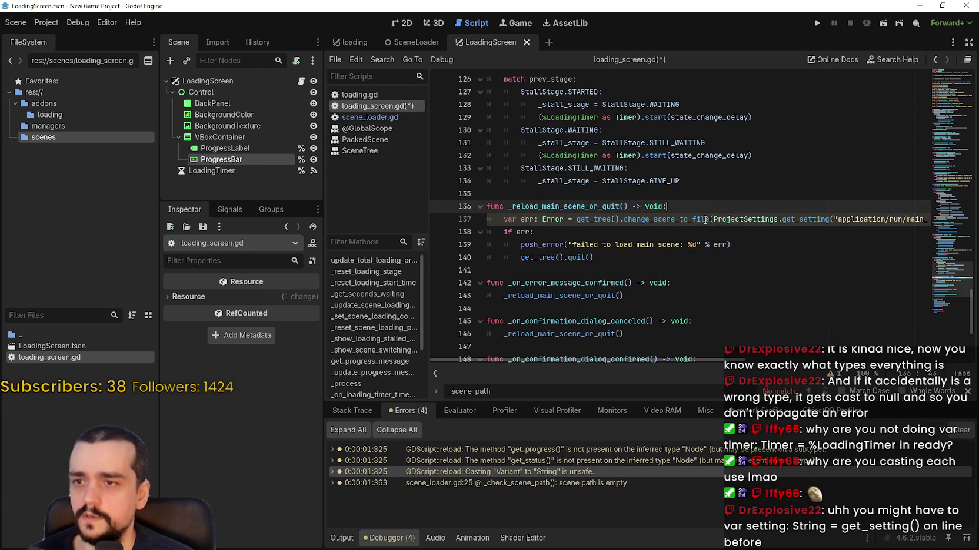
Add 'var setting: String = ProjectSettings.get_setting(...)' above the change_scene_to_file line.
key(ctrl+shift+Return)
text(var setting:)
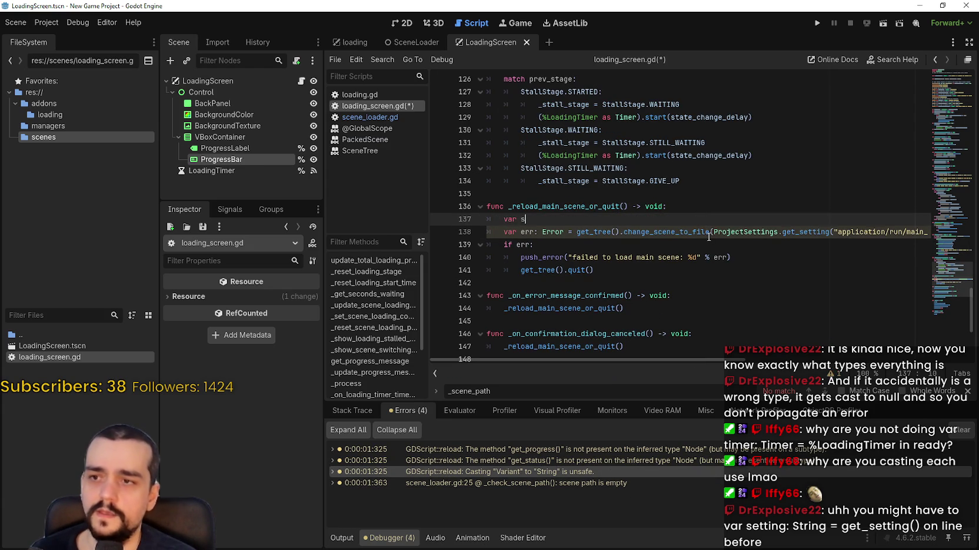
text( String =)
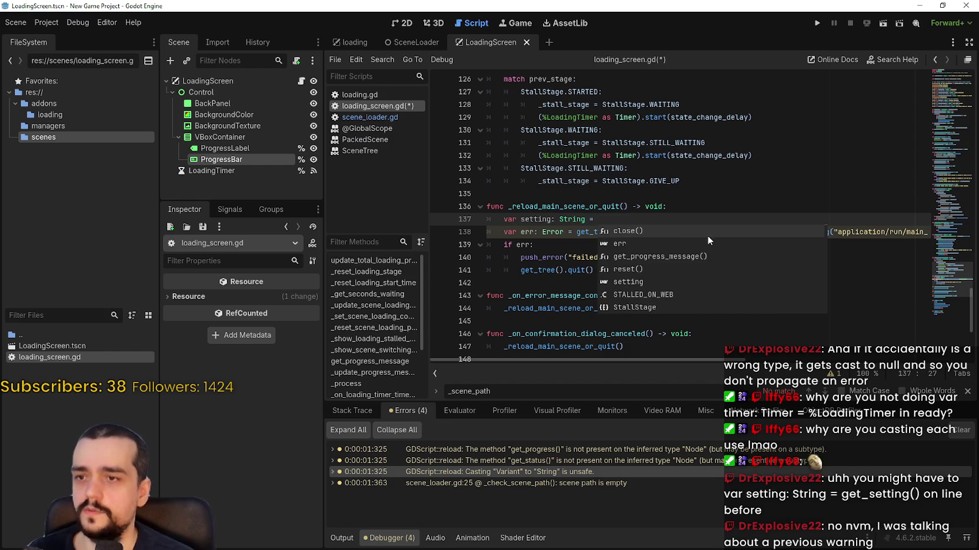
click(700, 206)
mouse_move(713, 232)
mouse_down()
mouse_move(931, 231)
mouse_move(901, 229)
mouse_move(910, 232)
mouse_up()
key(ctrl+c)
click(565, 214)
key(ctrl+v)
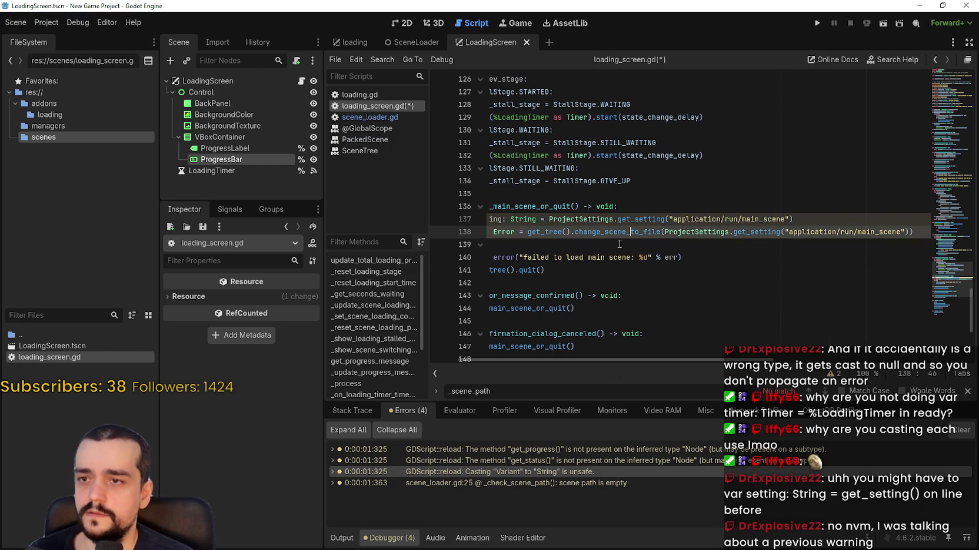
Replace the change_scene_to_file argument with setting, save, and run the loading screen scene.
click(572, 218)
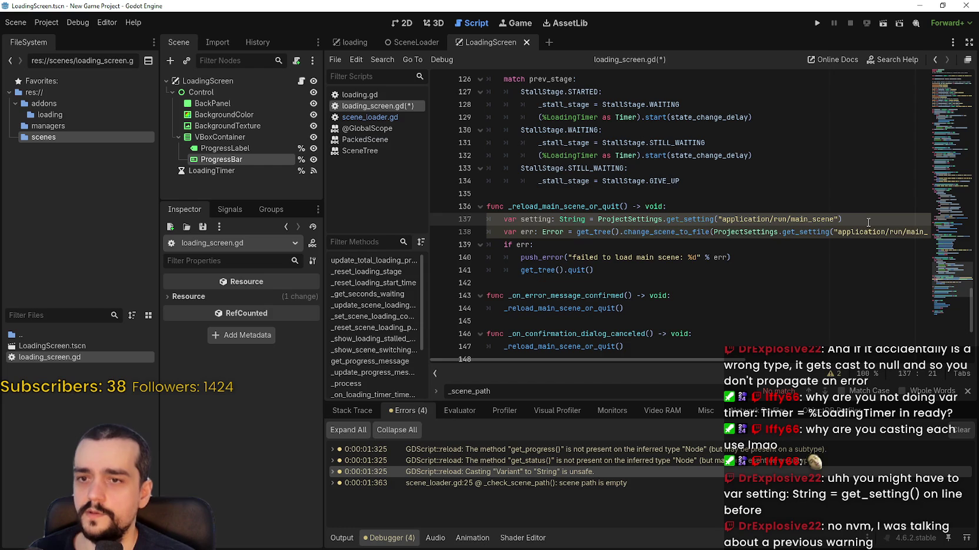
click(863, 219)
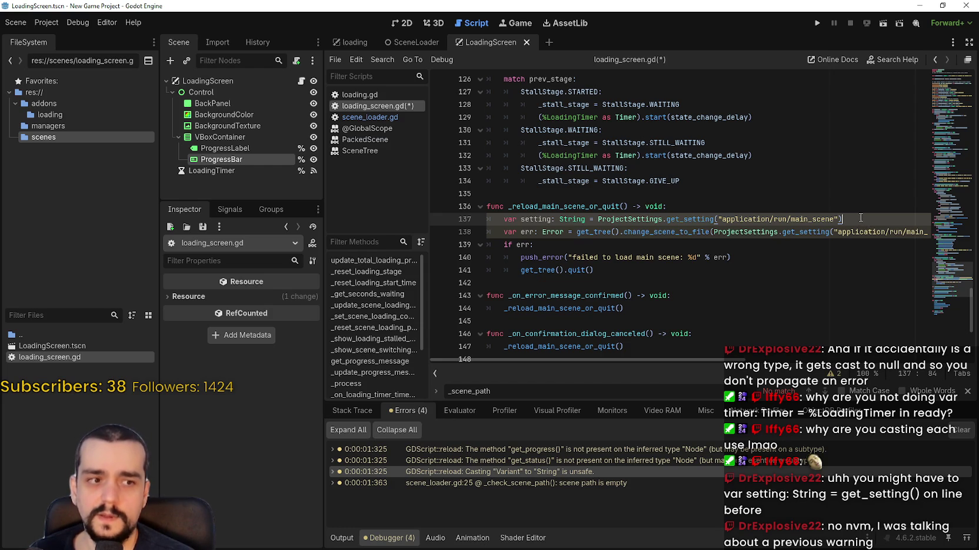
mouse_move(676, 221)
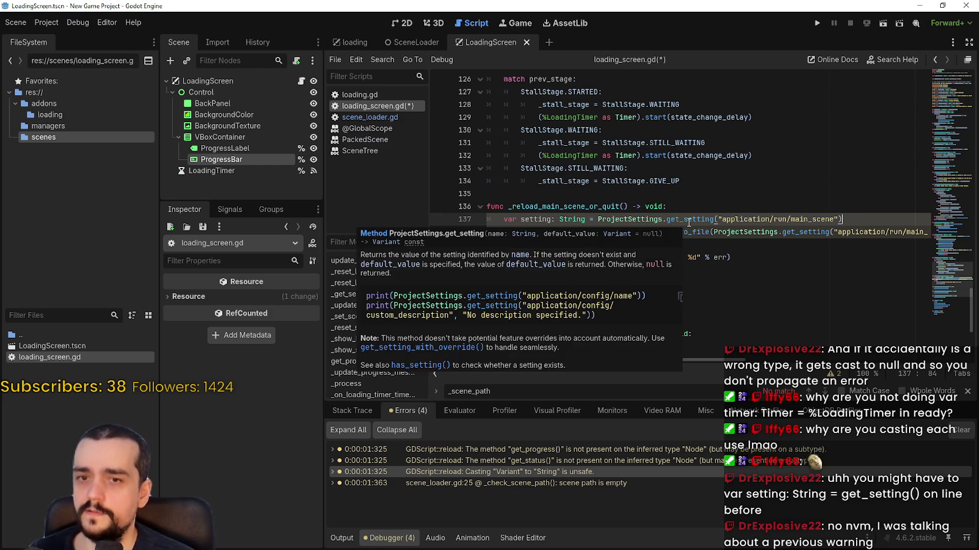
double_click(544, 220)
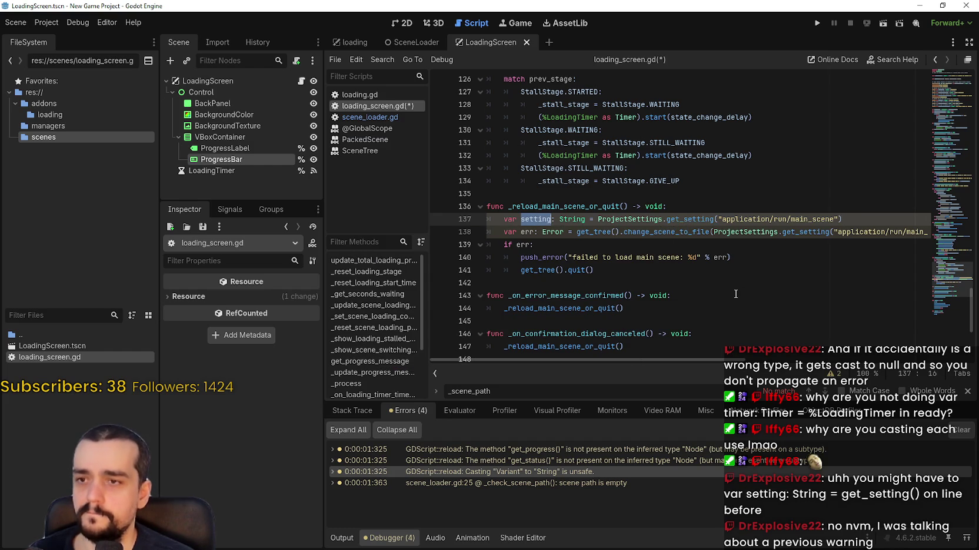
mouse_move(714, 232)
mouse_down()
mouse_move(930, 232)
mouse_move(909, 232)
mouse_up()
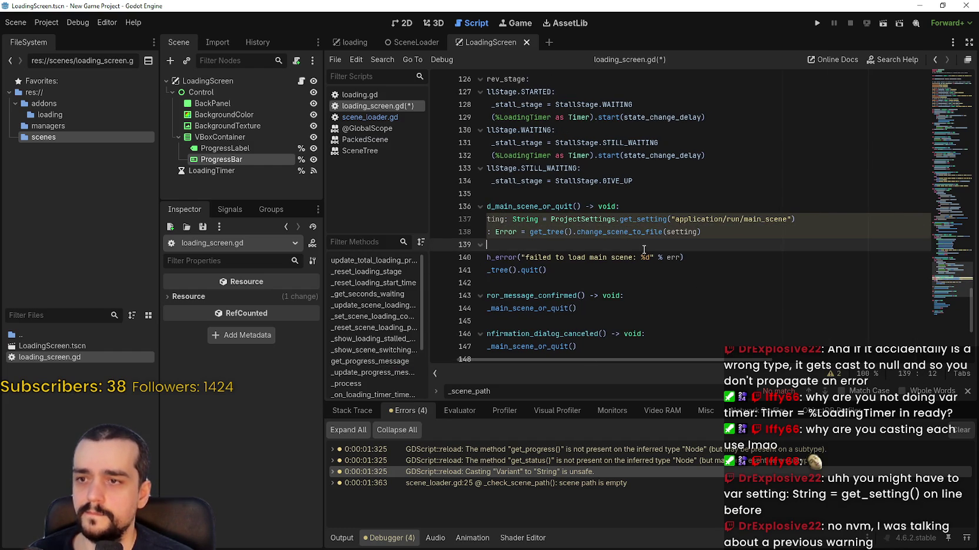
key(ctrl+v)
key(ctrl+s)
key(Down)
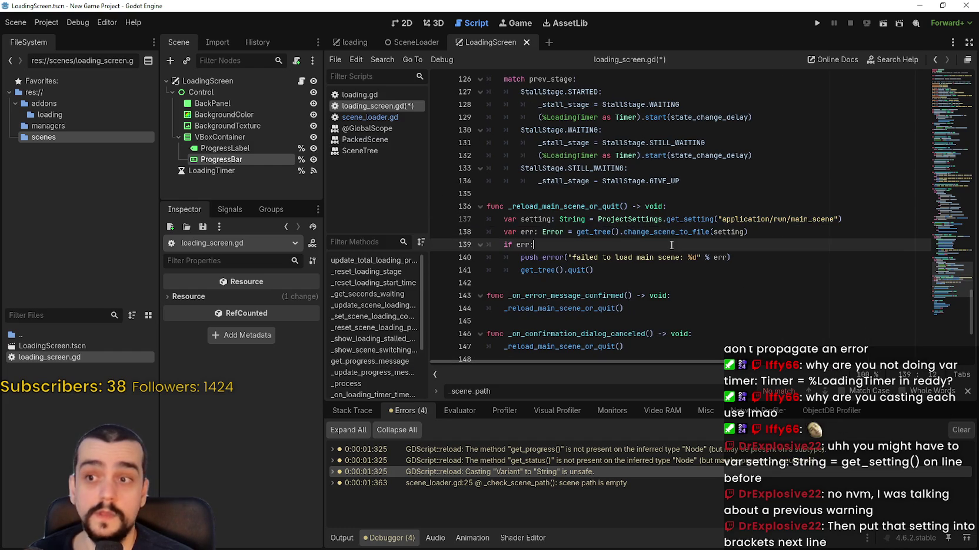
click(882, 23)
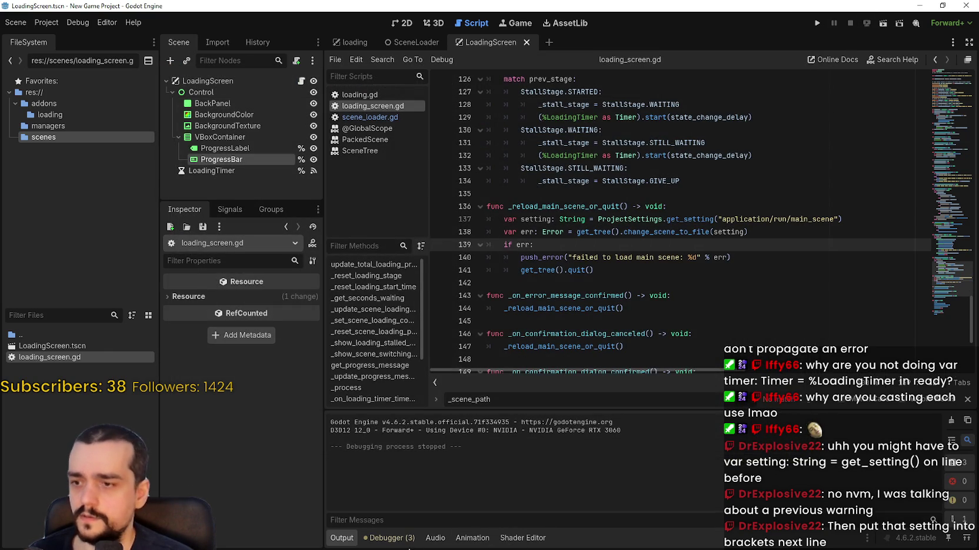
Review the remaining scene_loader.gd:25, get_progress and get_status warnings in the Errors list.
click(389, 538)
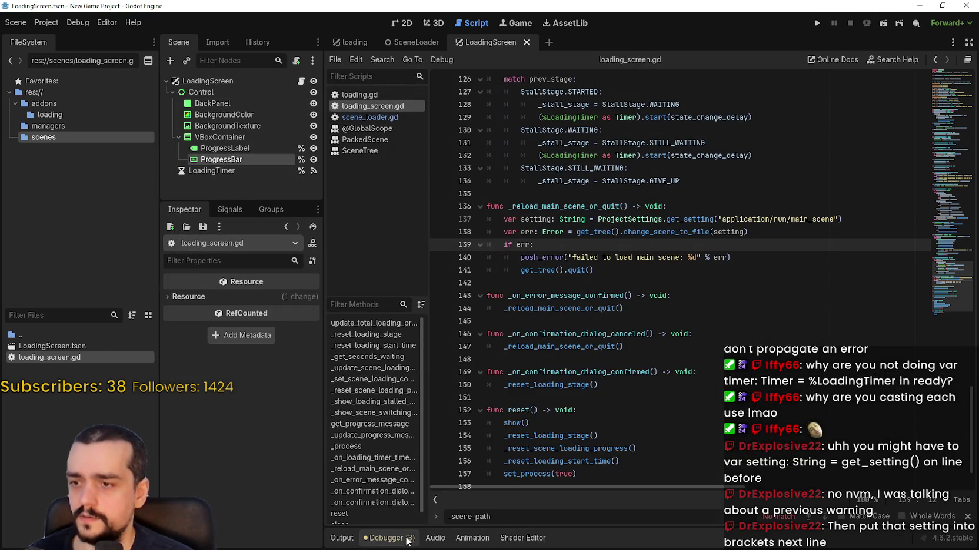
double_click(533, 472)
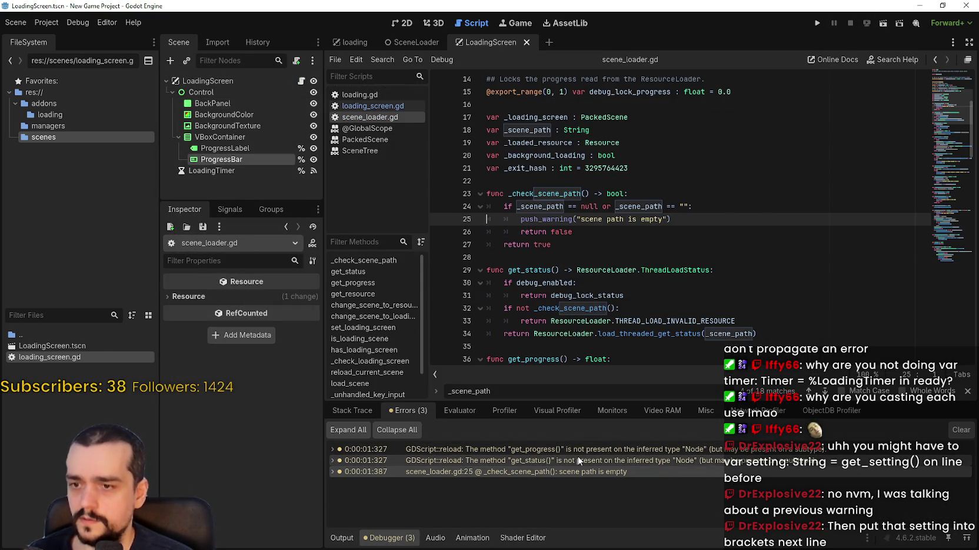
double_click(597, 451)
double_click(594, 458)
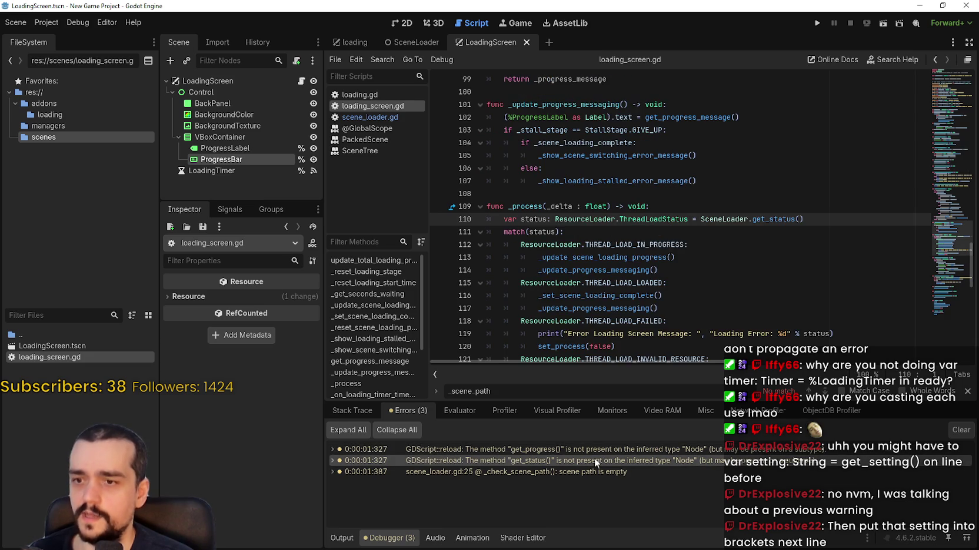
double_click(594, 450)
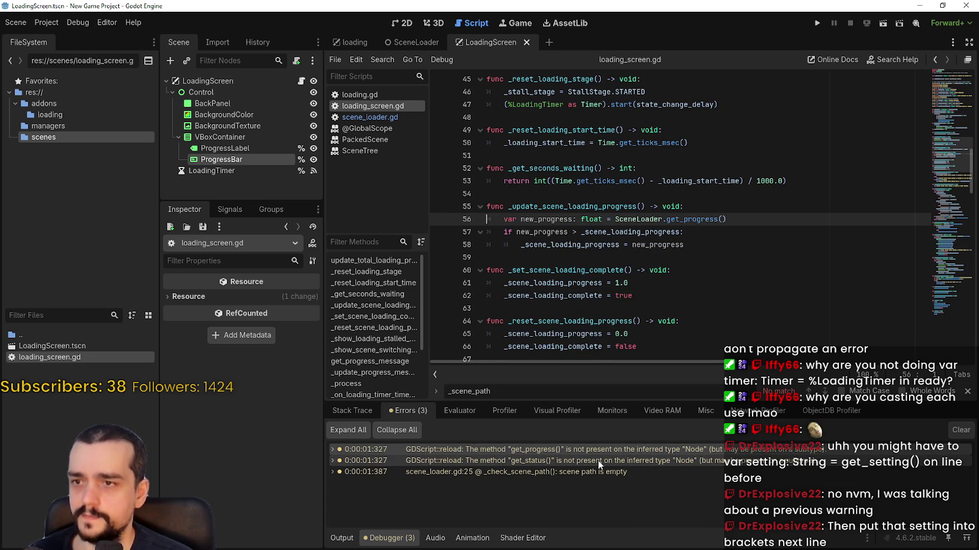
double_click(598, 461)
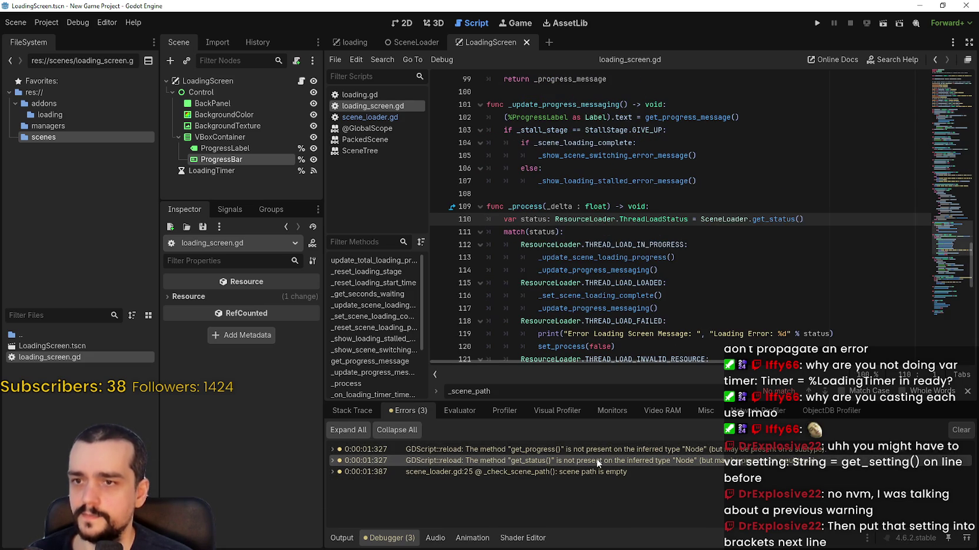
right_click(765, 221)
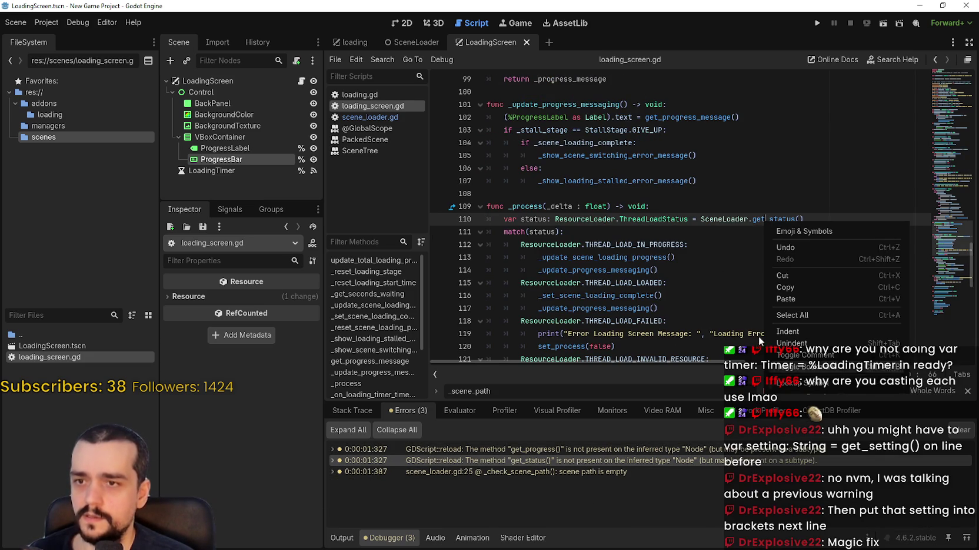
key(Escape)
mouse_move(606, 213)
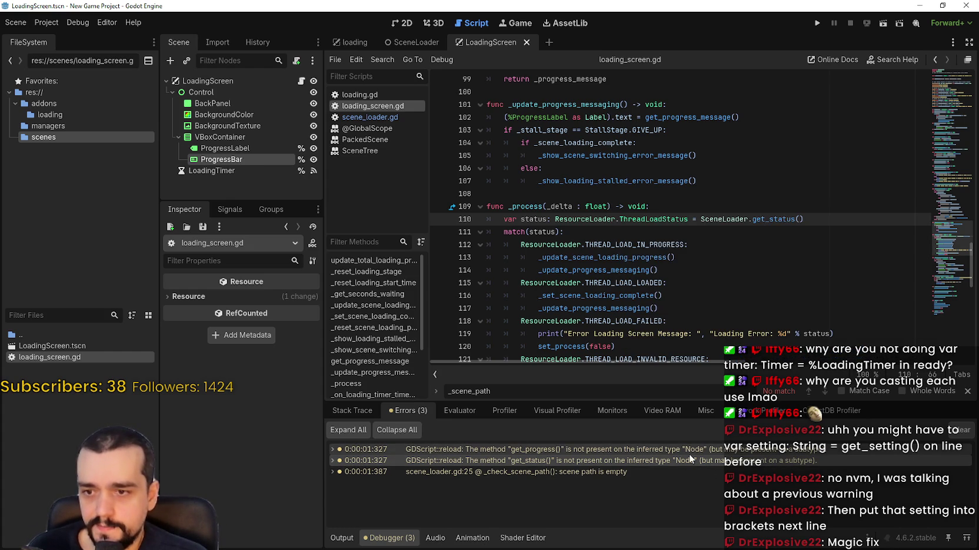
mouse_move(689, 454)
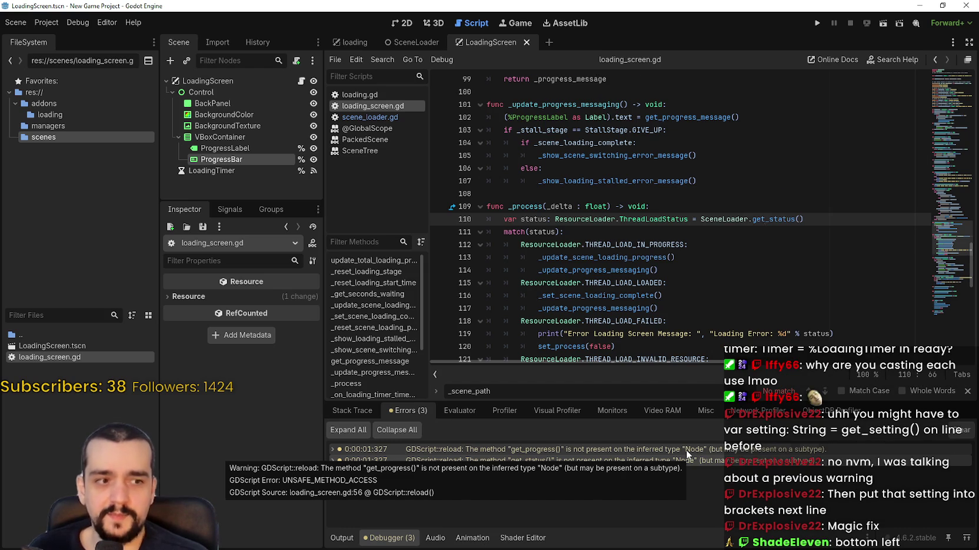
Look up get_progress from line 56 and browse scene_loader.gd around the ResourceLoader call.
double_click(686, 450)
right_click(706, 218)
click(711, 378)
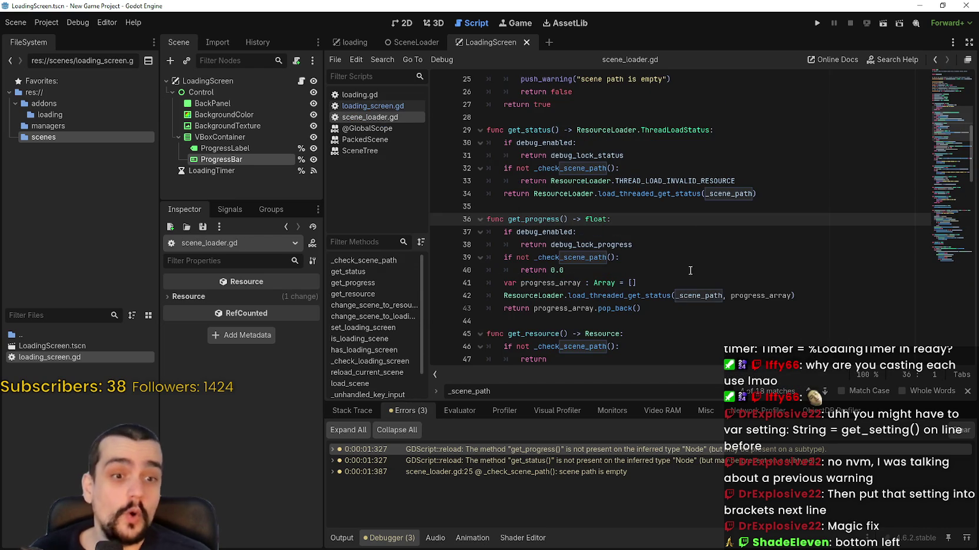
click(663, 321)
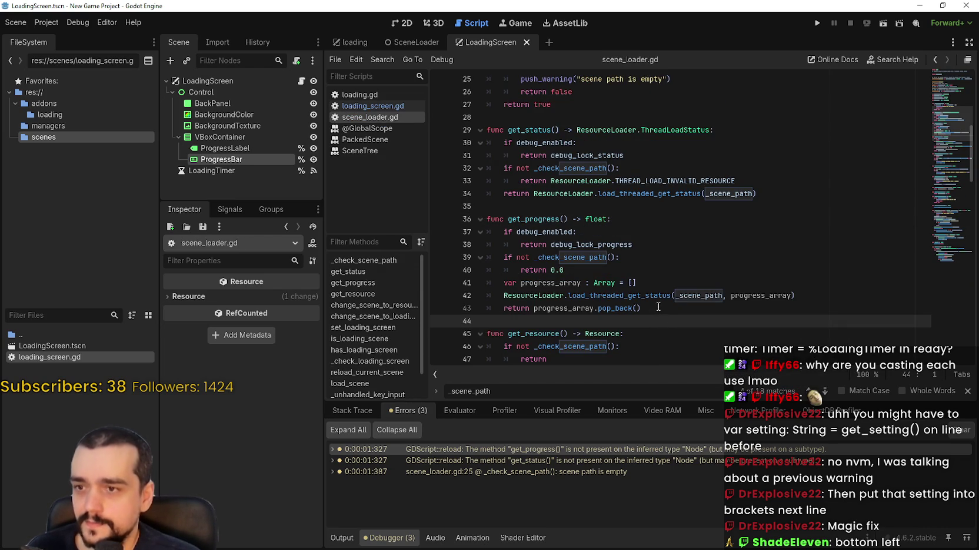
scroll(607, 265, down, 1)
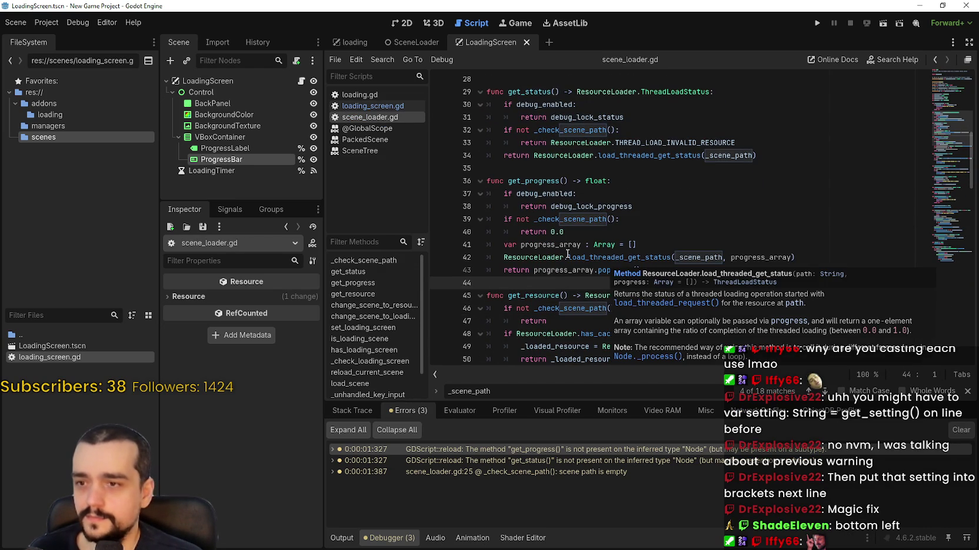
key(Up)
key(Up)
key(ctrl+Right)
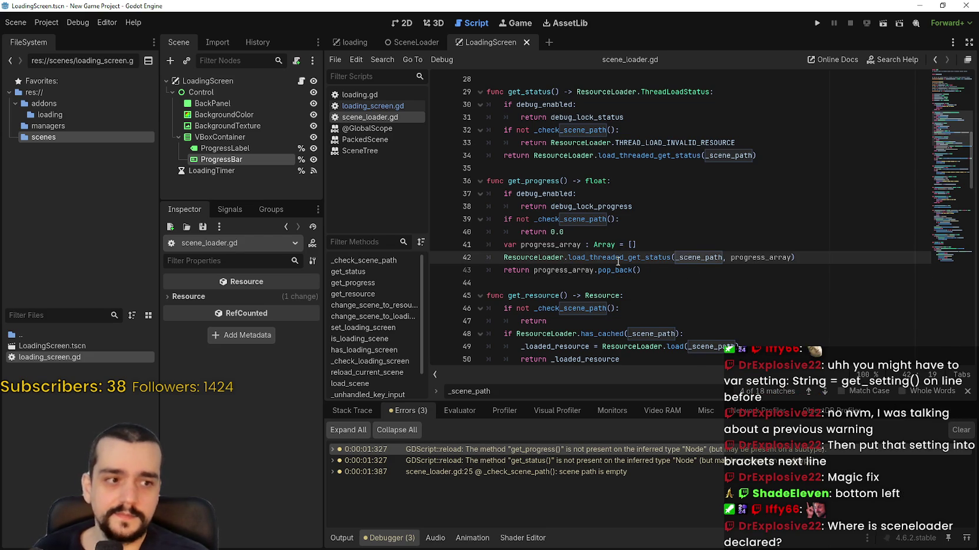
mouse_move(617, 262)
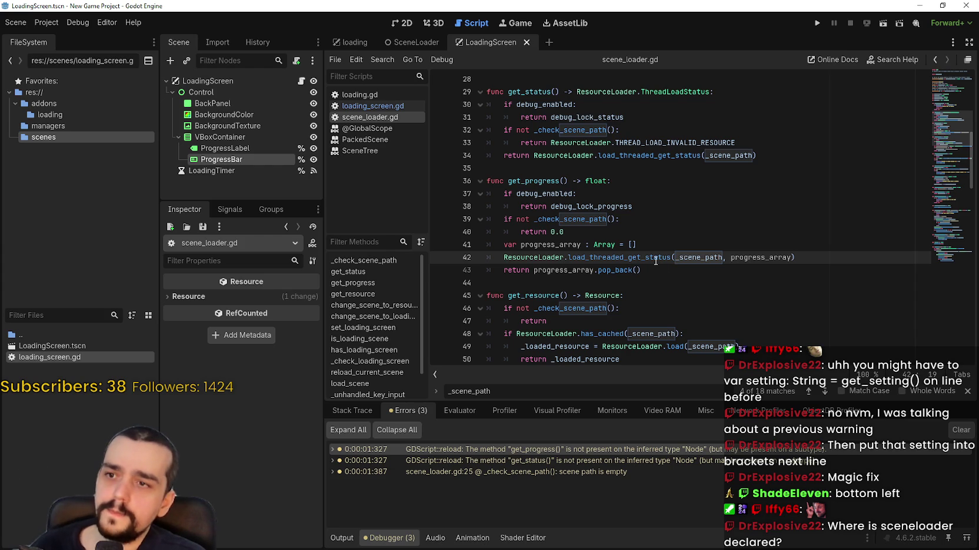
Inspect get_progress's float return type and progress_array, then reopen the get_progress warning line.
double_click(547, 180)
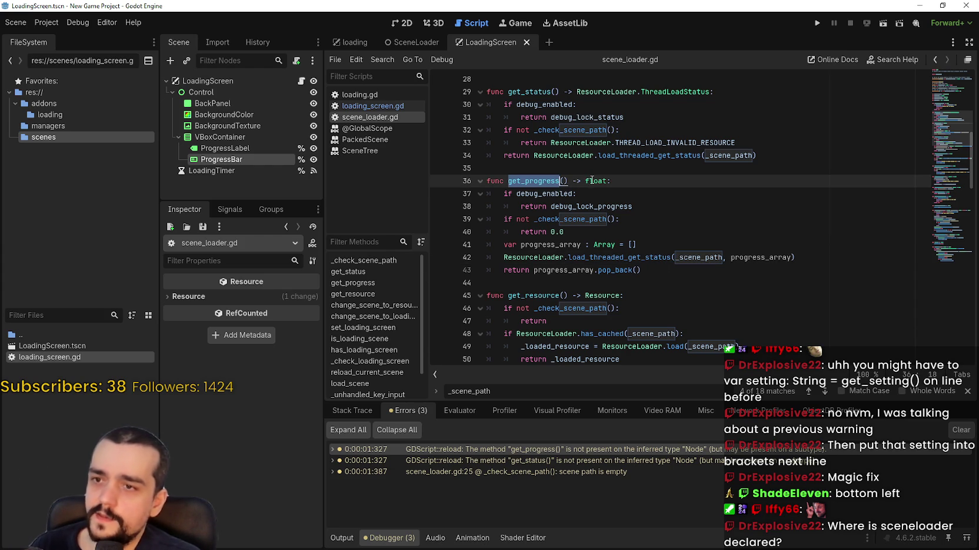
double_click(593, 181)
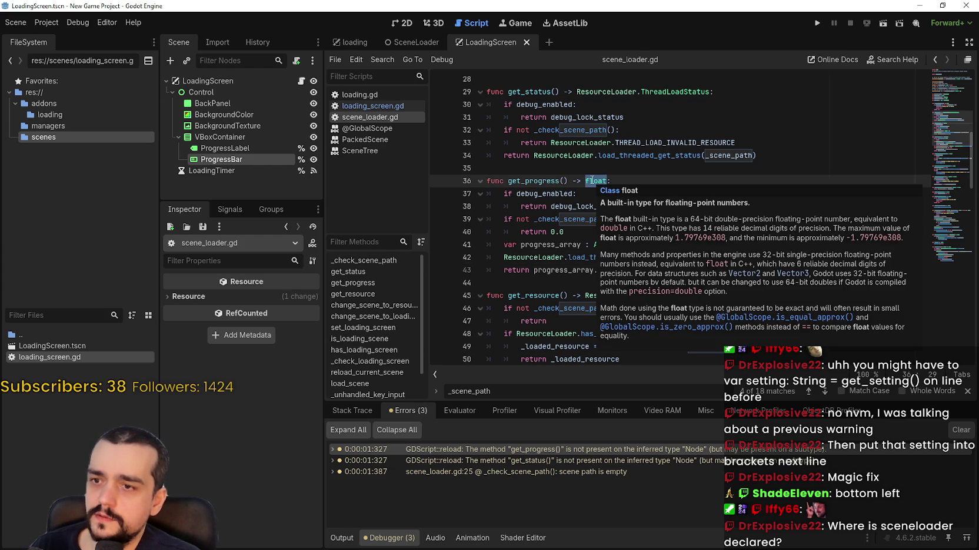
double_click(582, 270)
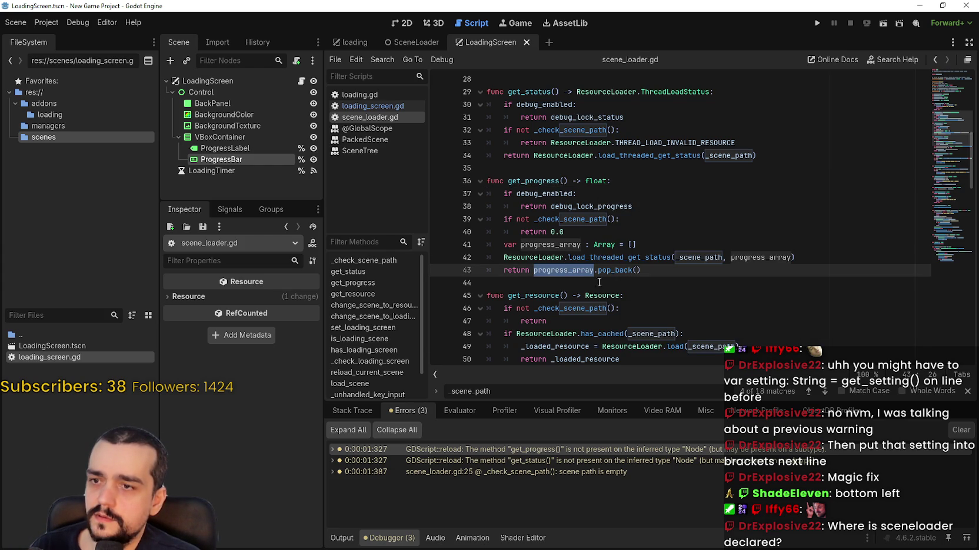
mouse_move(582, 272)
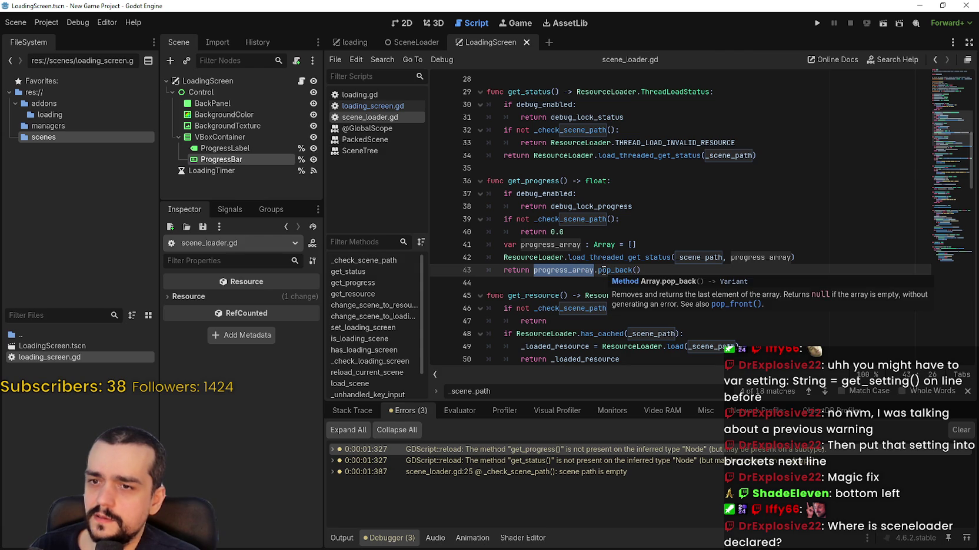
double_click(595, 181)
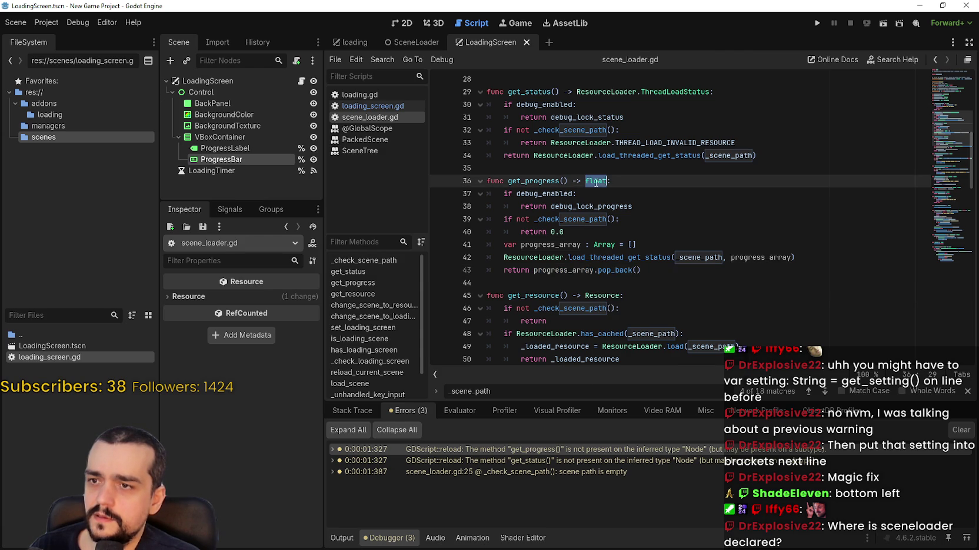
right_click(599, 184)
click(624, 249)
click(617, 283)
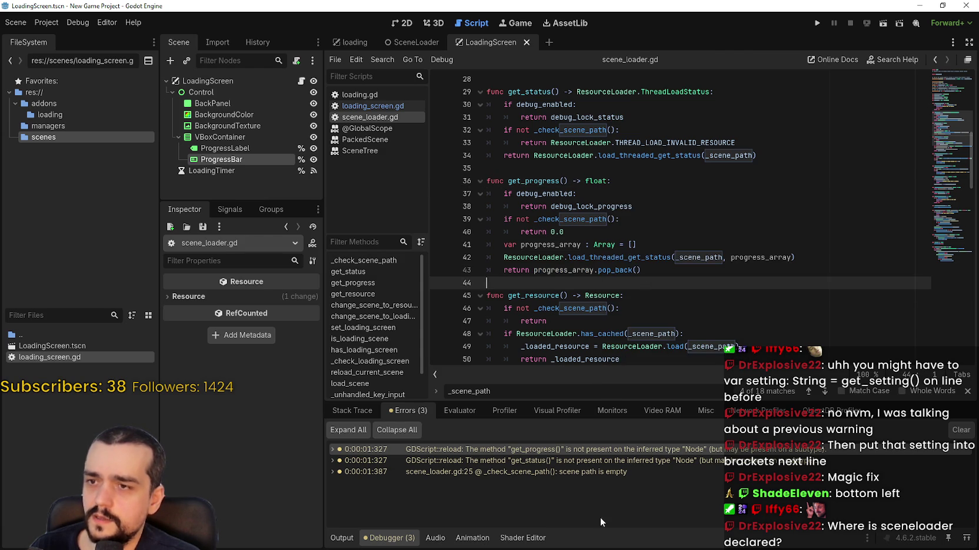
double_click(569, 450)
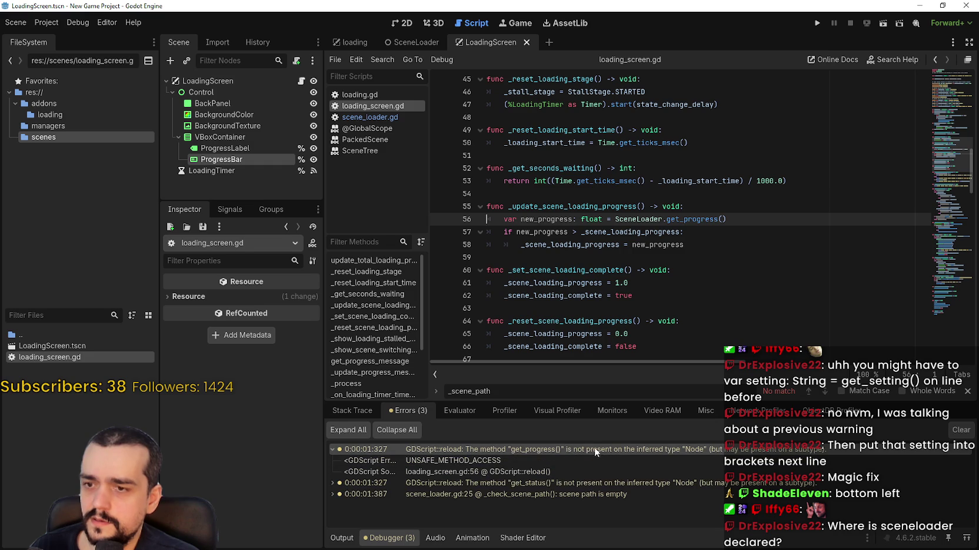
Check the get_status warning at line 110, then Lookup Symbol on get_progress at line 56.
double_click(585, 483)
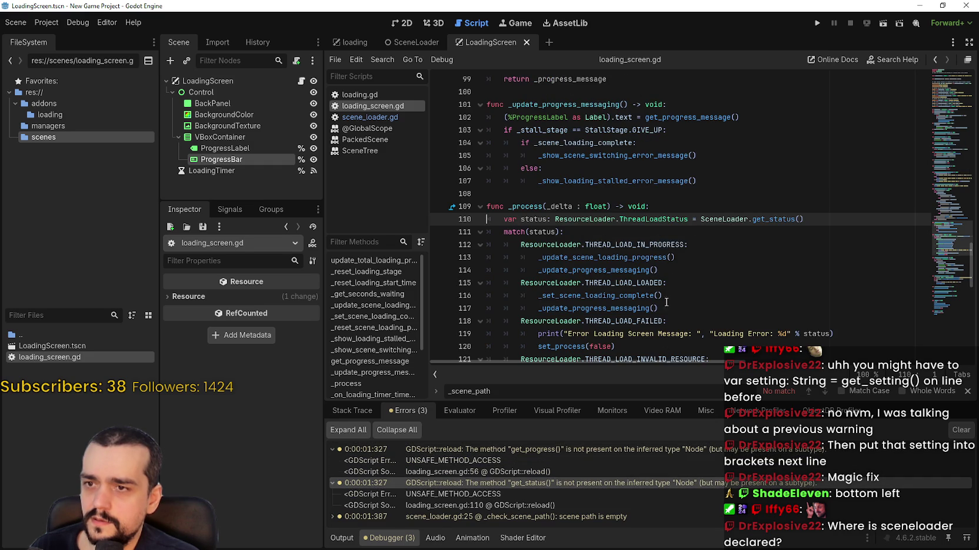
mouse_move(787, 220)
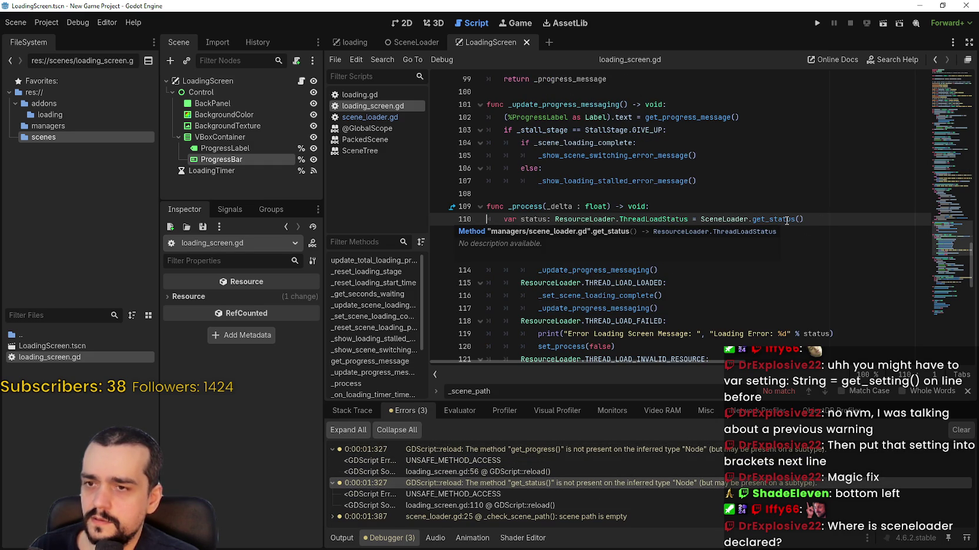
double_click(676, 450)
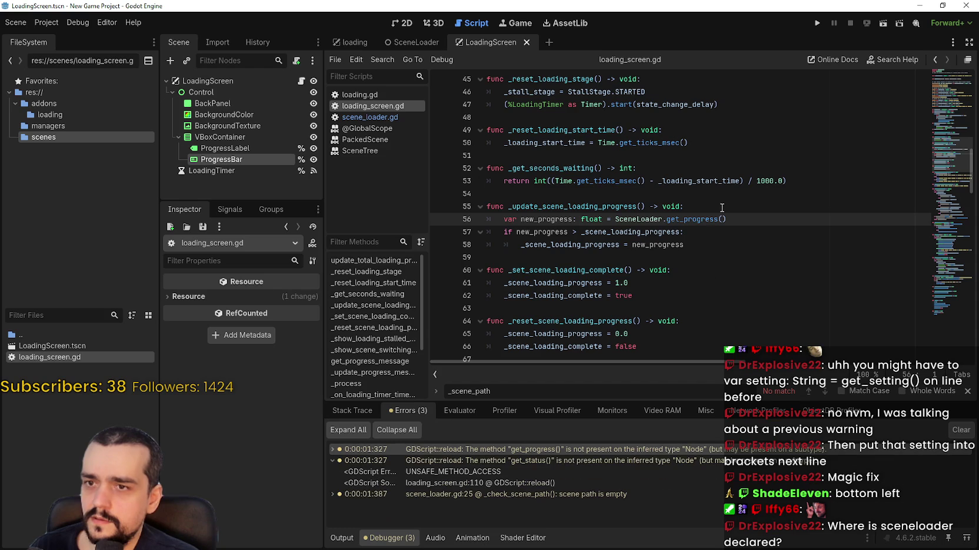
click(576, 201)
click(589, 221)
double_click(588, 221)
mouse_move(692, 223)
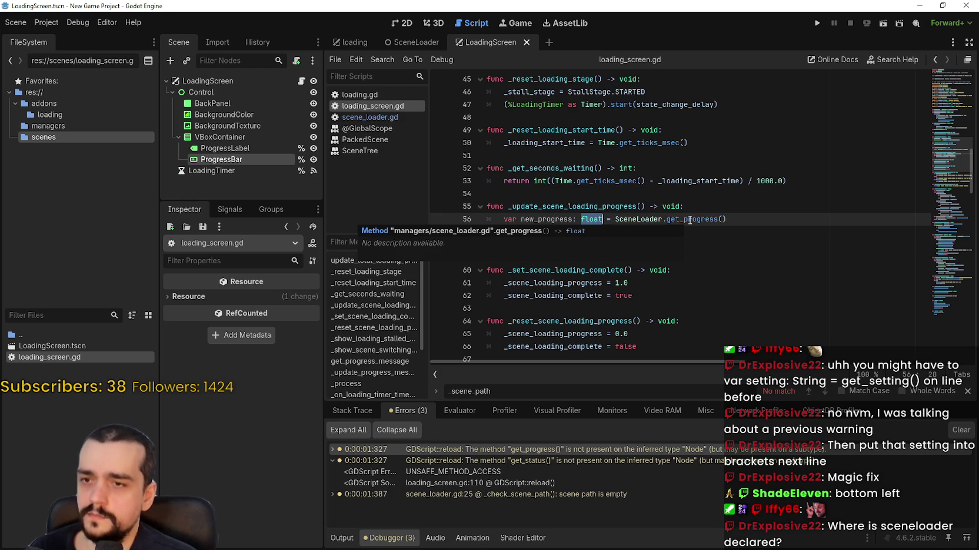
right_click(690, 221)
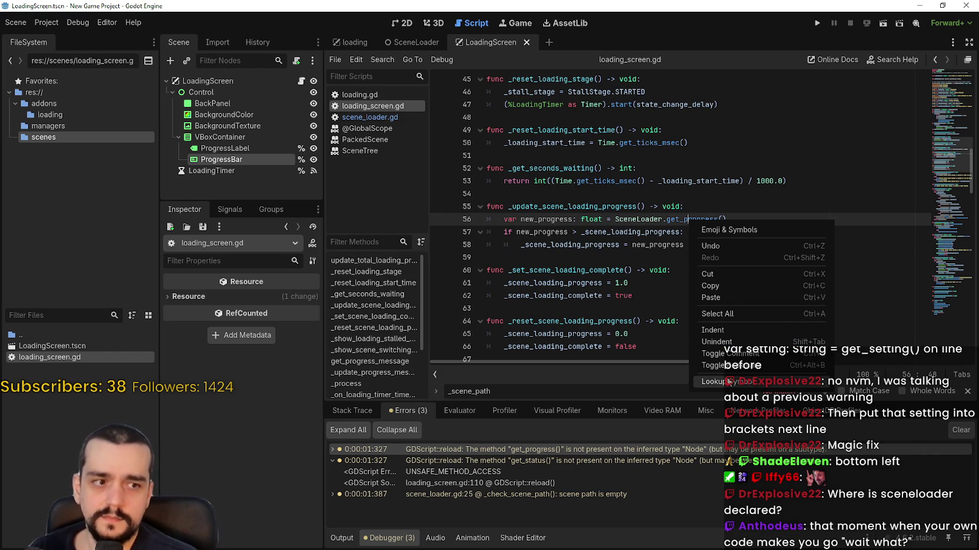
click(728, 382)
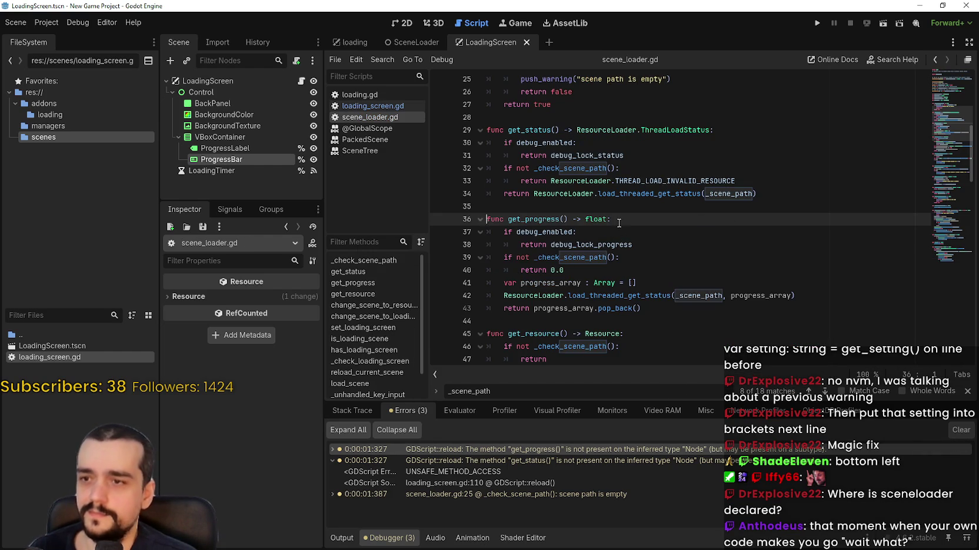
Review the get_status and get_progress functions in scene_loader.gd by selecting them.
scroll(578, 244, down, 1)
drag(676, 277, 510, 181)
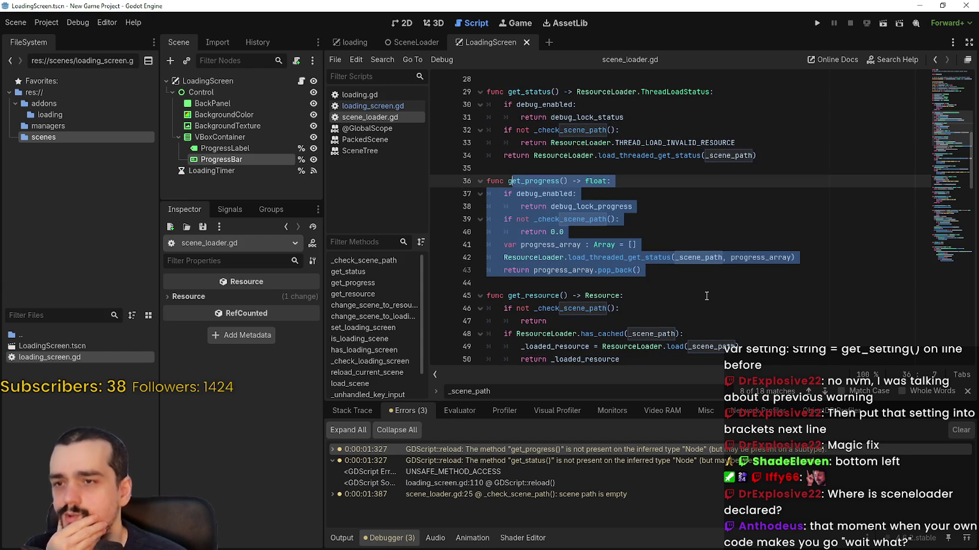
click(681, 268)
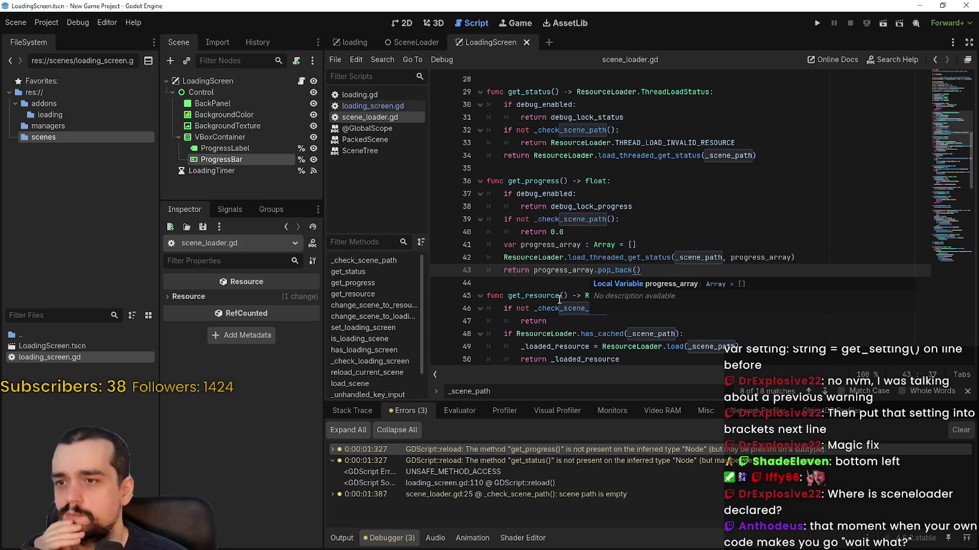
scroll(621, 258, up, 2)
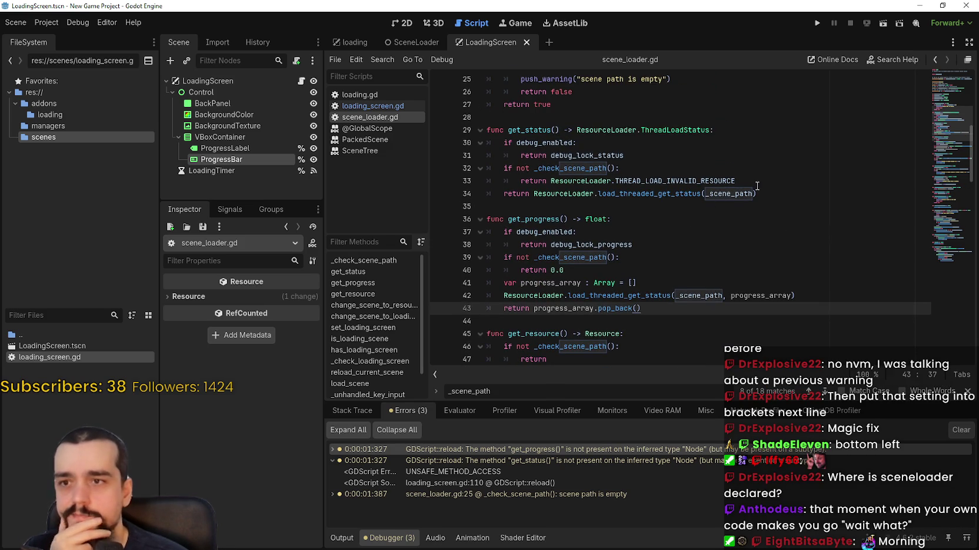
click(760, 197)
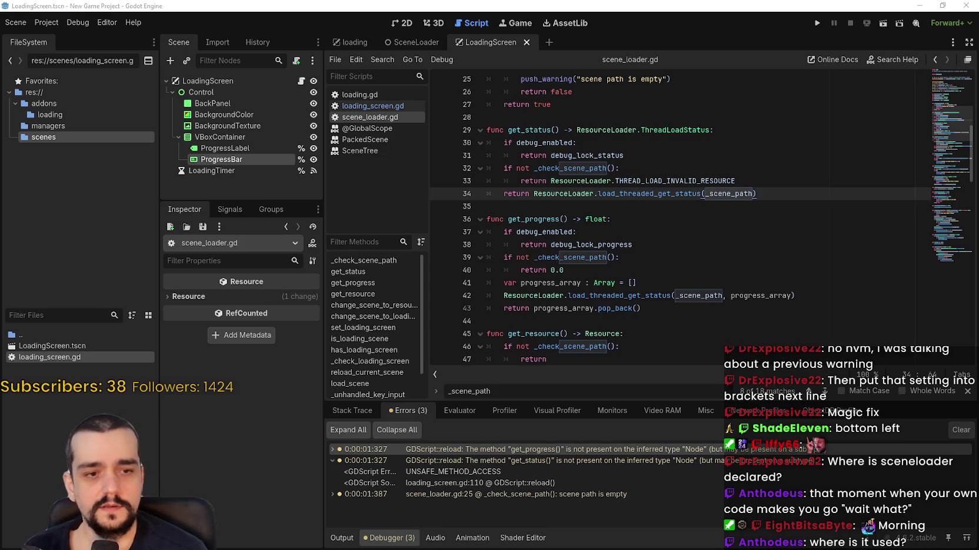
mouse_move(527, 130)
mouse_down()
mouse_move(670, 350)
mouse_move(672, 309)
mouse_up()
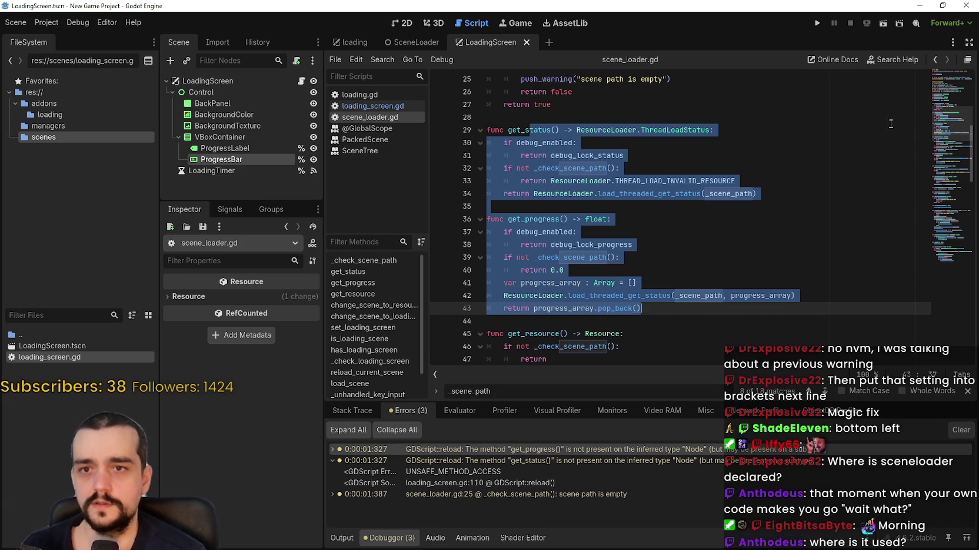
click(945, 88)
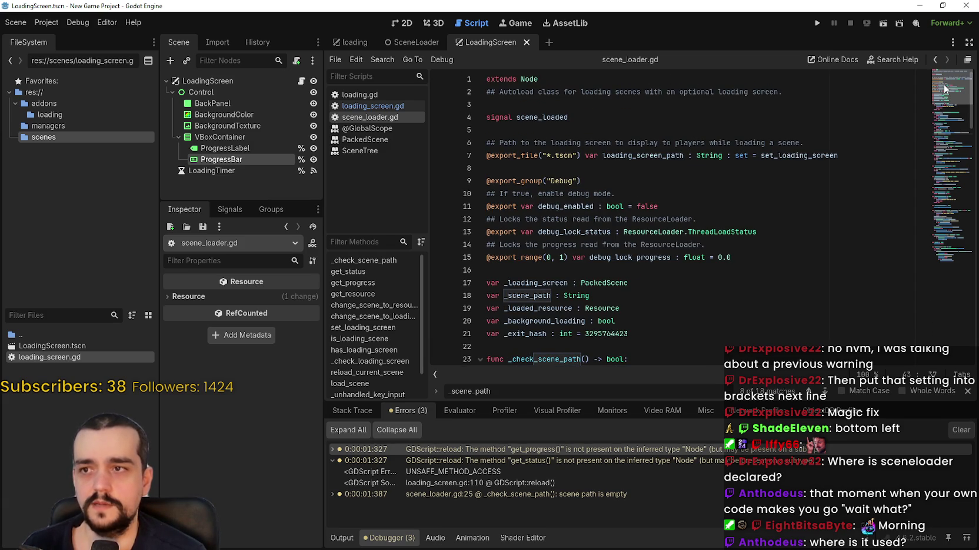
click(937, 140)
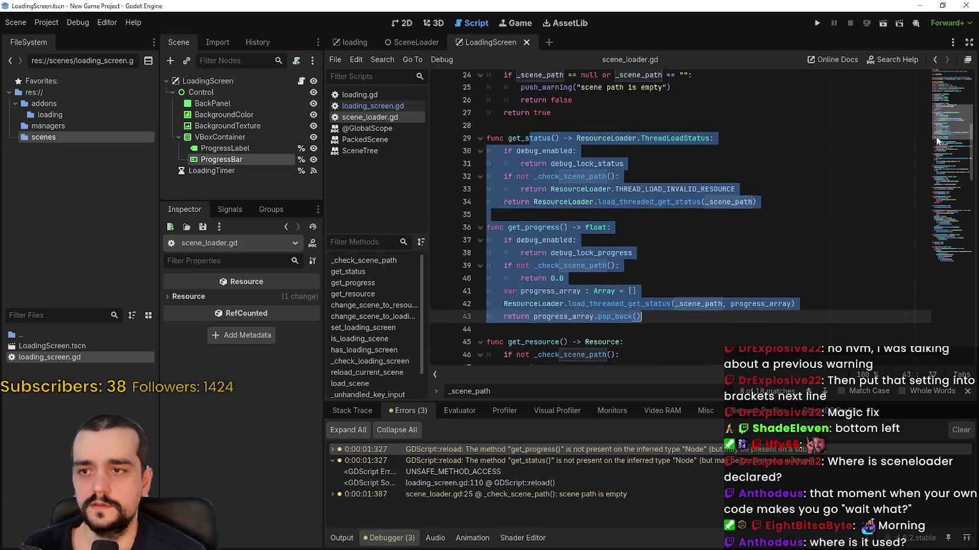
click(582, 278)
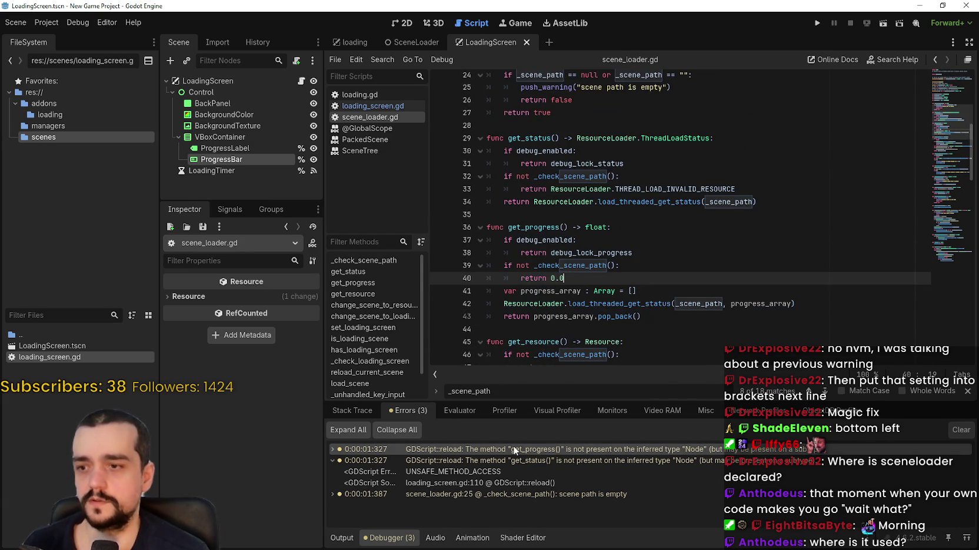
Return to loading_screen.gd and select the get_progress() call on line 56.
click(513, 449)
mouse_move(727, 220)
mouse_down()
mouse_move(492, 220)
mouse_move(502, 218)
mouse_up()
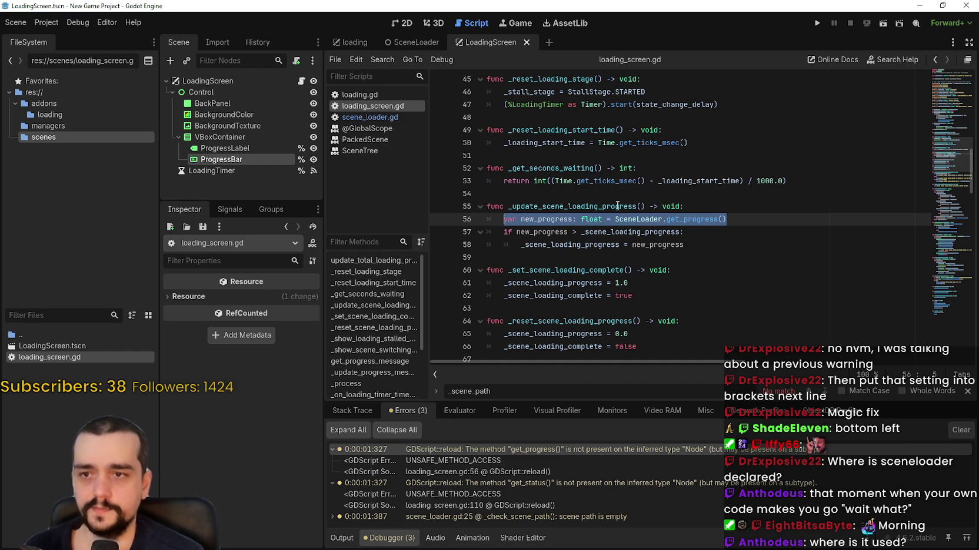
mouse_move(686, 219)
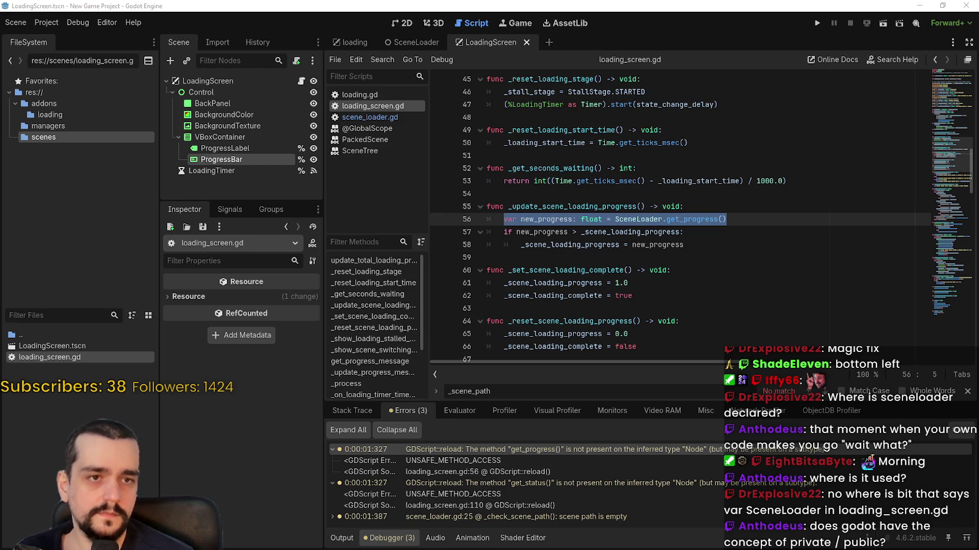
key(alt+Tab)
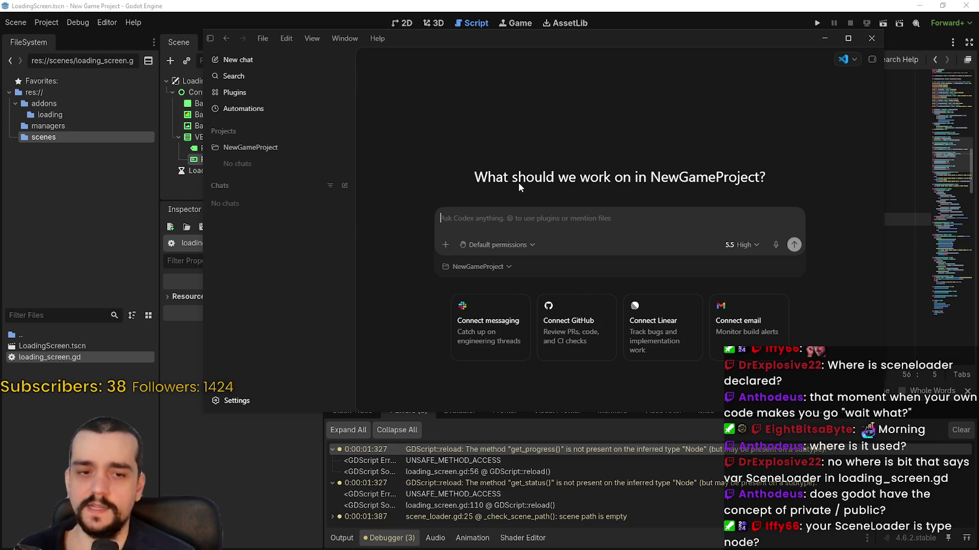
text(Do not change )
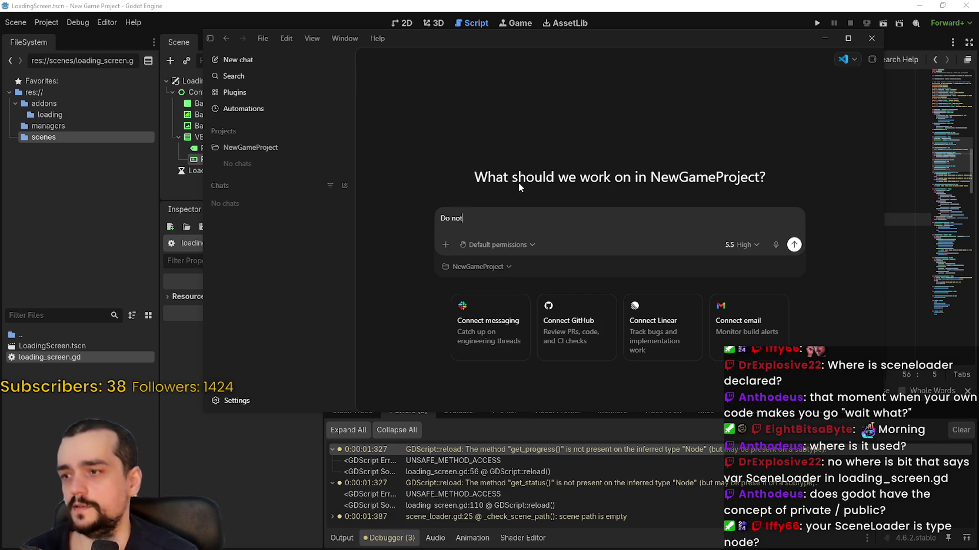
text(anything,)
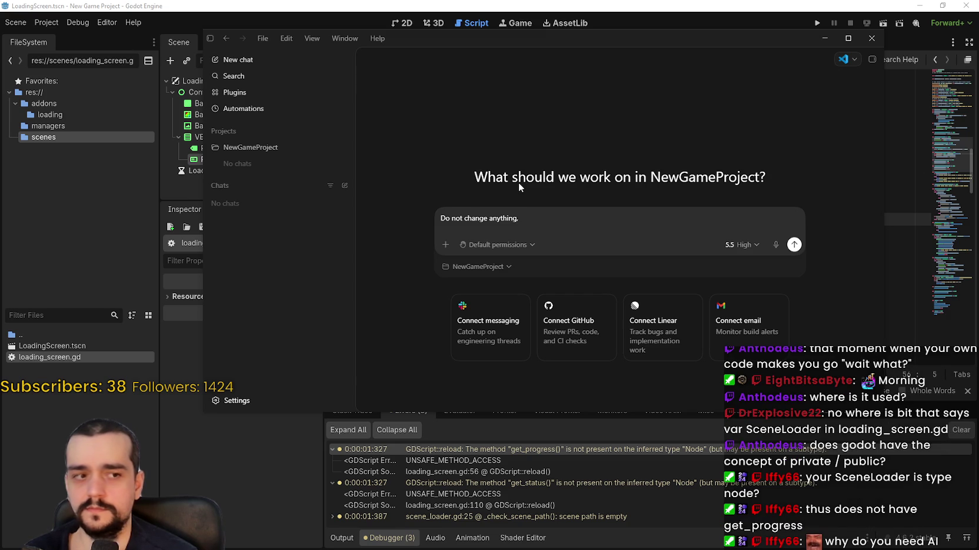
key(ctrl+BackSpace)
key(ctrl+BackSpace)
key(ctrl+BackSpace)
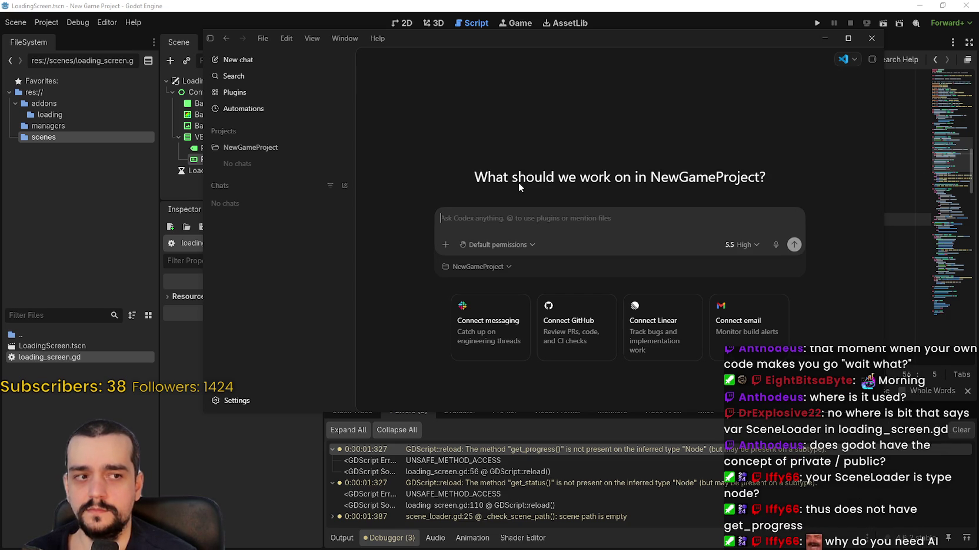
click(483, 24)
click(653, 232)
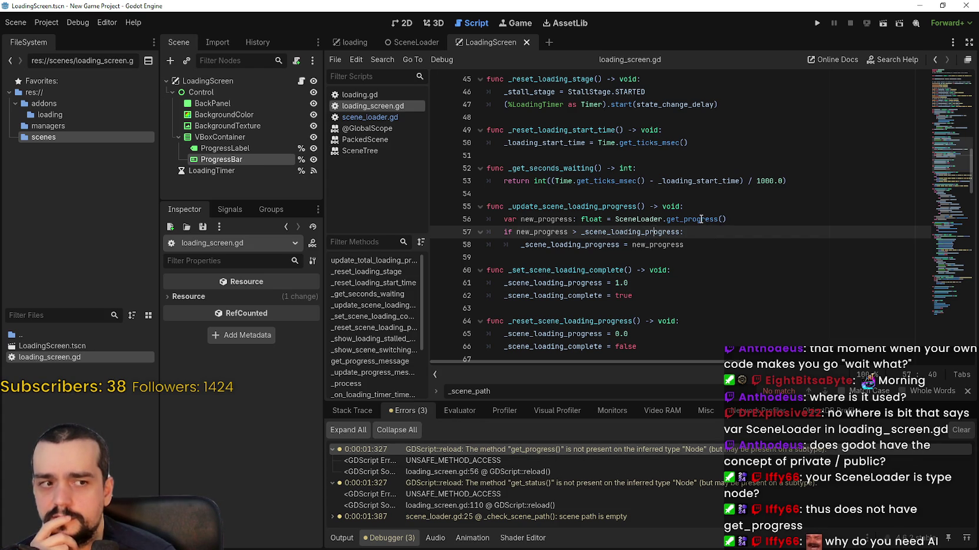
Look up get_progress's definition and select scene_loader.gd's top extends Node line.
right_click(700, 219)
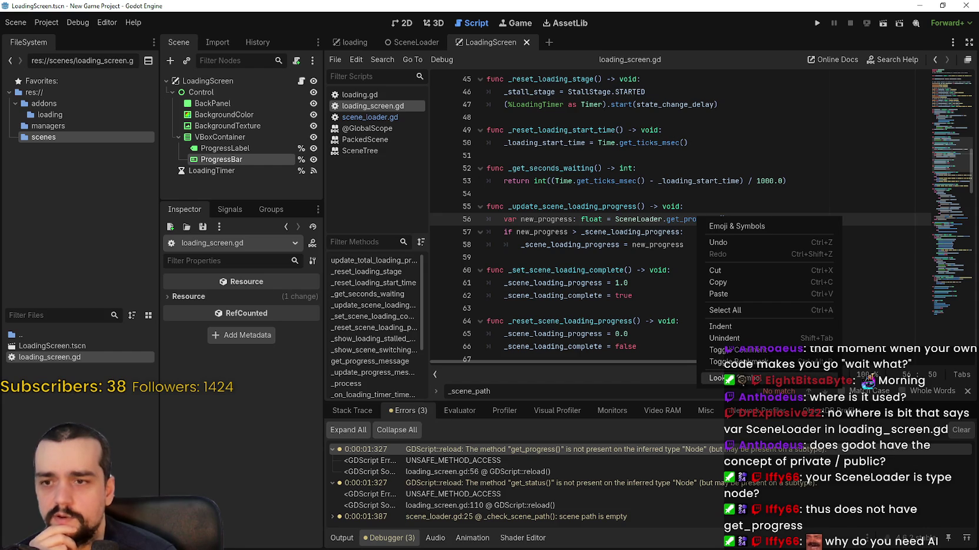
click(721, 379)
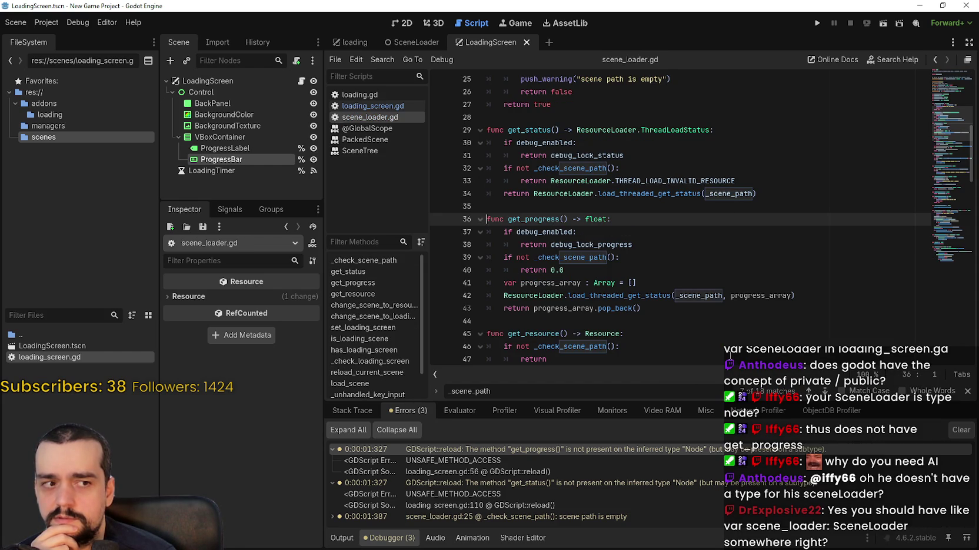
click(947, 82)
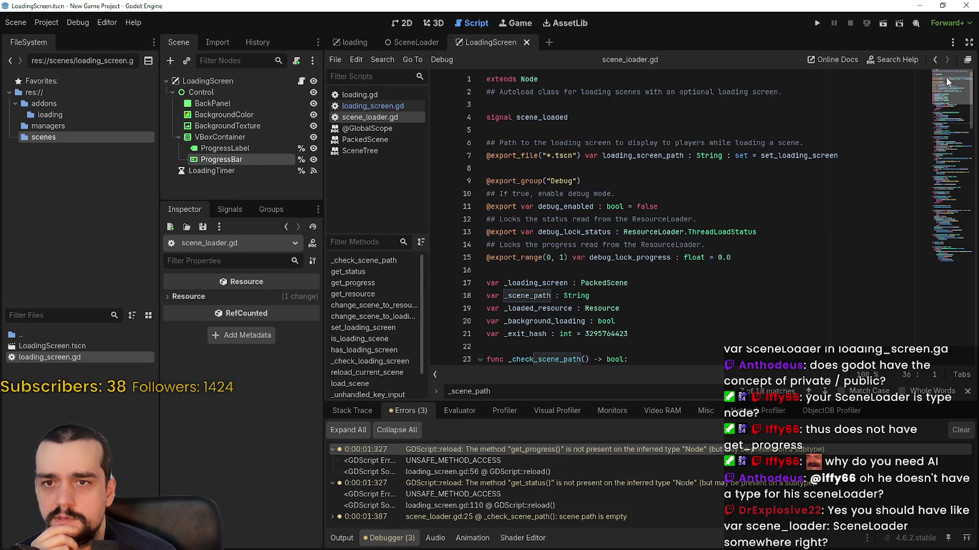
drag(633, 100, 453, 61)
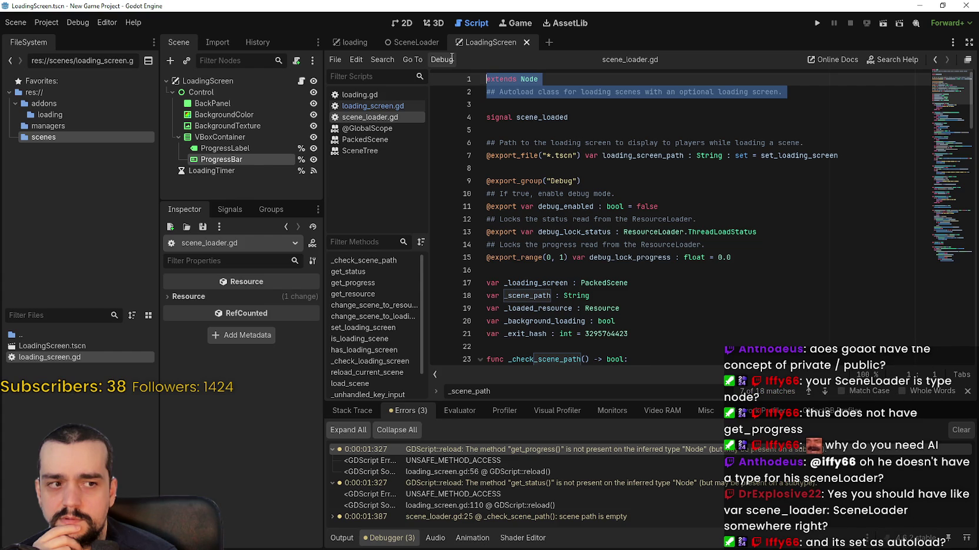
Confirm SceneLoader is listed as an autoload in Project Settings' Globals tab.
click(47, 22)
click(64, 39)
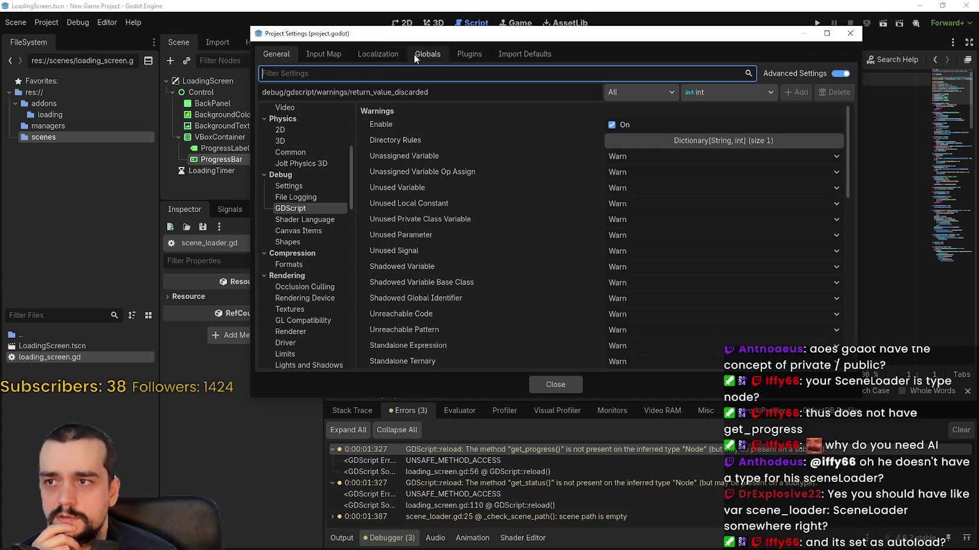
click(415, 55)
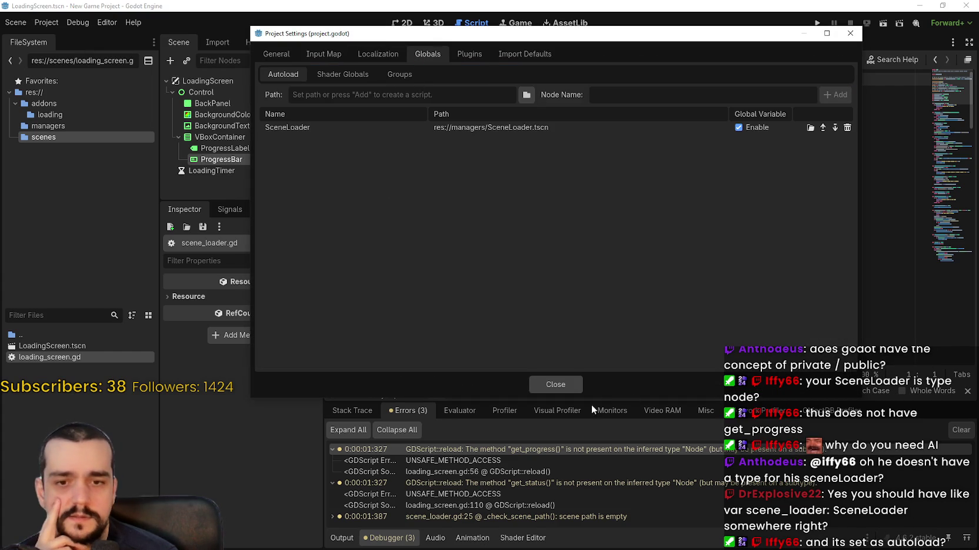
click(568, 386)
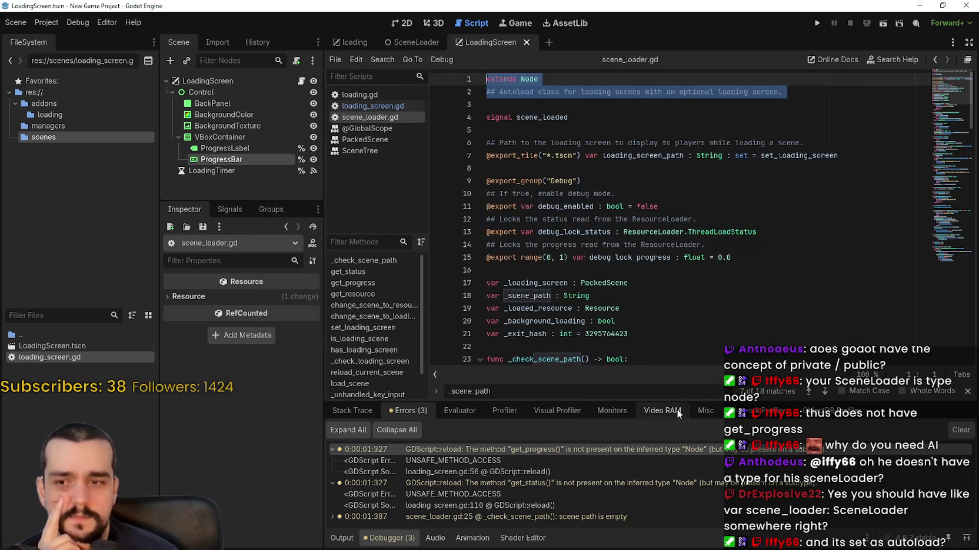
Go back to loading_screen.gd near the get_progress call and reload the current project.
scroll(681, 287, down, 7)
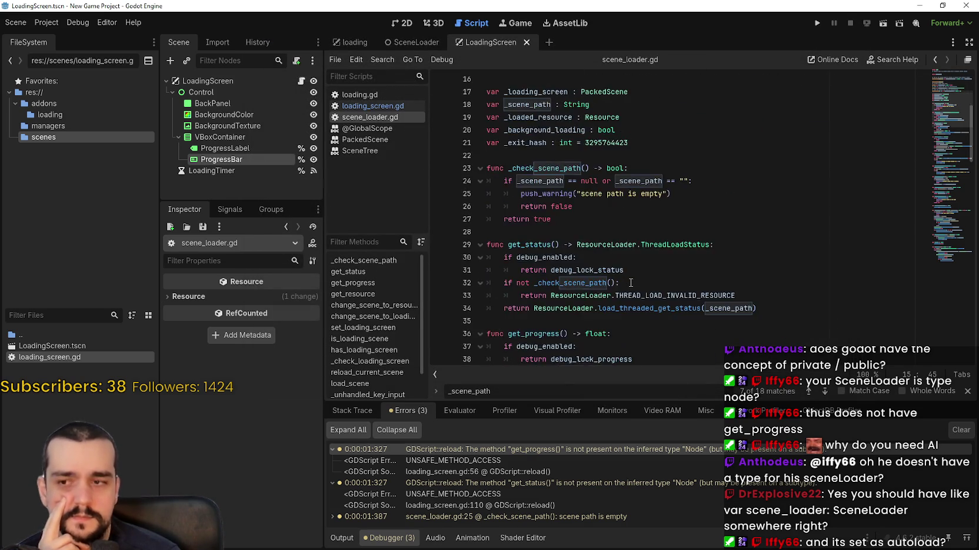
click(373, 106)
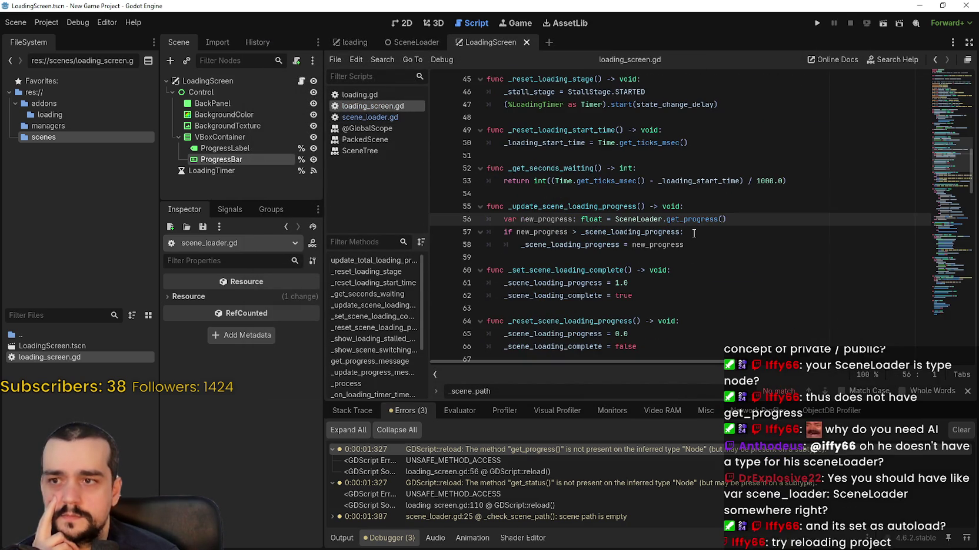
click(705, 232)
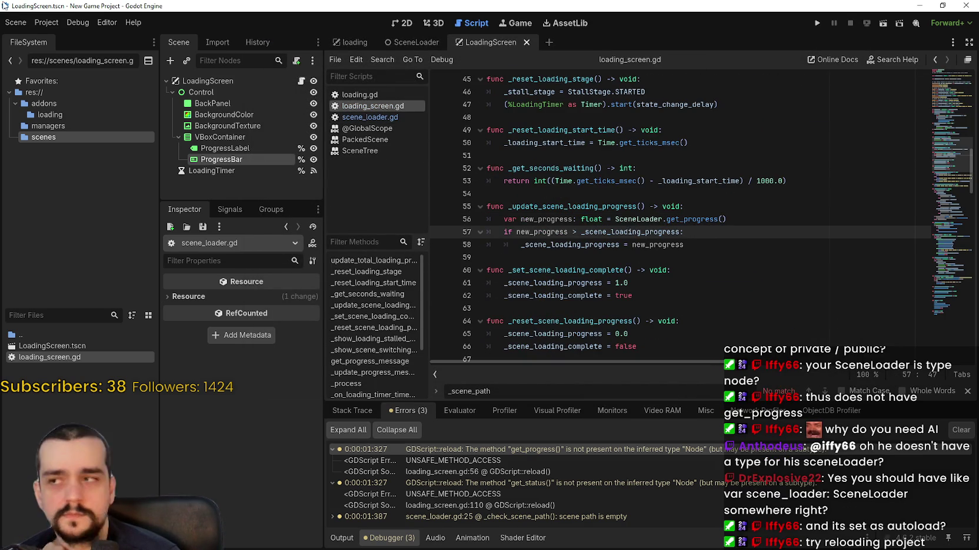
click(37, 27)
click(106, 150)
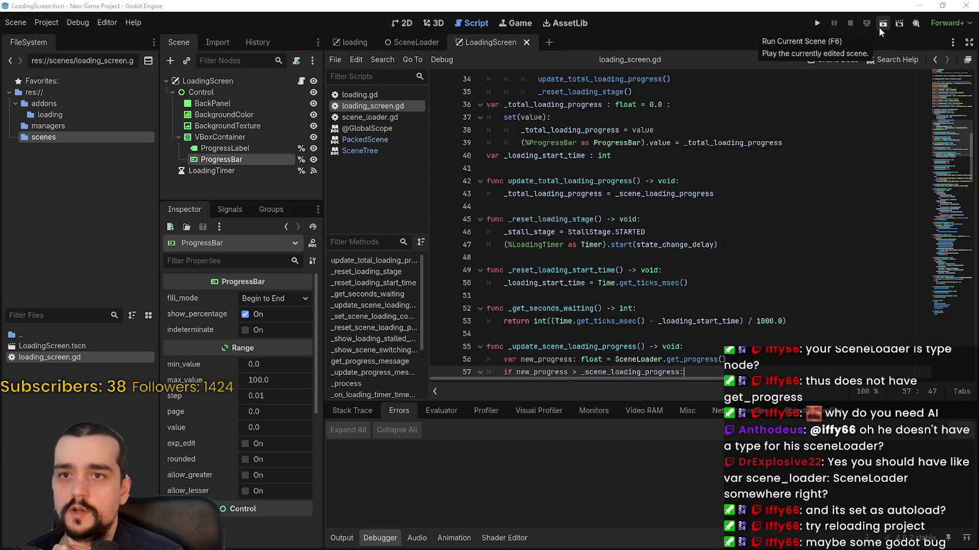
Run and stop the scene, then copy the get_progress warning from the Debugger's Errors list.
click(879, 27)
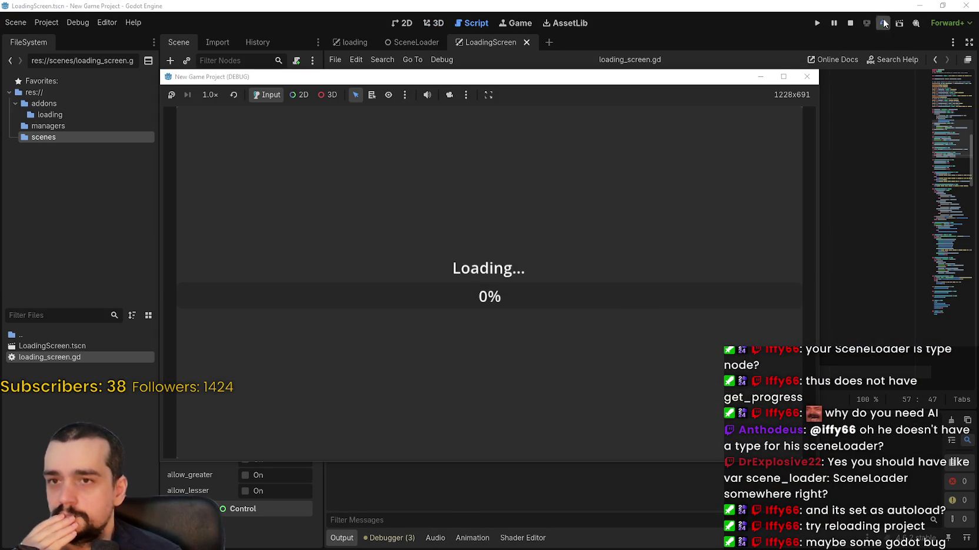
click(806, 77)
click(388, 538)
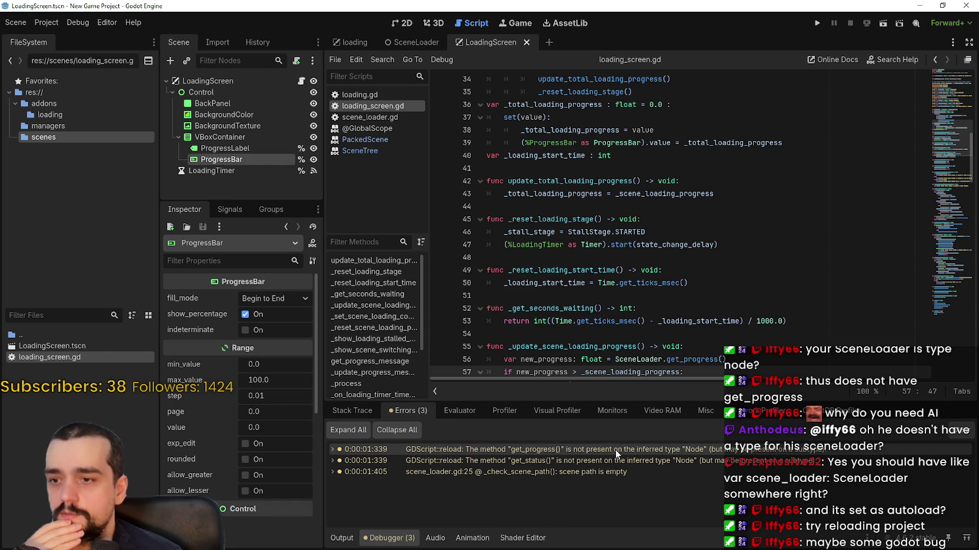
click(615, 449)
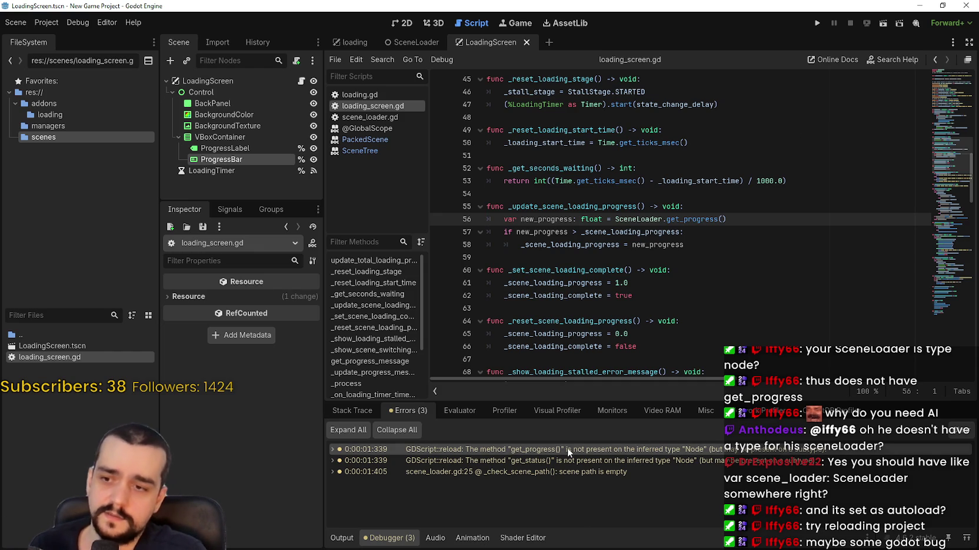
right_click(441, 456)
click(488, 461)
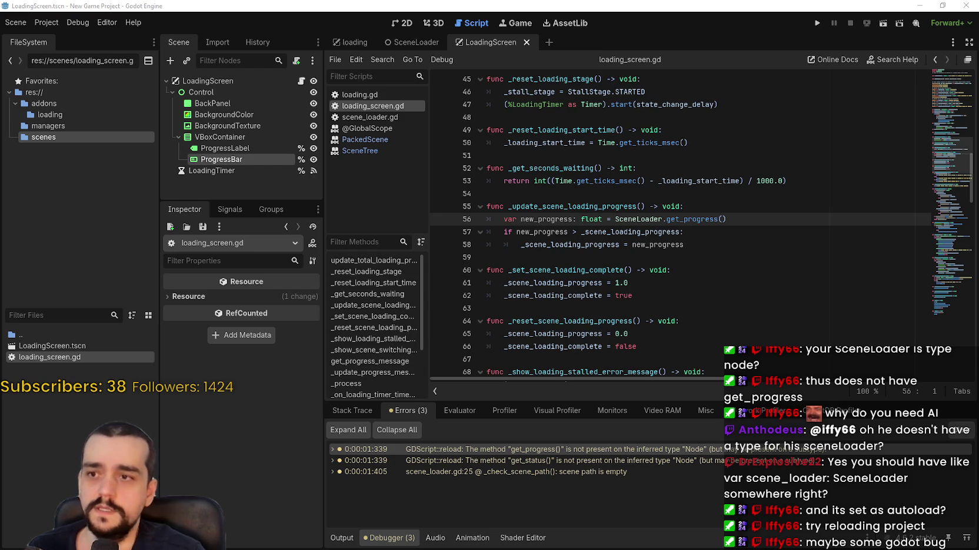
Send Codex 'Can you explain this error?' with the pasted warning, asking for solutions but no implementation.
text(Can yo)
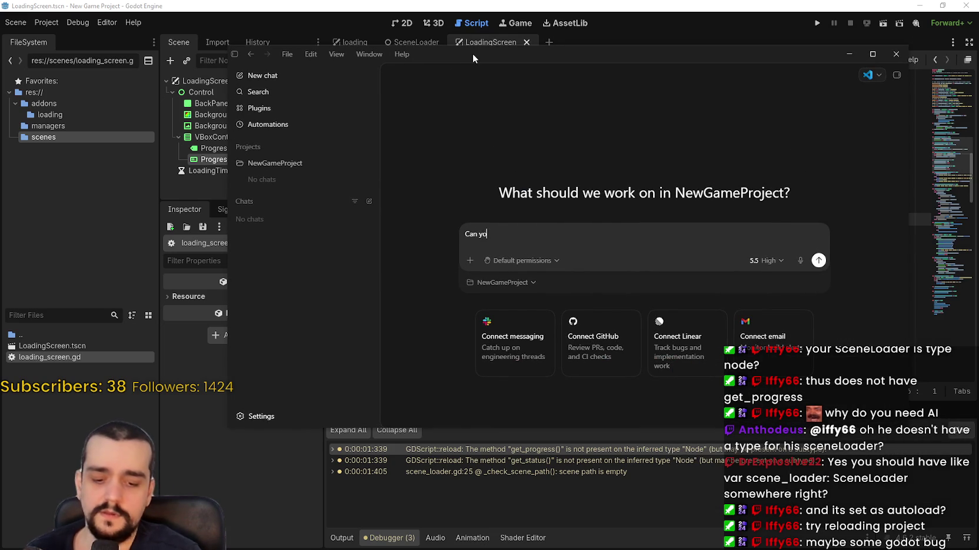
text(u explain this er)
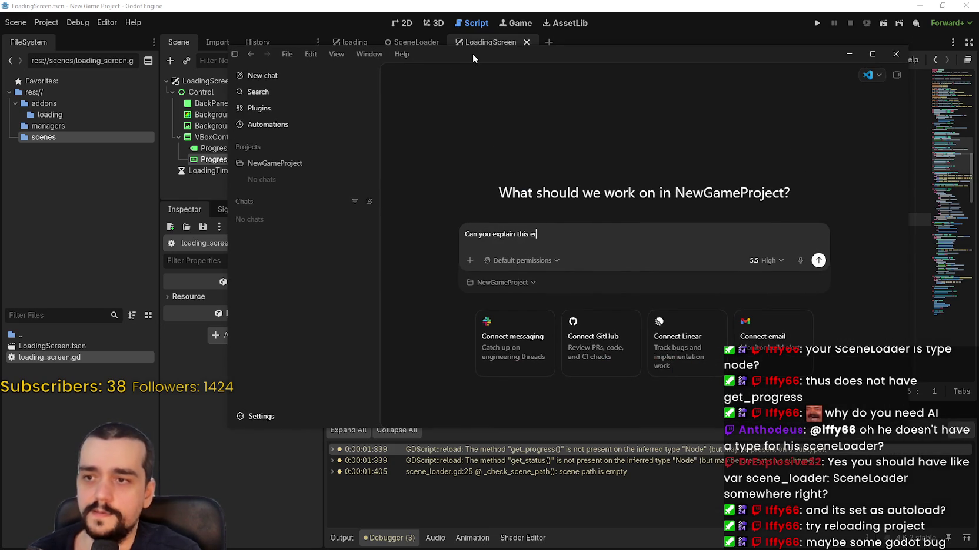
text(ror?)
key(ctrl+v)
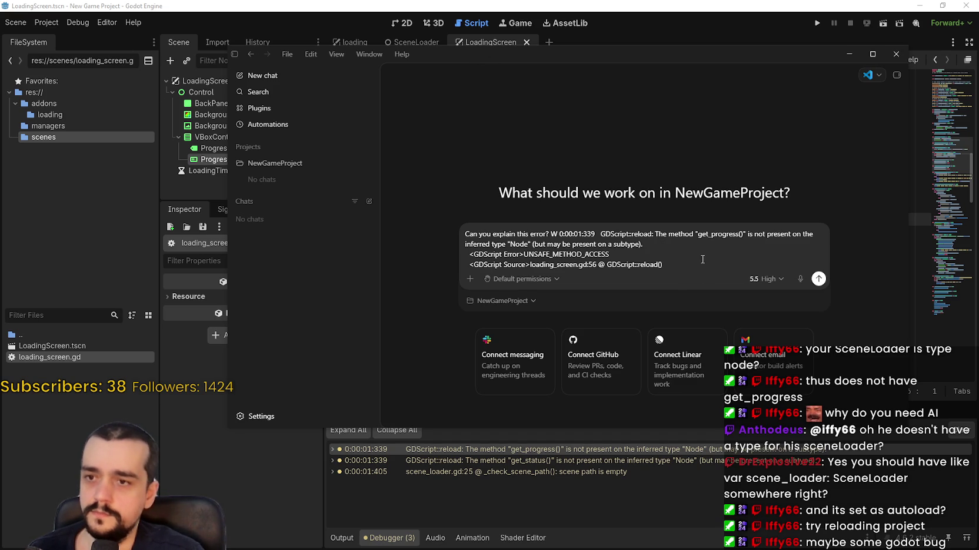
key(shift+Return)
key(shift+Return)
key(shift+Return)
text(and)
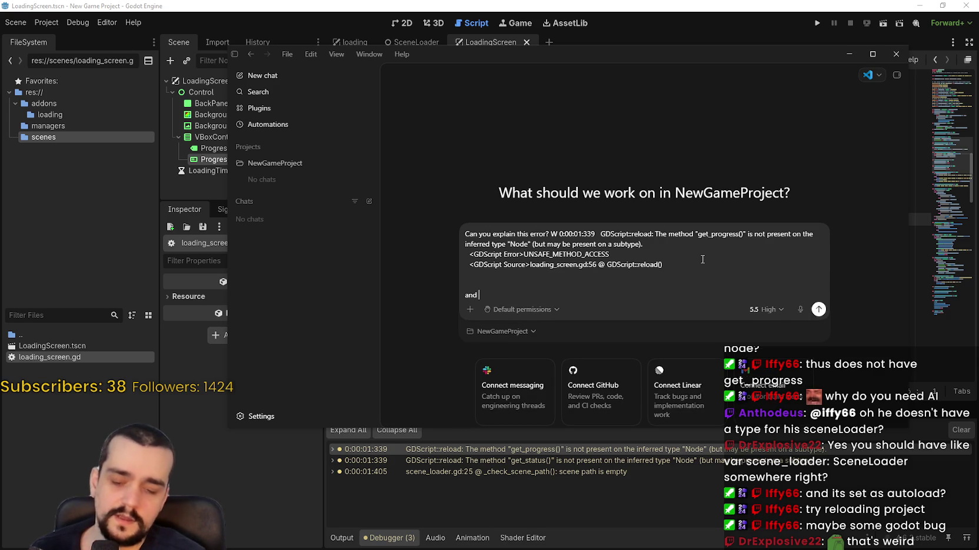
text(po)
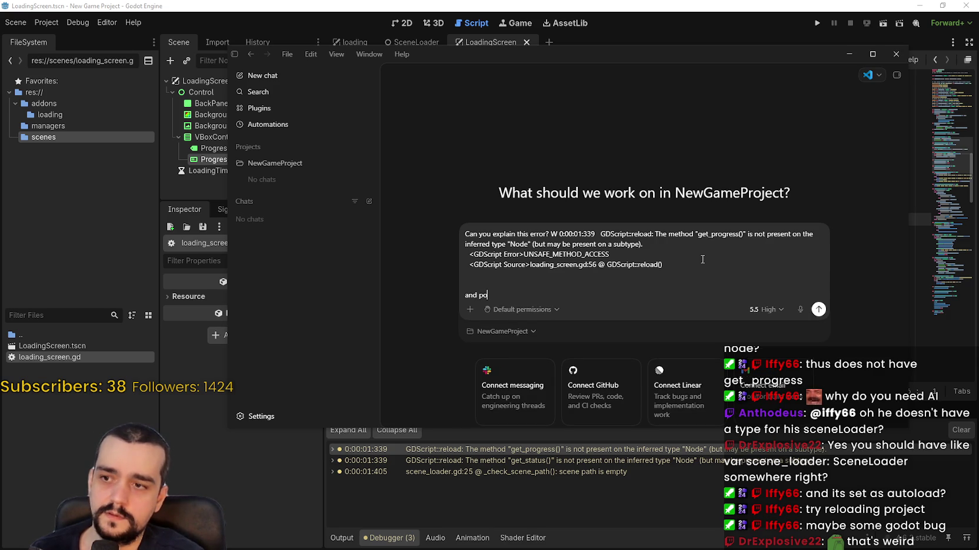
text(i)
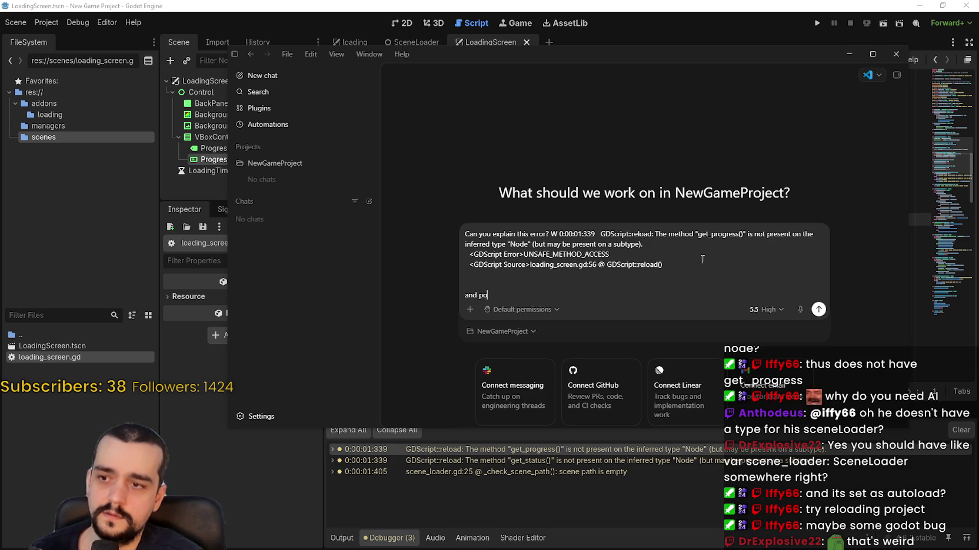
text(ible solutions, don't e)
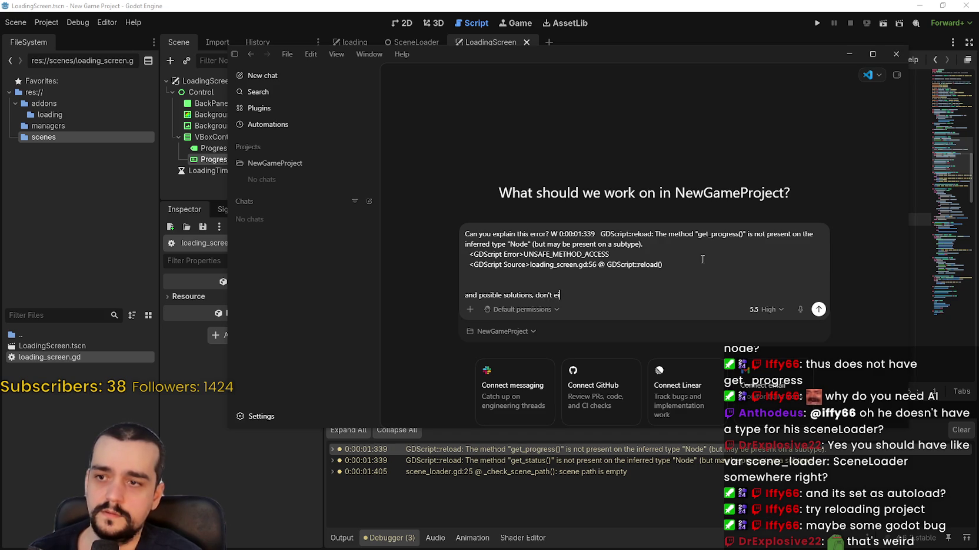
key(BackSpace)
text(impem)
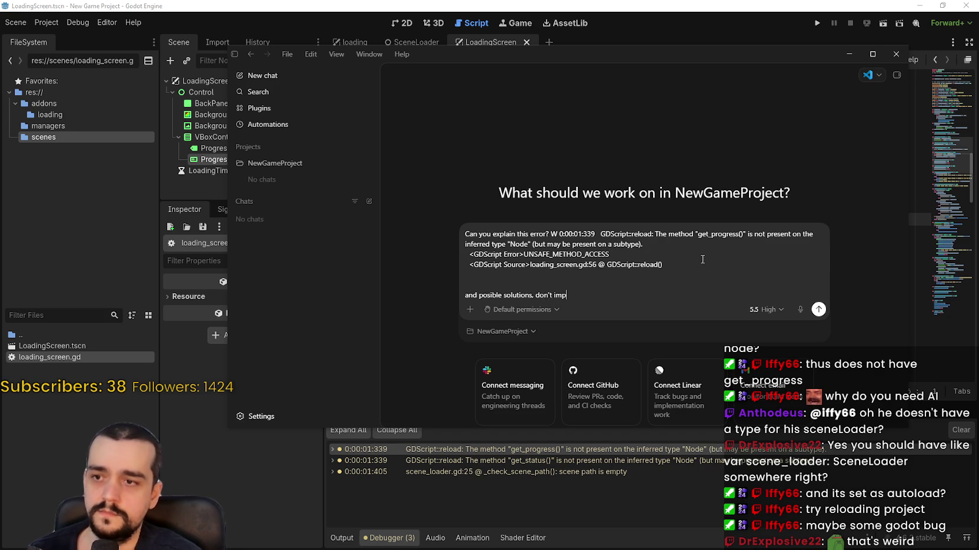
text(lement anything.)
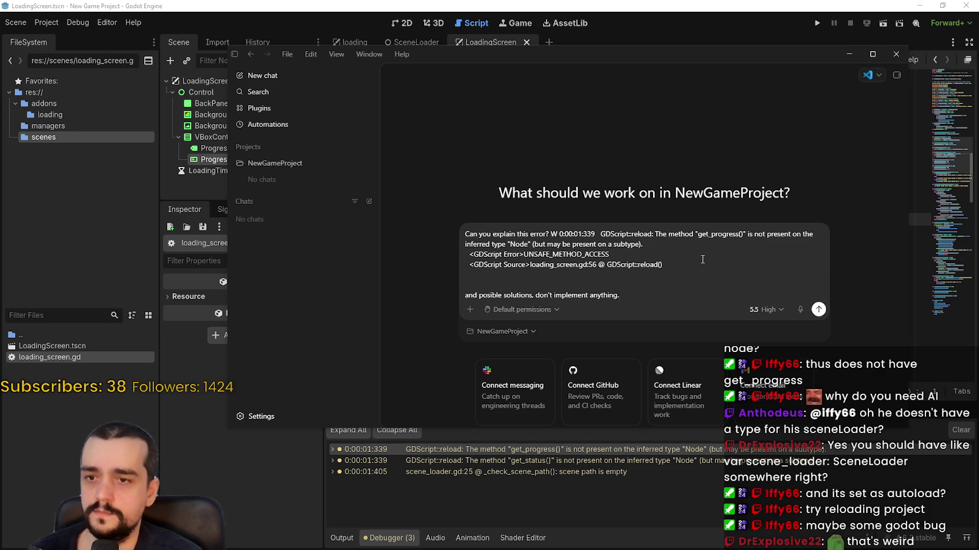
key(Return)
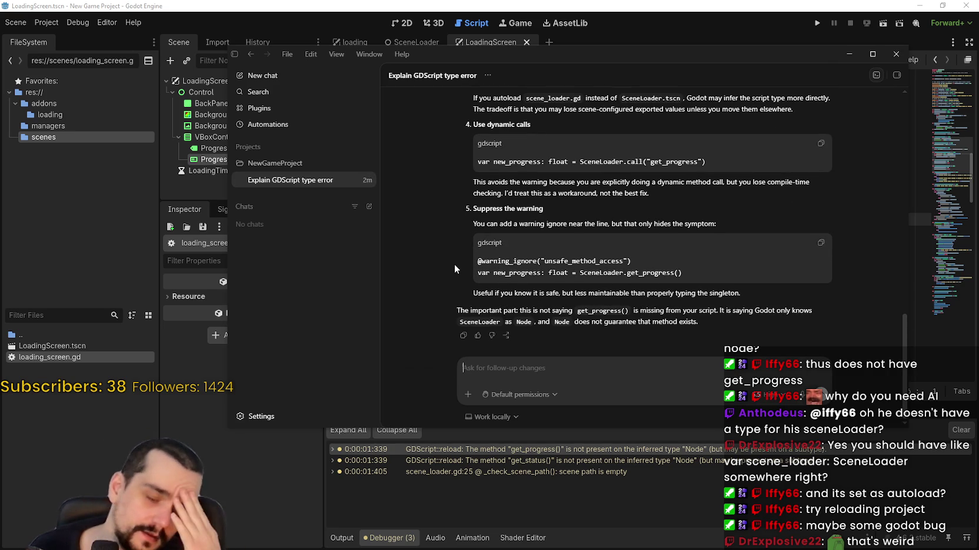
Read Codex's reply, highlighting its opening sentence and the one about the scene's root Node type.
scroll(456, 265, up, 15)
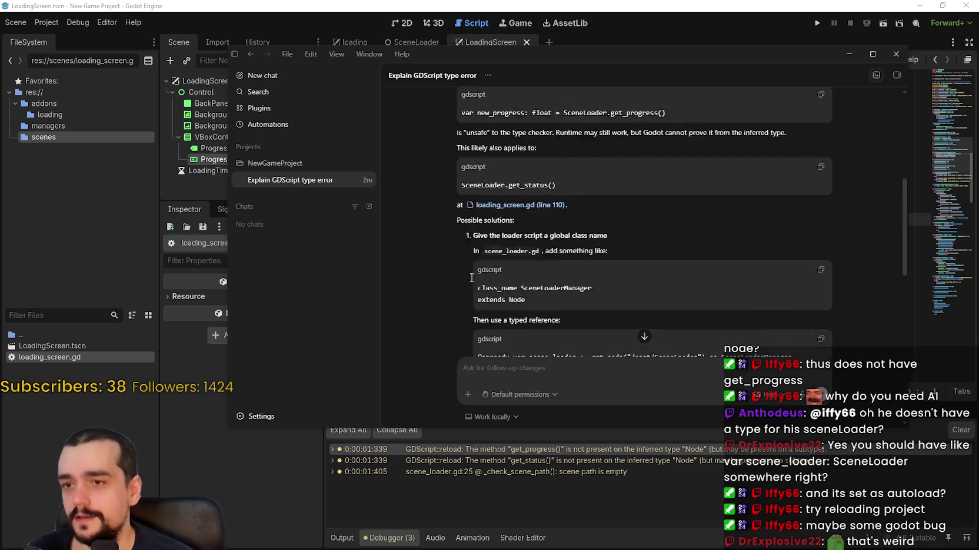
scroll(439, 233, up, 3)
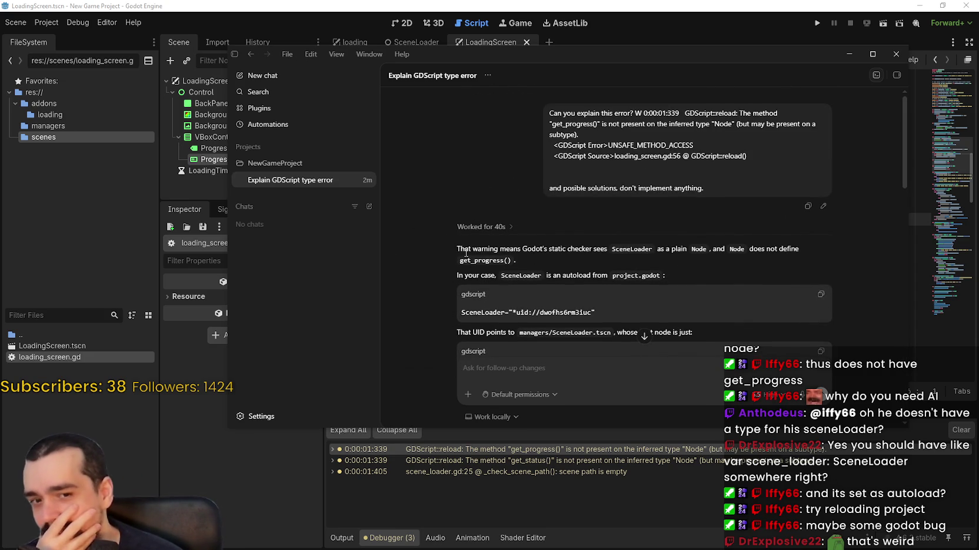
drag(463, 248, 799, 255)
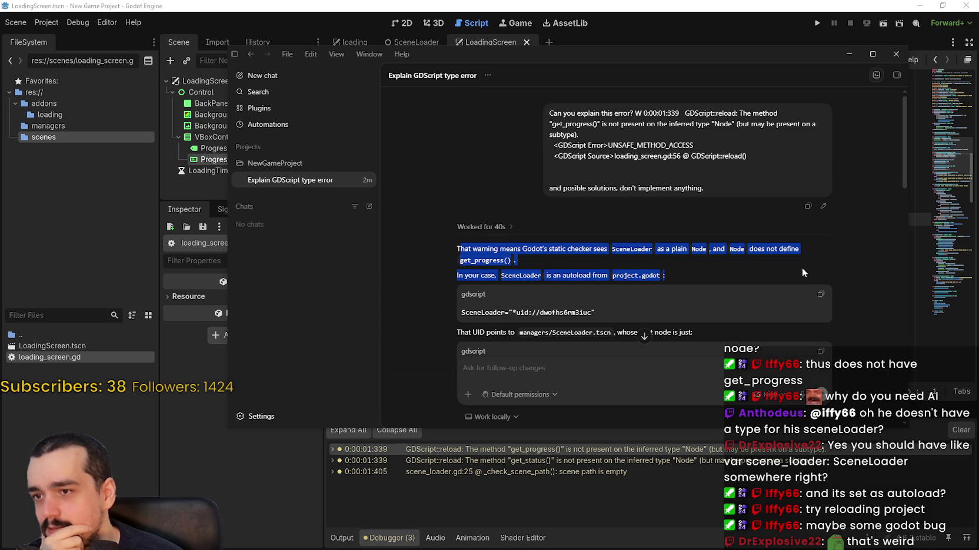
scroll(729, 258, down, 2)
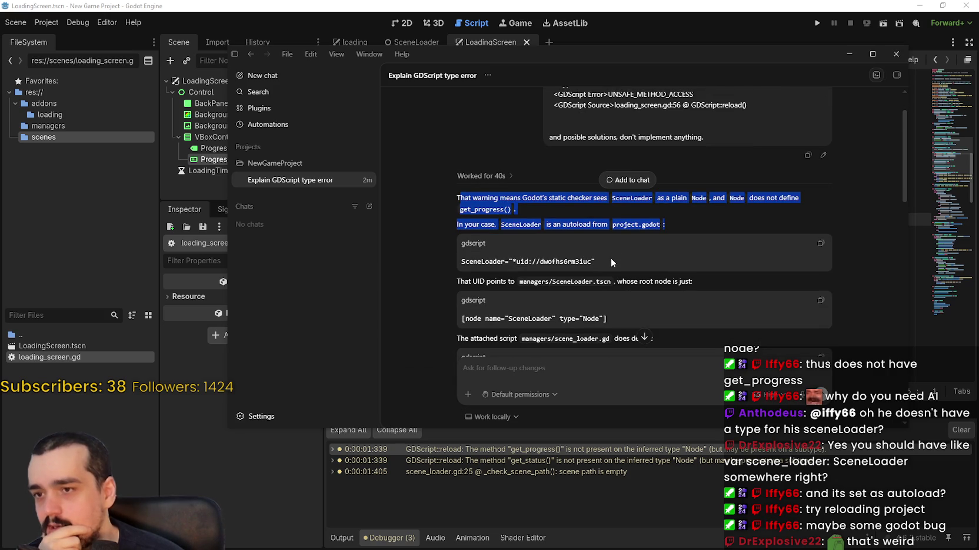
scroll(610, 258, down, 2)
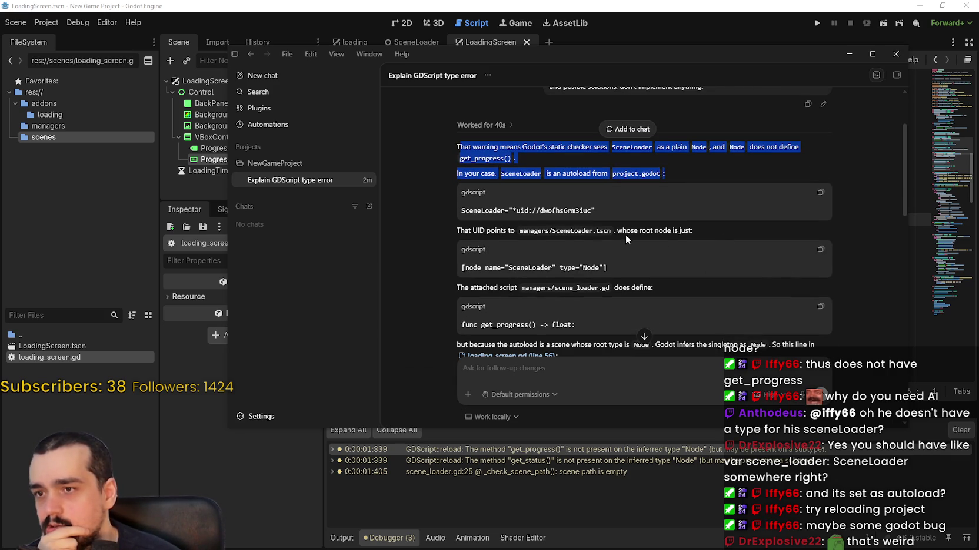
scroll(485, 261, down, 2)
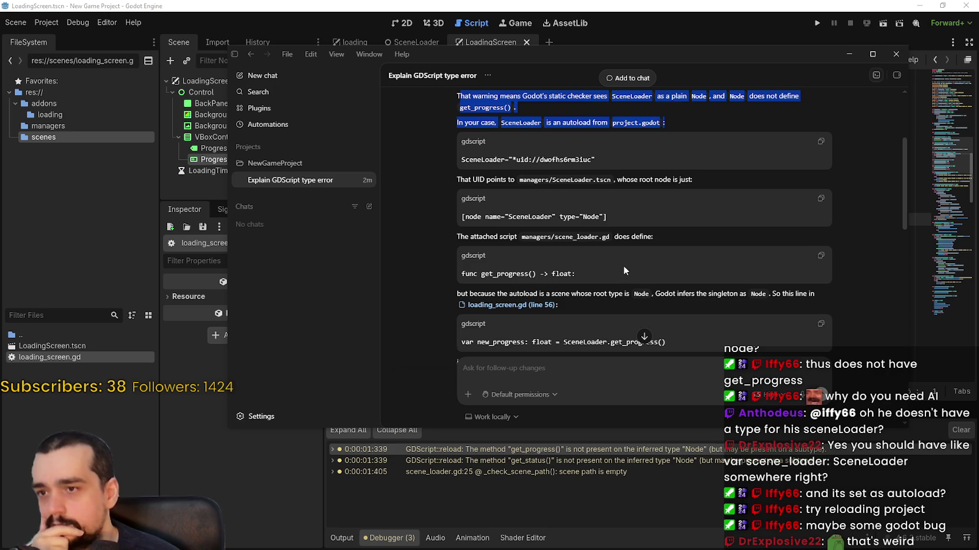
scroll(615, 259, down, 2)
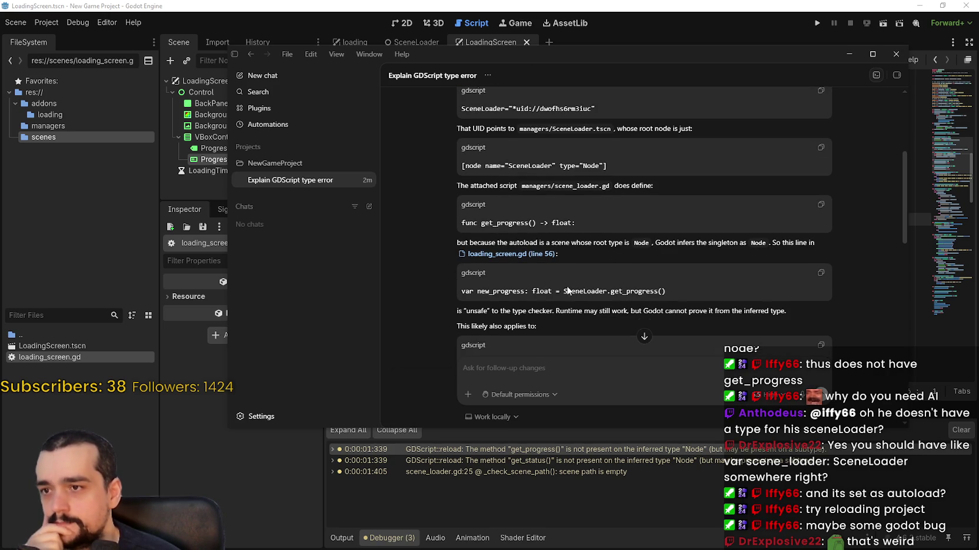
drag(461, 239, 719, 248)
Read through the type-checker explanation down to the suggested class_name SceneLoaderManager fix.
click(719, 248)
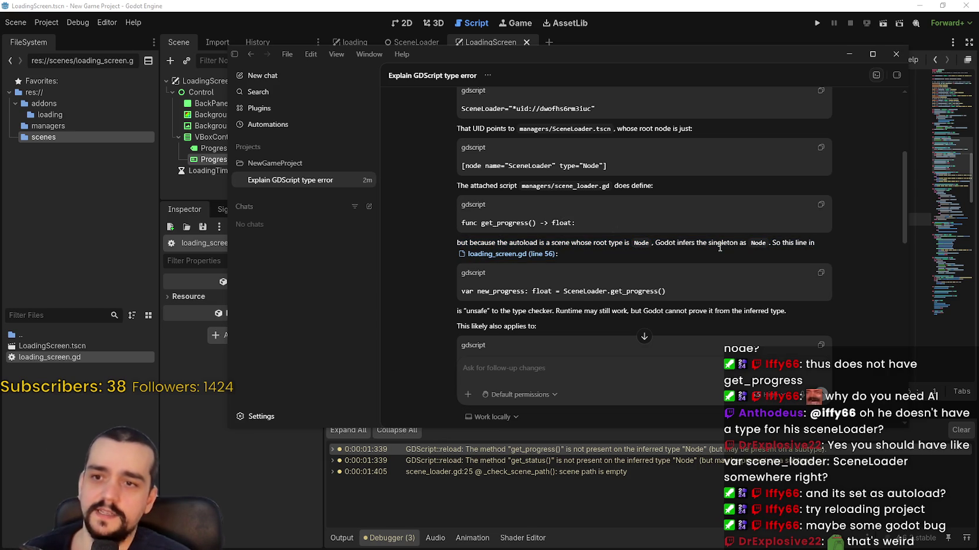
double_click(758, 242)
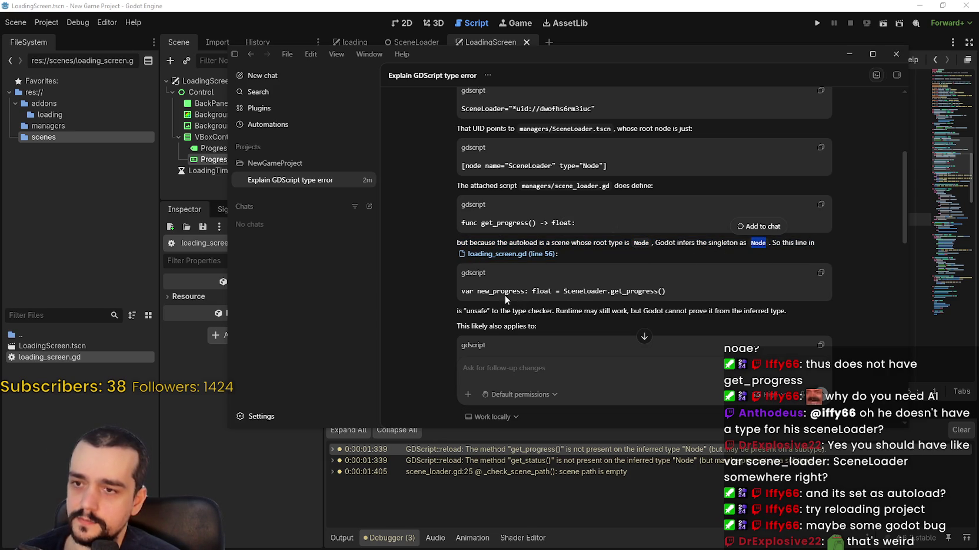
scroll(586, 322, down, 1)
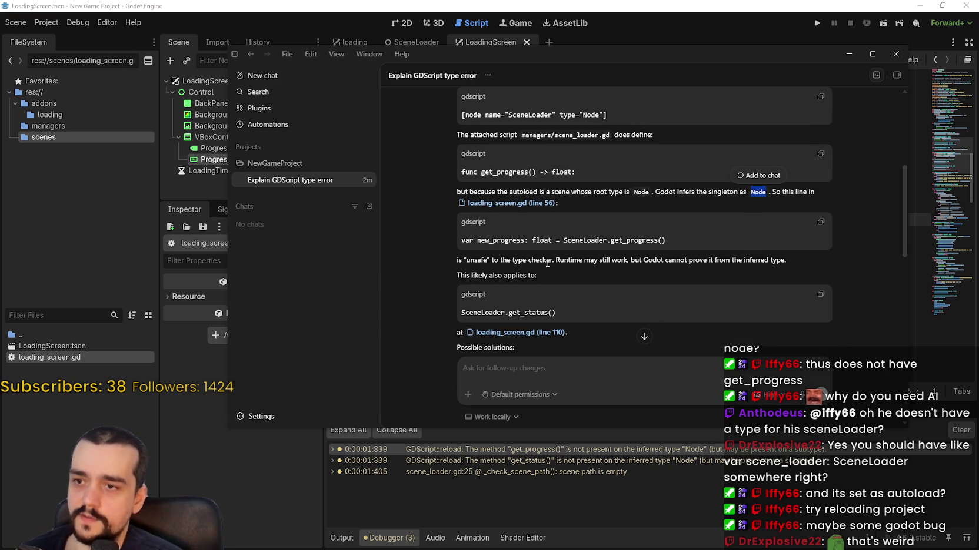
double_click(547, 261)
double_click(591, 260)
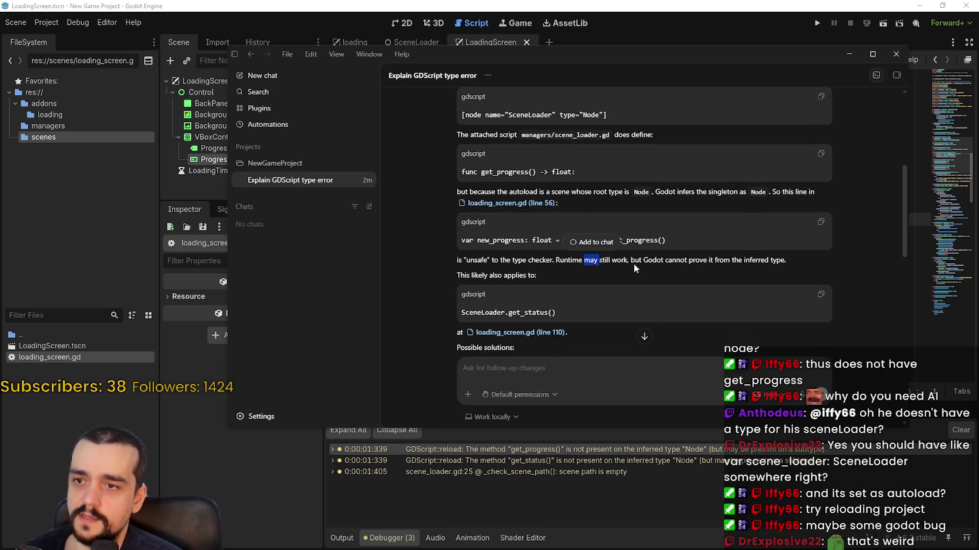
mouse_move(643, 261)
mouse_down()
mouse_move(782, 260)
mouse_move(772, 260)
mouse_up()
drag(536, 275, 457, 275)
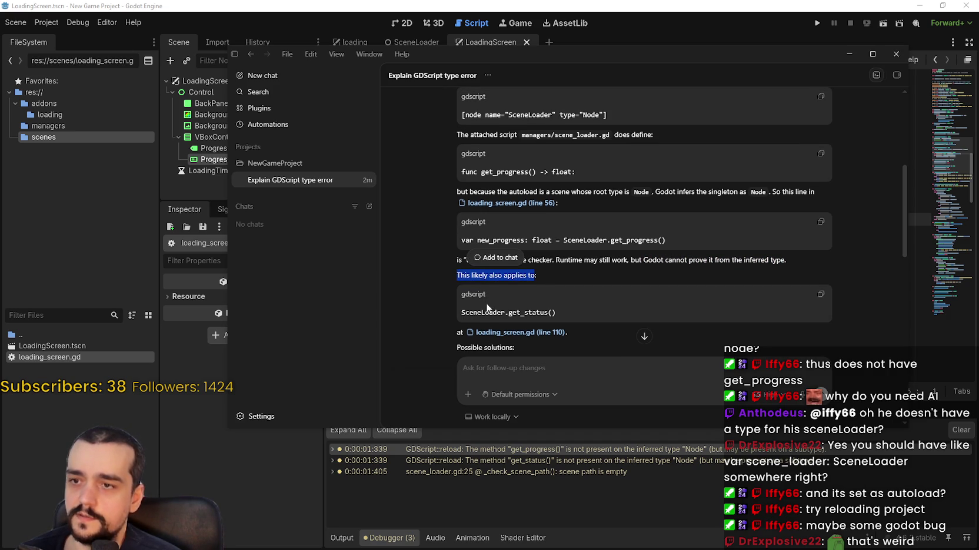
scroll(546, 309, down, 2)
scroll(483, 312, down, 2)
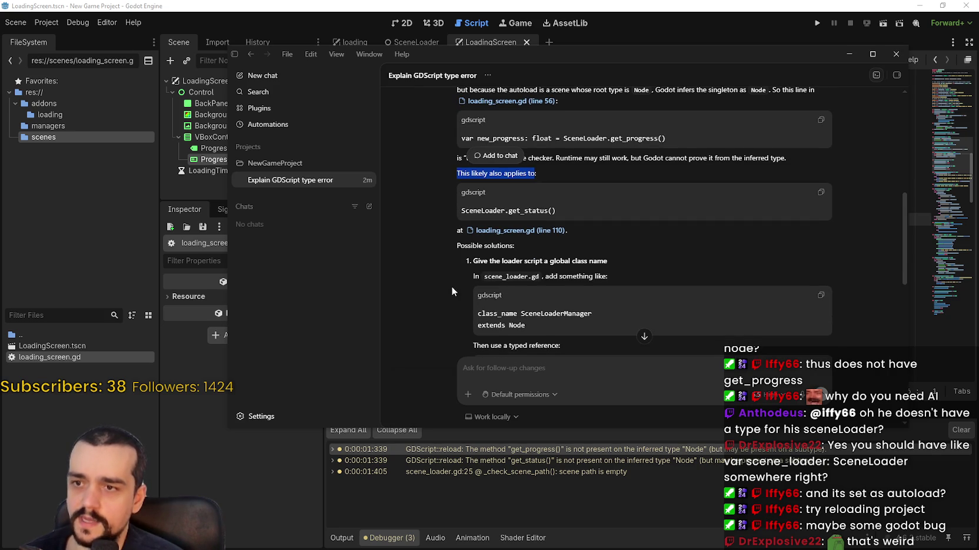
scroll(456, 300, down, 4)
double_click(555, 212)
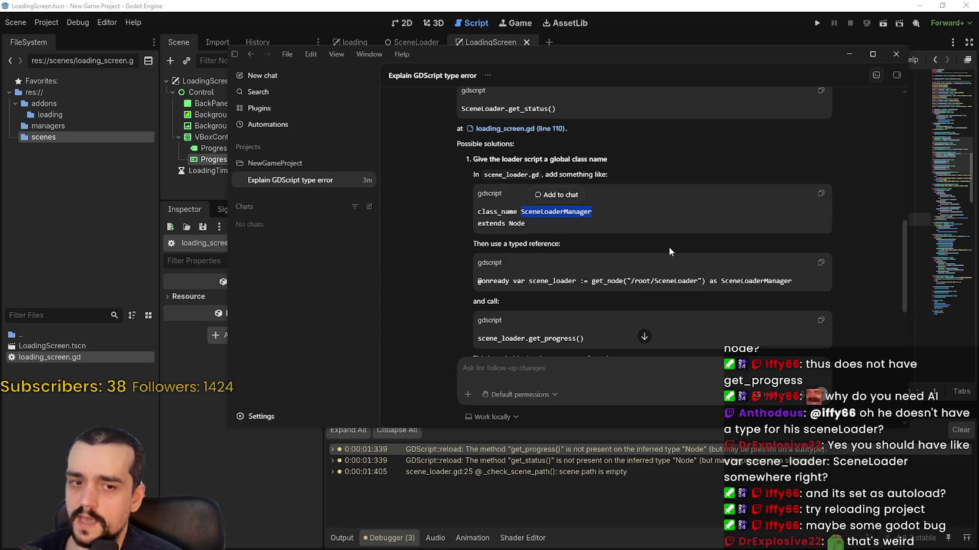
Add 'class_name SceneLoaderClass' above extends Node in scene_loader.gd and save it.
click(680, 41)
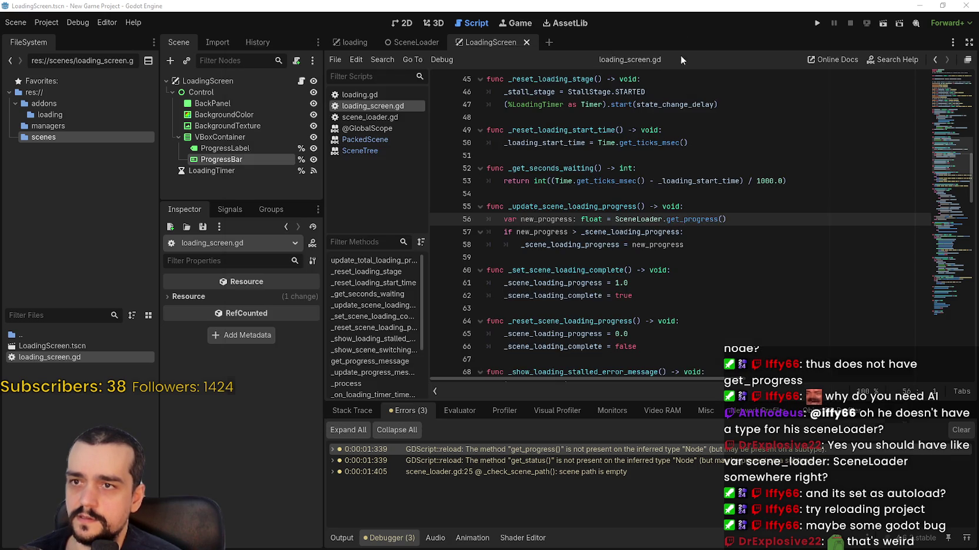
scroll(589, 177, up, 4)
click(410, 41)
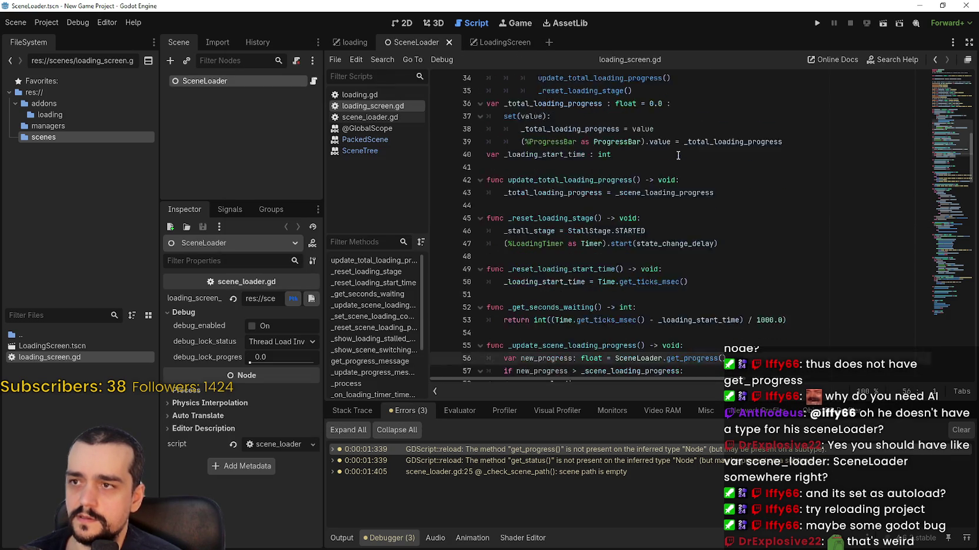
click(316, 81)
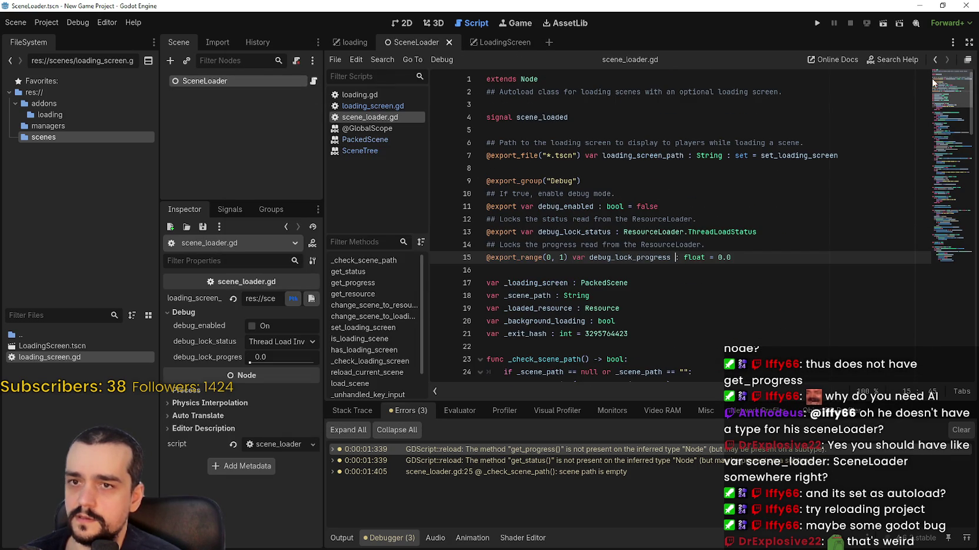
click(590, 78)
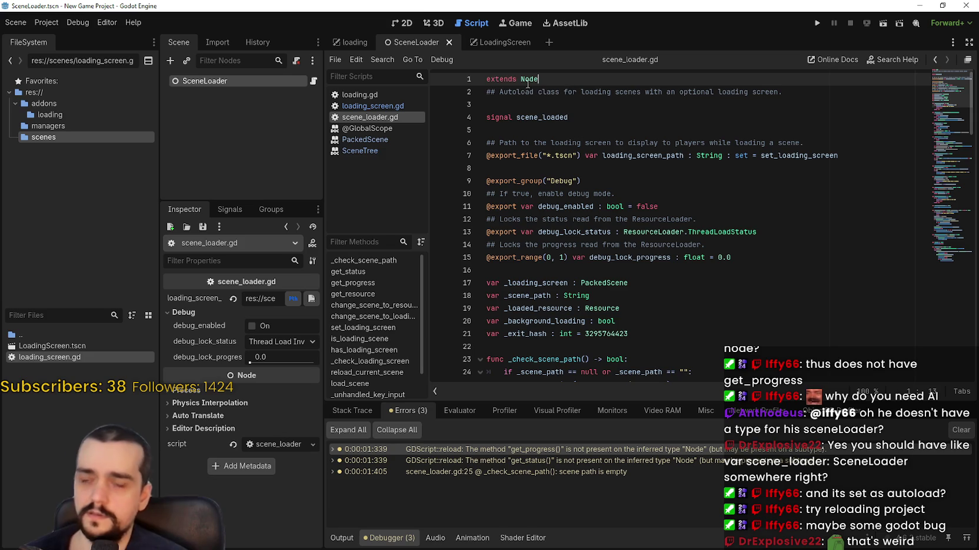
key(Home)
key(Return)
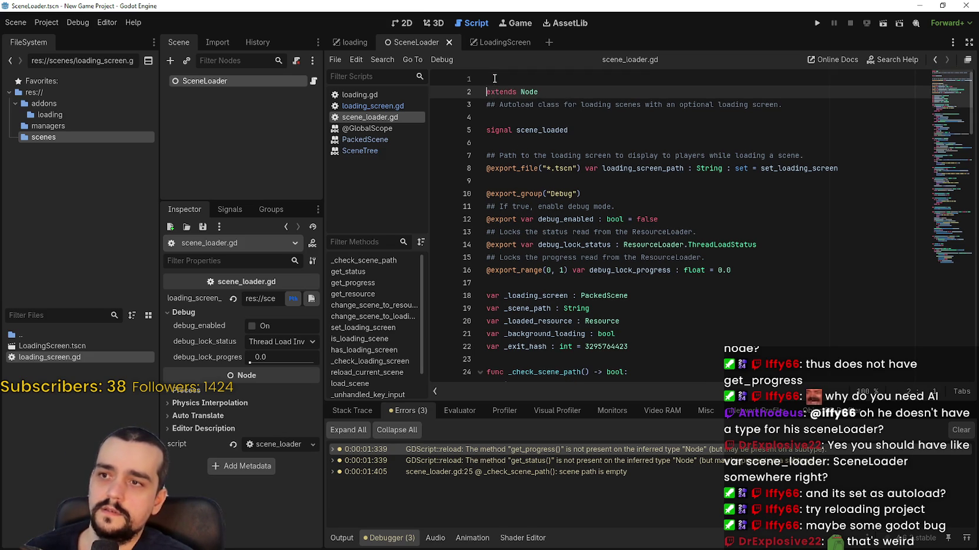
key(Up)
text(cl)
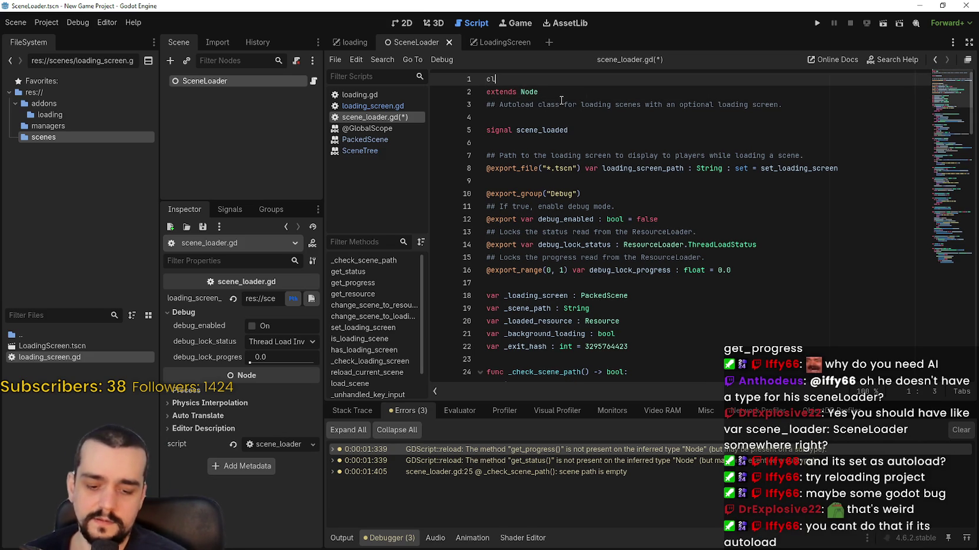
text(ass_name )
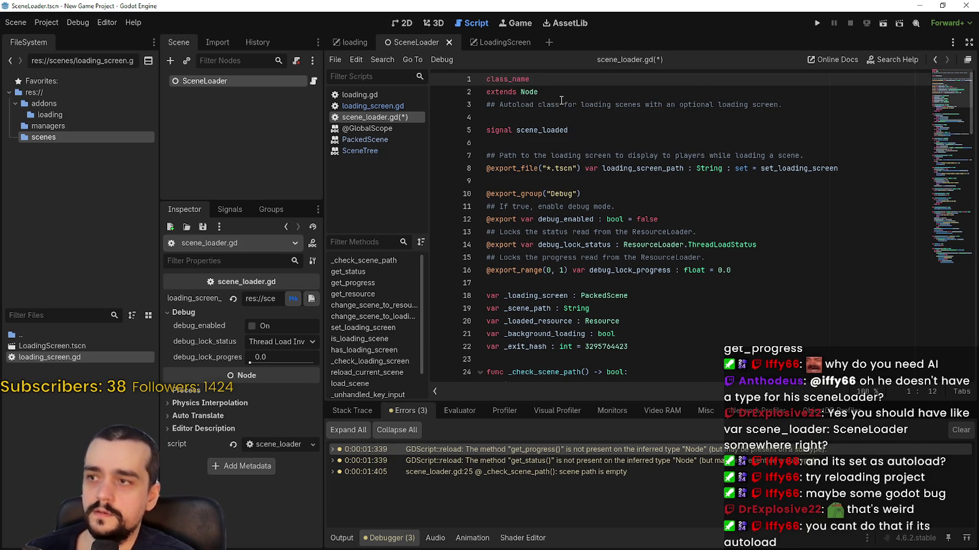
text(Gene)
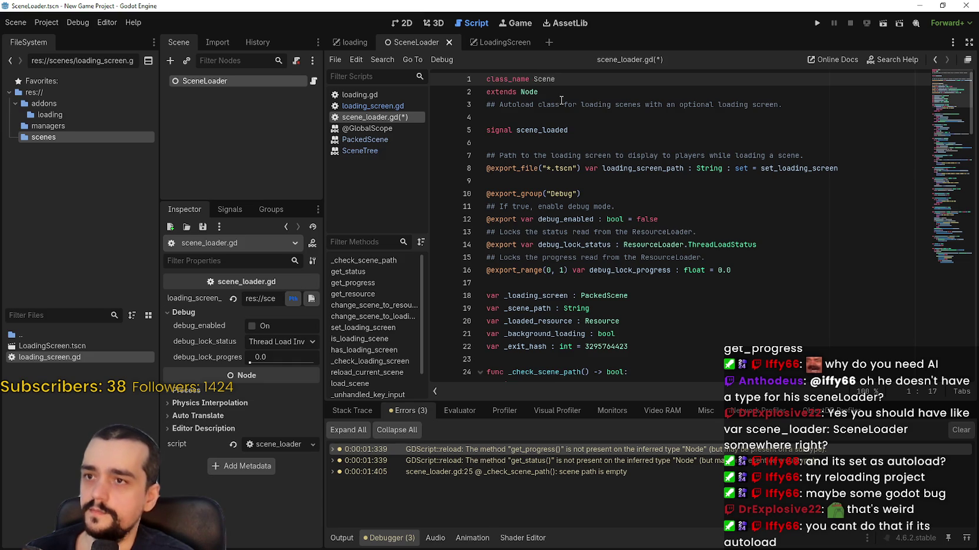
text(aderClass)
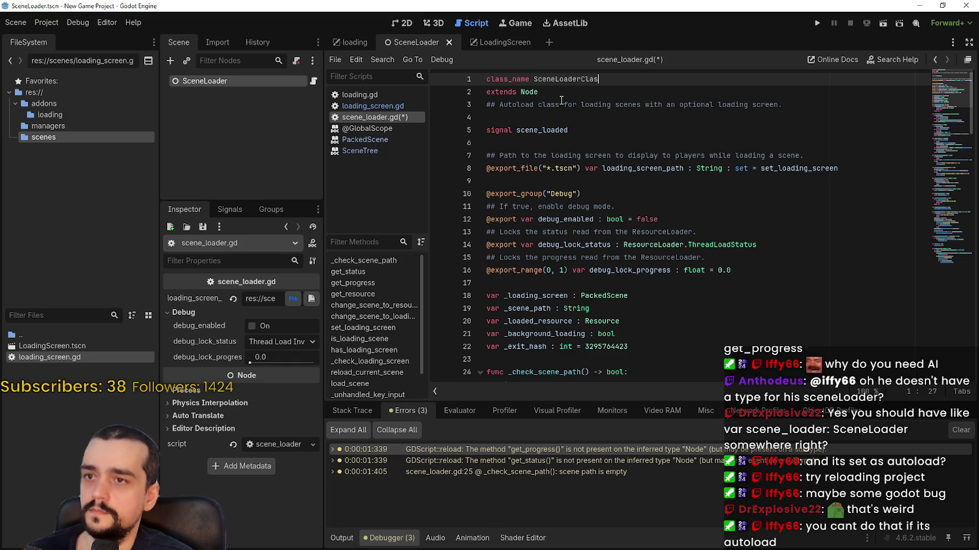
click(561, 102)
key(ctrl+s)
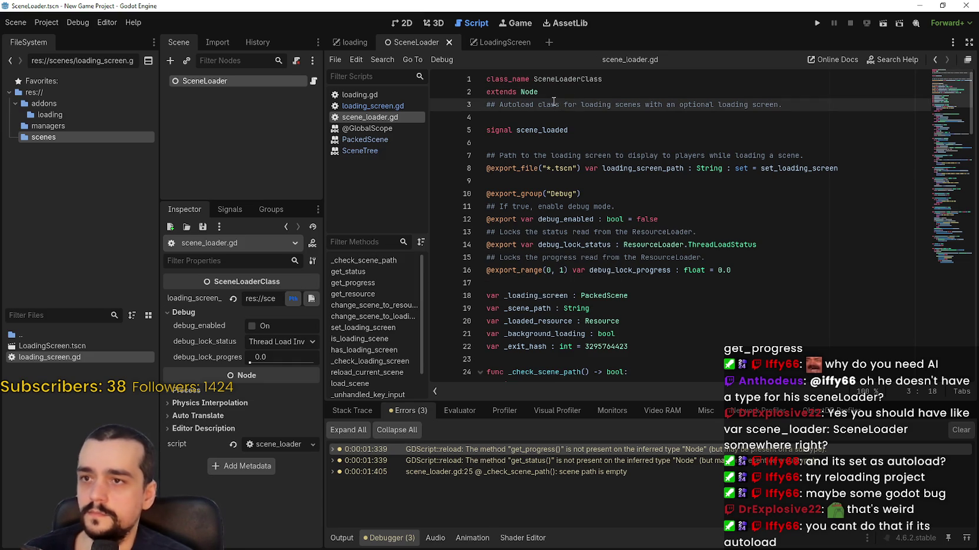
Open Project Settings at the Globals Autoload list showing SceneLoader.
click(46, 22)
click(54, 36)
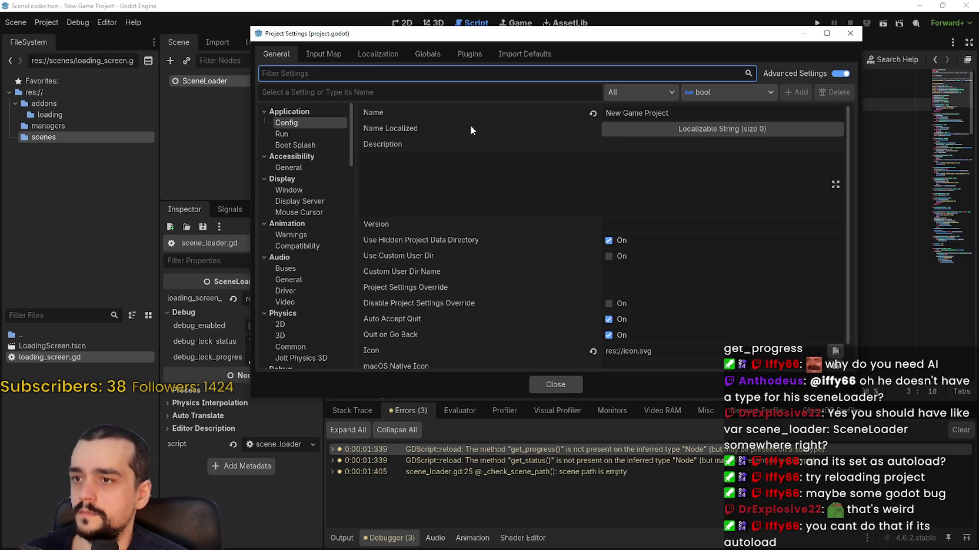
click(323, 54)
click(378, 53)
click(428, 53)
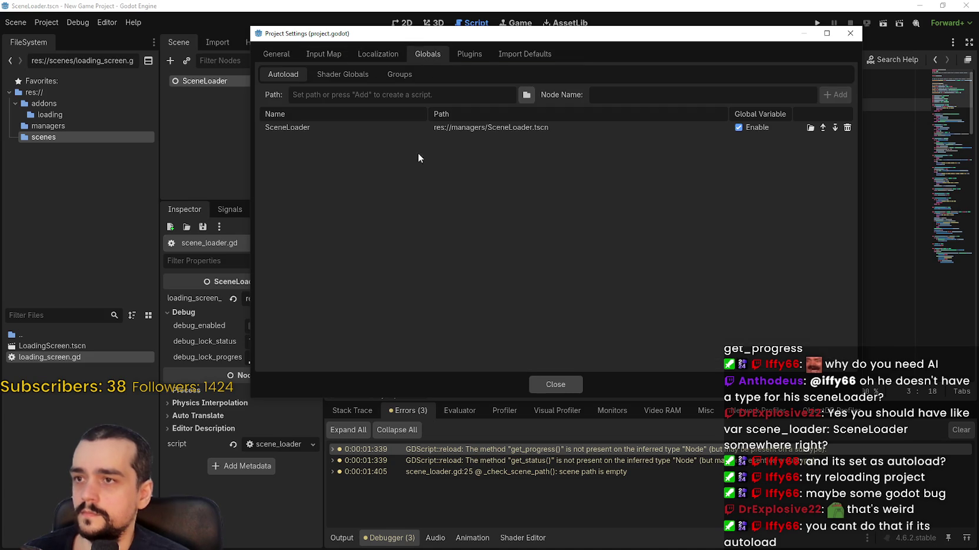
Close Project Settings and check Codex's SceneLoaderManager typed-reference example.
click(561, 385)
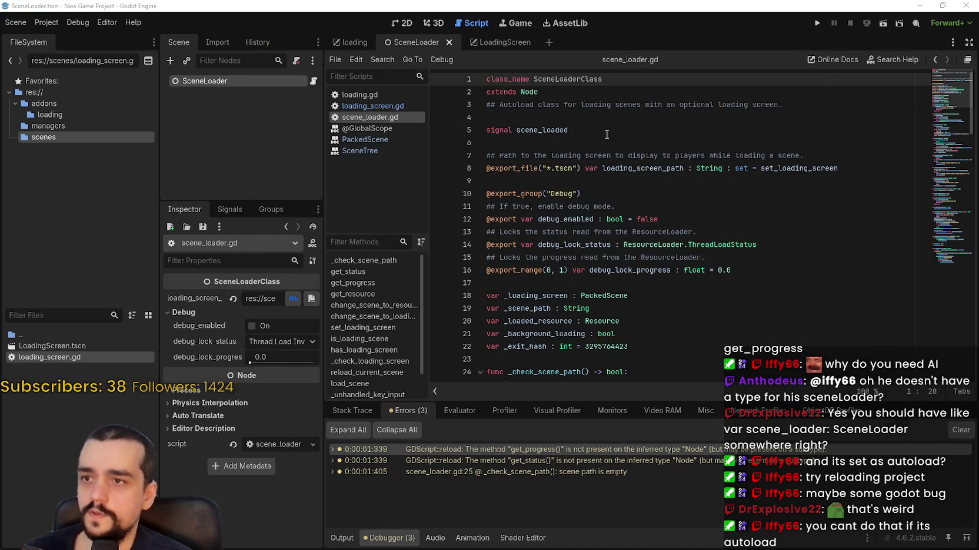
key(alt+Tab)
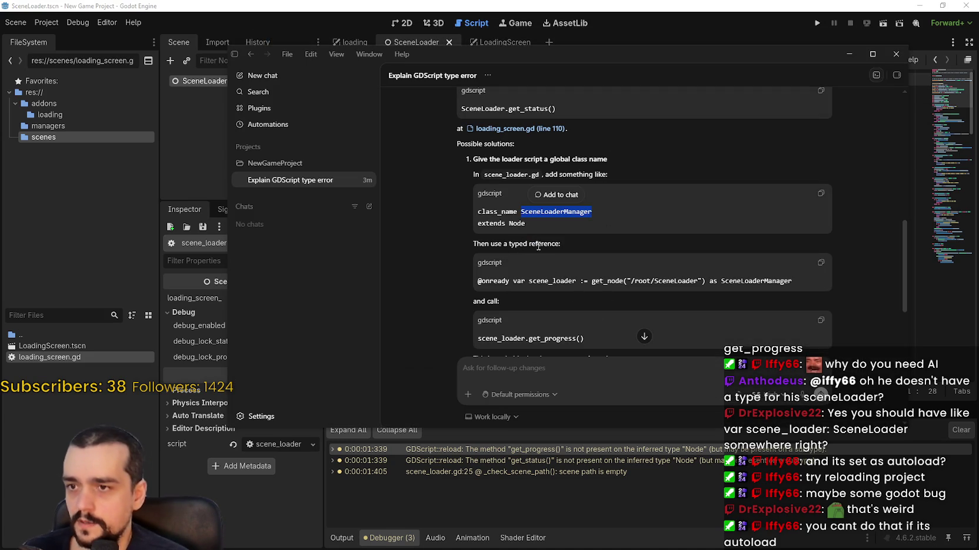
double_click(758, 281)
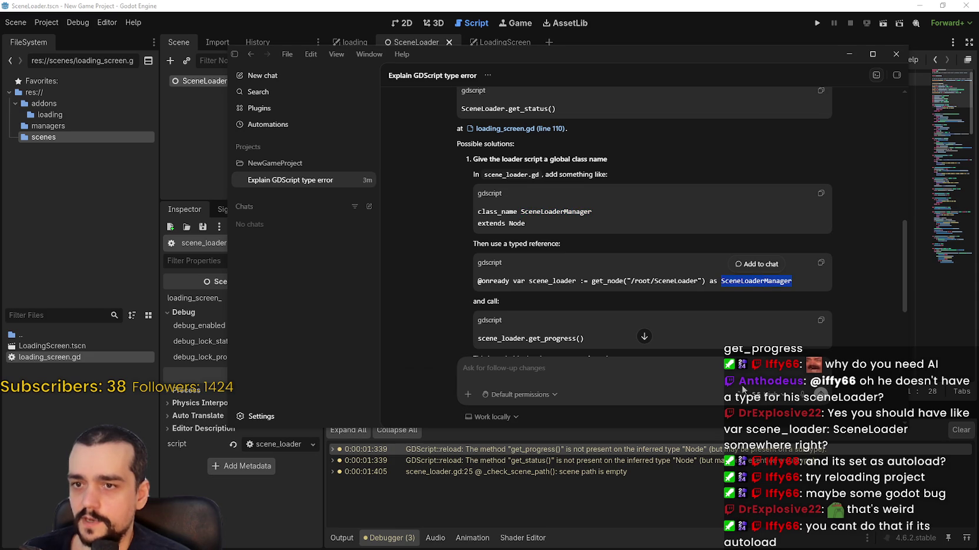
key(alt+Tab)
Reopen SceneLoader.tscn's script to check the class_name SceneLoaderClass line at the top.
key(ctrl+shift+Tab)
scroll(725, 94, up, 10)
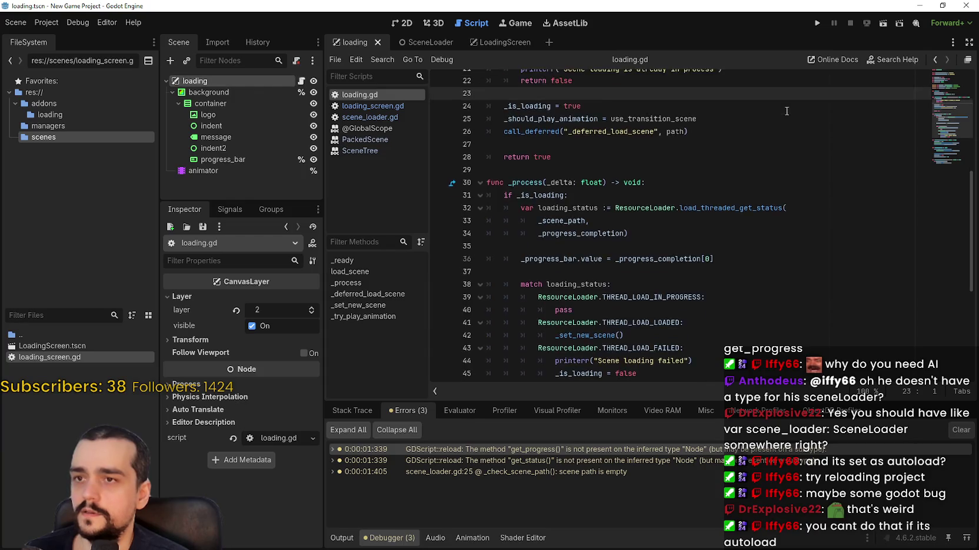
click(725, 94)
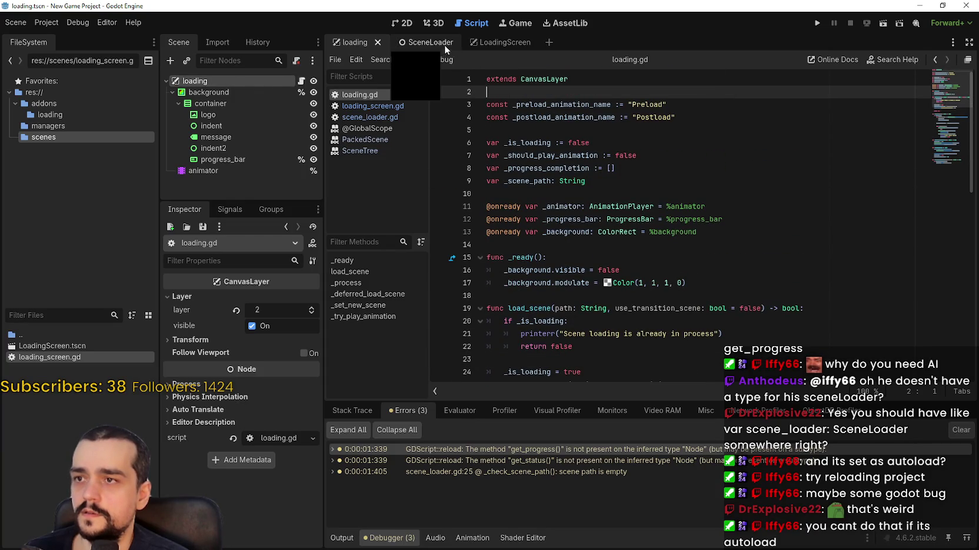
click(431, 42)
click(56, 125)
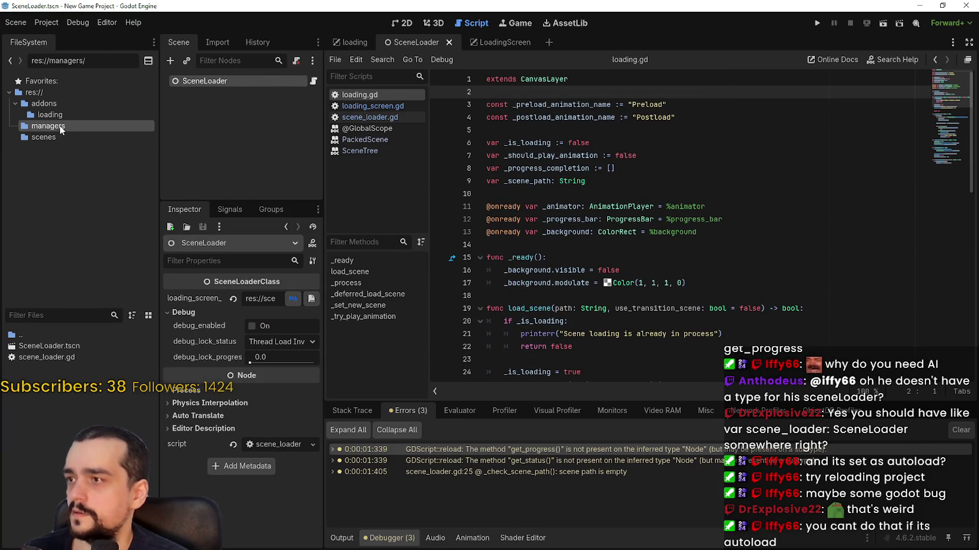
click(35, 349)
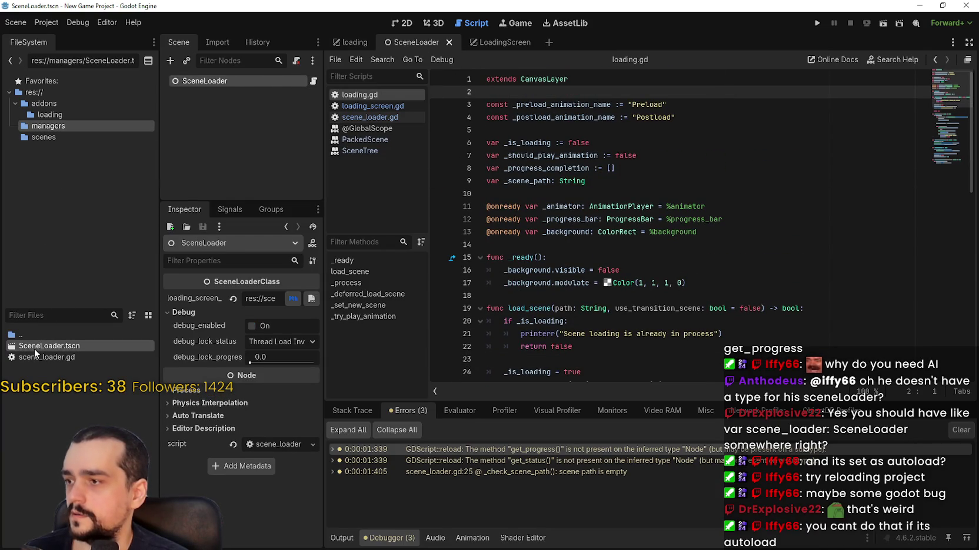
click(313, 80)
click(617, 93)
click(620, 79)
double_click(617, 79)
click(622, 92)
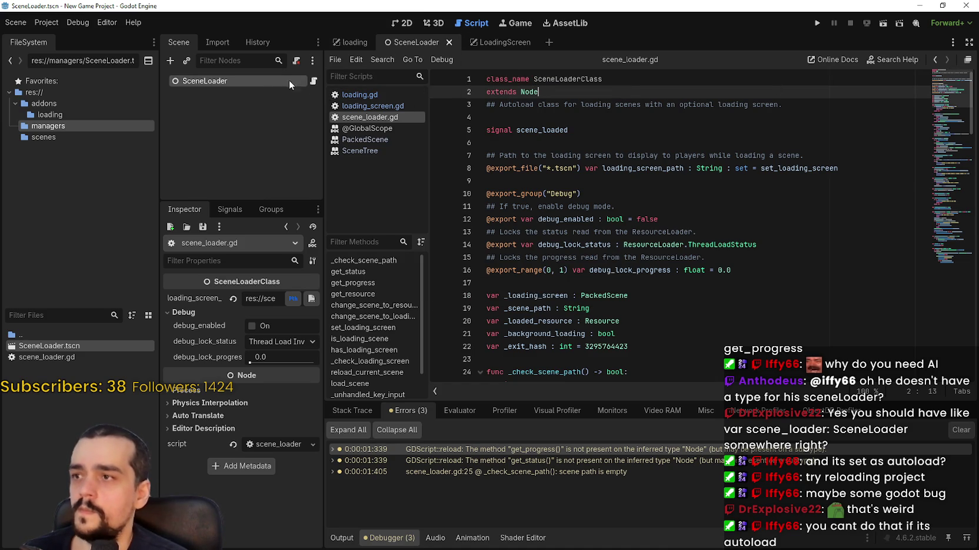
Open loading_screen.gd at the get_progress call on line 56.
scroll(960, 162, down, 7)
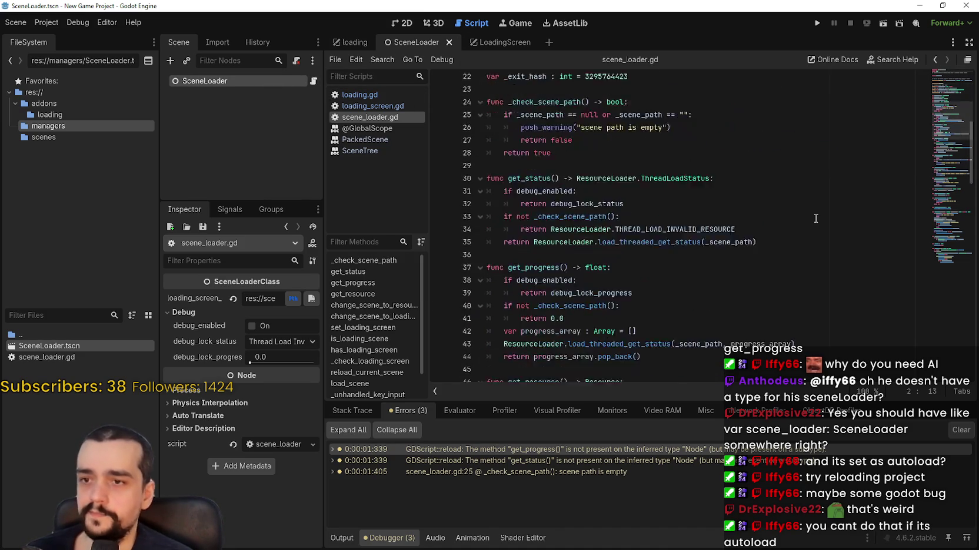
drag(959, 162, 952, 196)
click(602, 450)
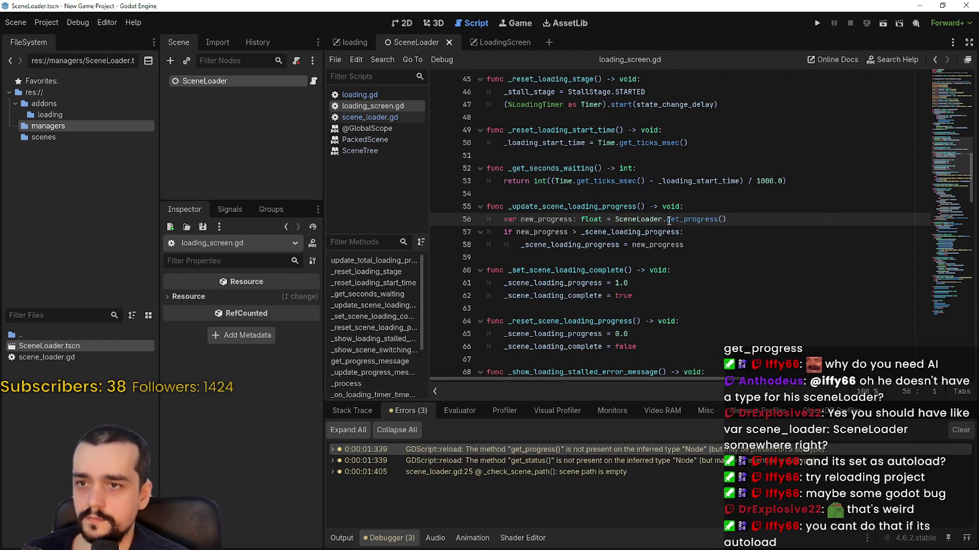
key(alt+Tab)
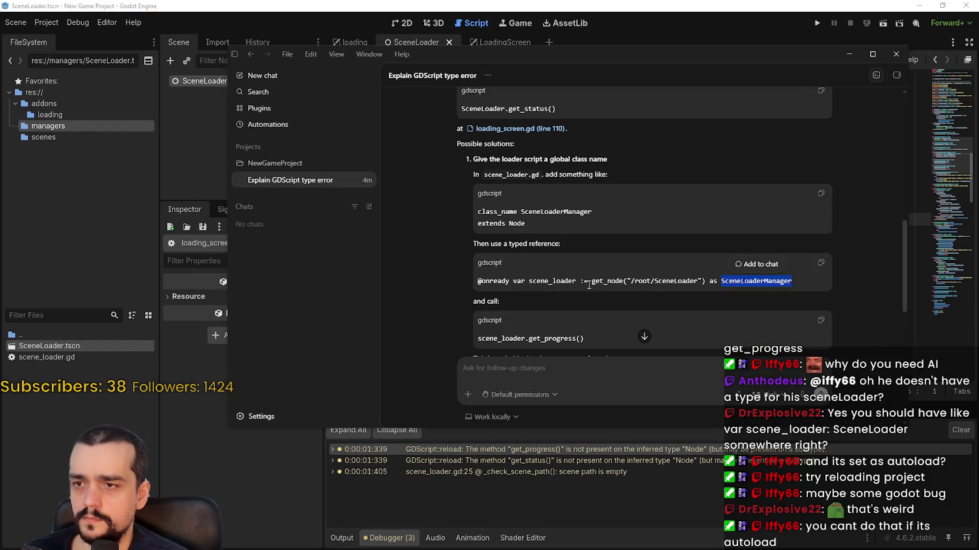
Read Codex's typed scene_loader: SceneLoaderManager suggestion and remaining fixes, then return to Godot.
double_click(534, 281)
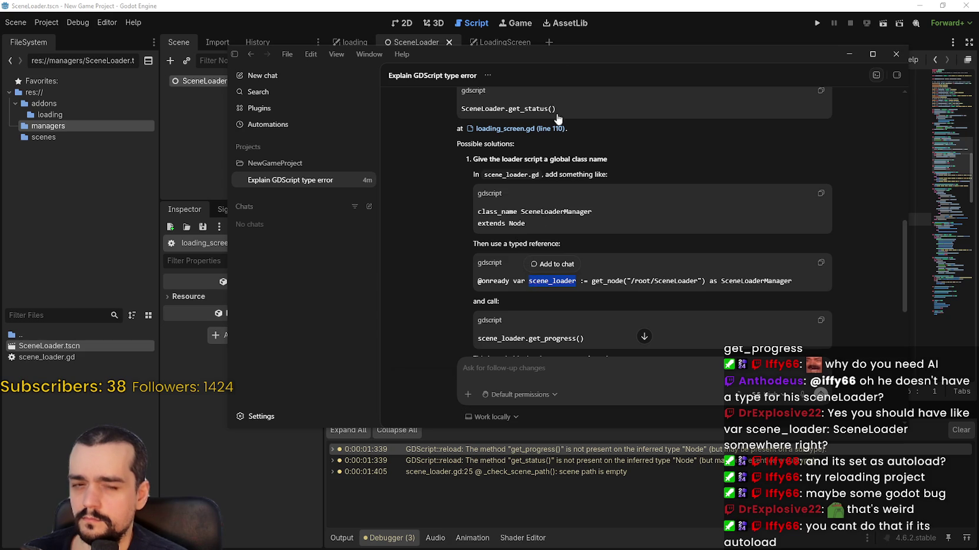
double_click(756, 281)
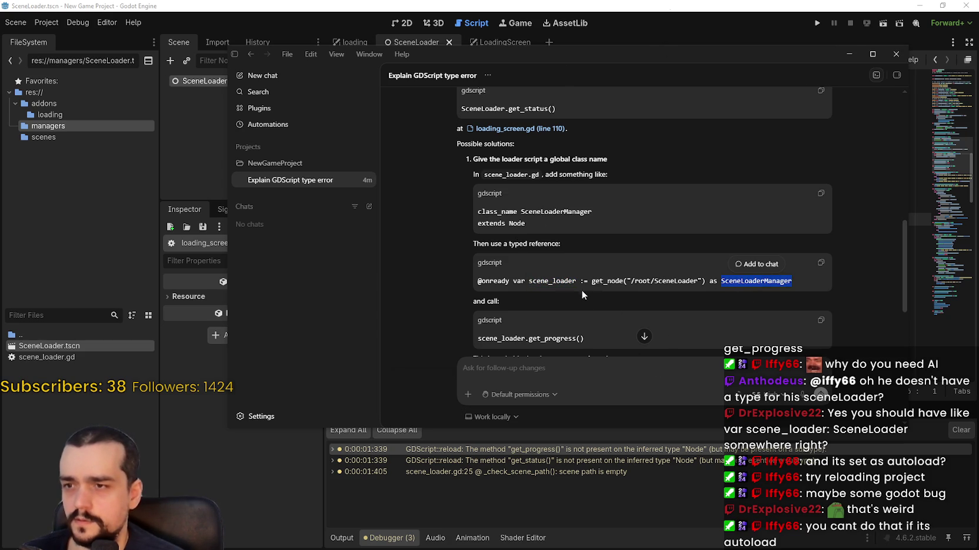
scroll(552, 270, down, 2)
scroll(550, 269, down, 1)
scroll(552, 272, down, 3)
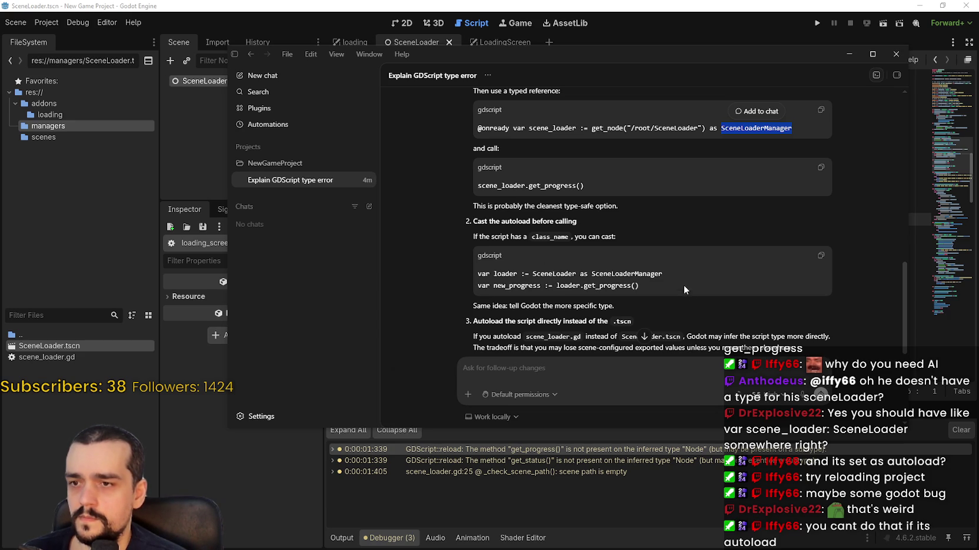
scroll(686, 289, down, 2)
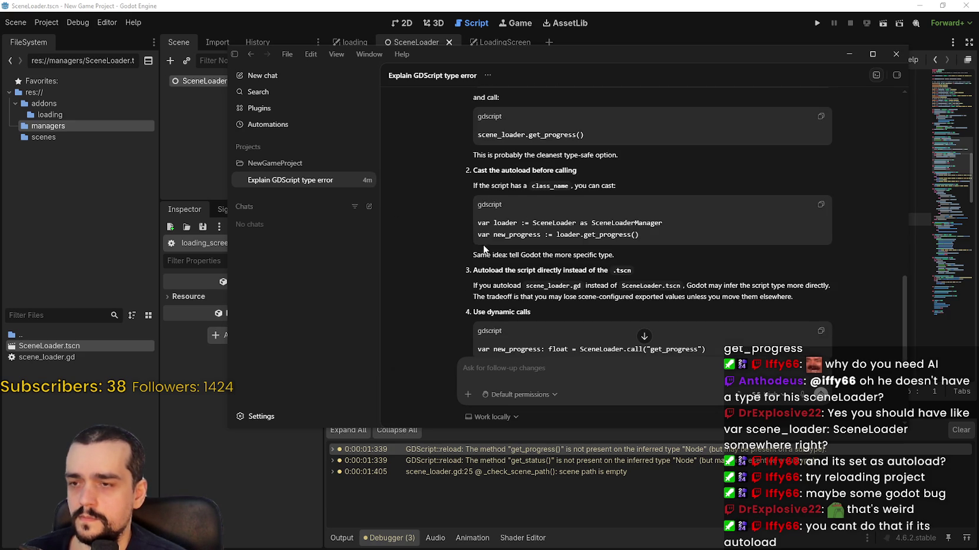
drag(614, 255, 489, 256)
scroll(618, 262, down, 2)
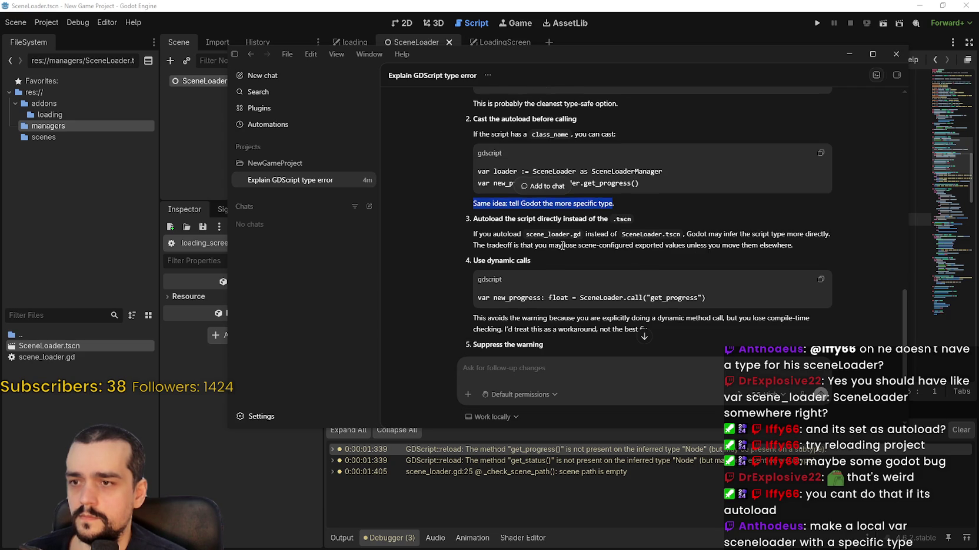
scroll(426, 250, down, 1)
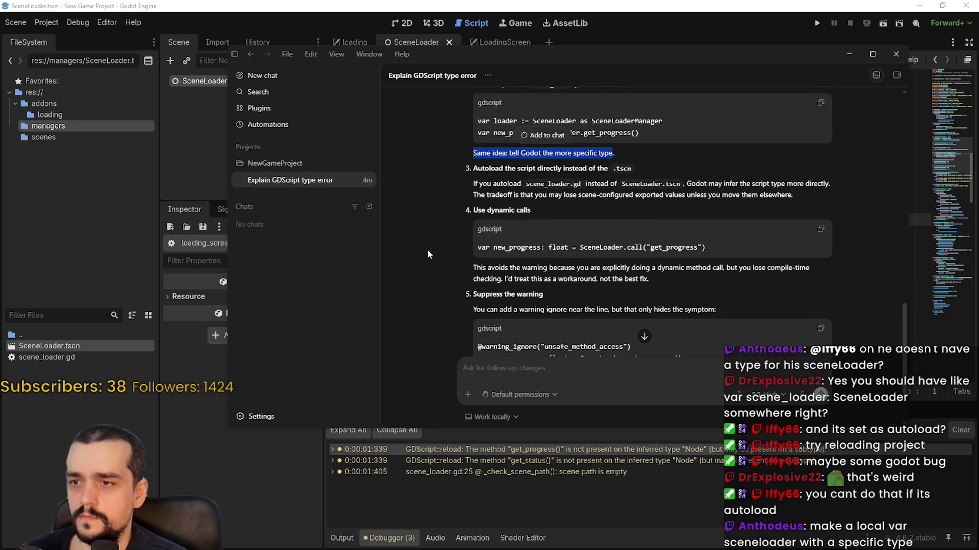
scroll(432, 244, down, 1)
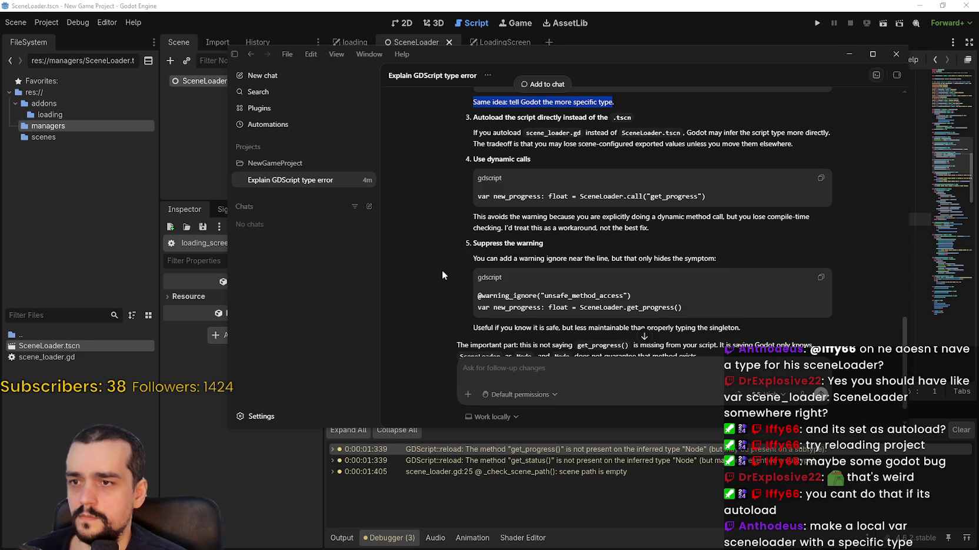
scroll(442, 270, down, 1)
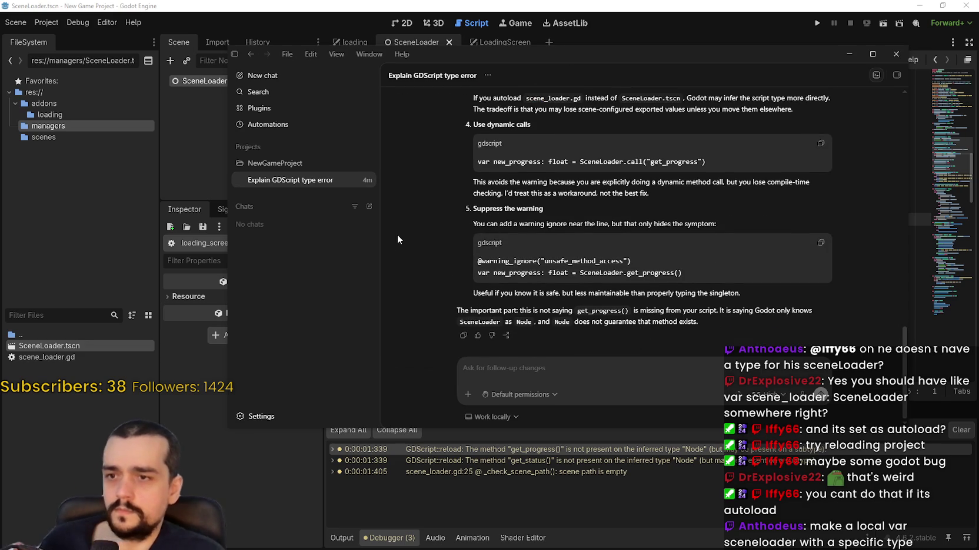
click(562, 5)
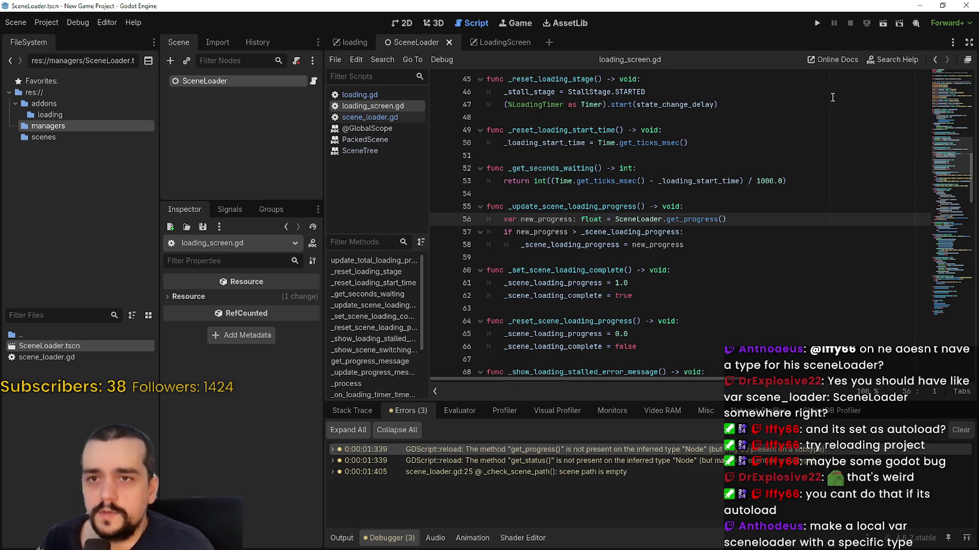
Rerun the scene and expand the get_status and get_progress warnings in the Debugger.
click(758, 223)
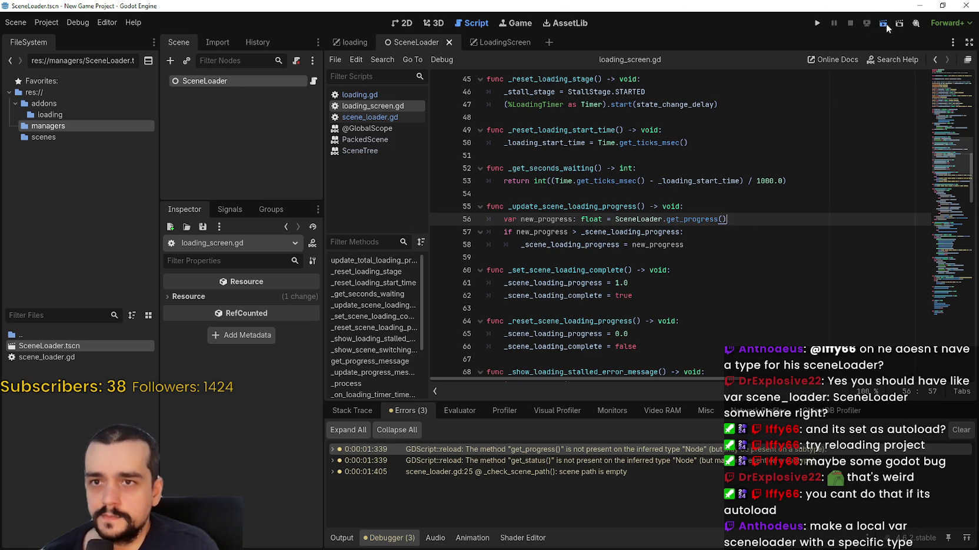
click(884, 24)
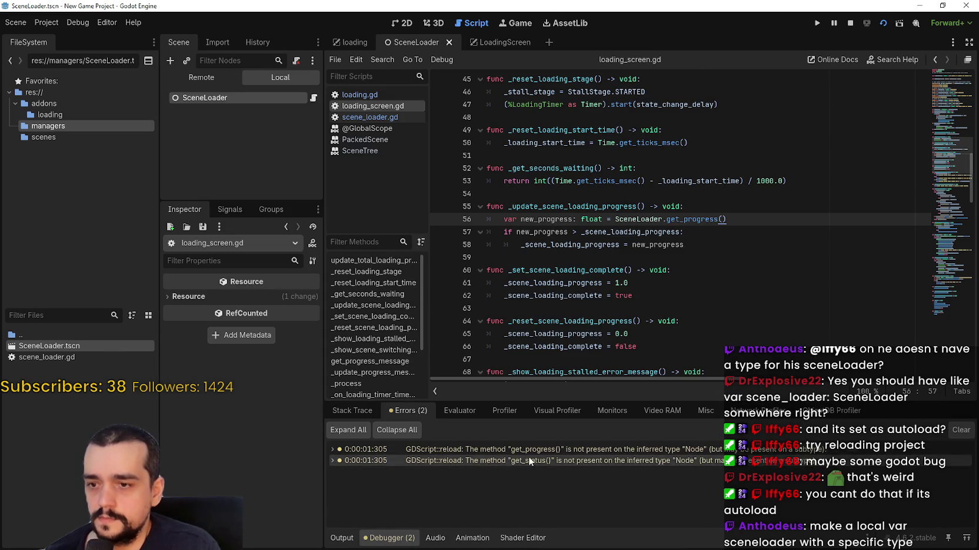
double_click(577, 460)
double_click(580, 448)
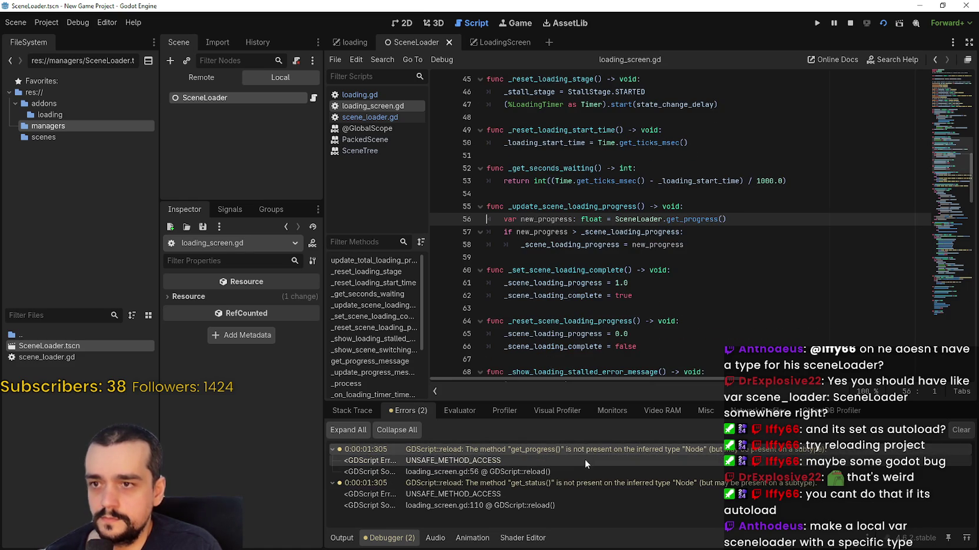
double_click(579, 449)
Jump to the get_status warning at loading_screen.gd line 110 and scroll through the script.
click(580, 457)
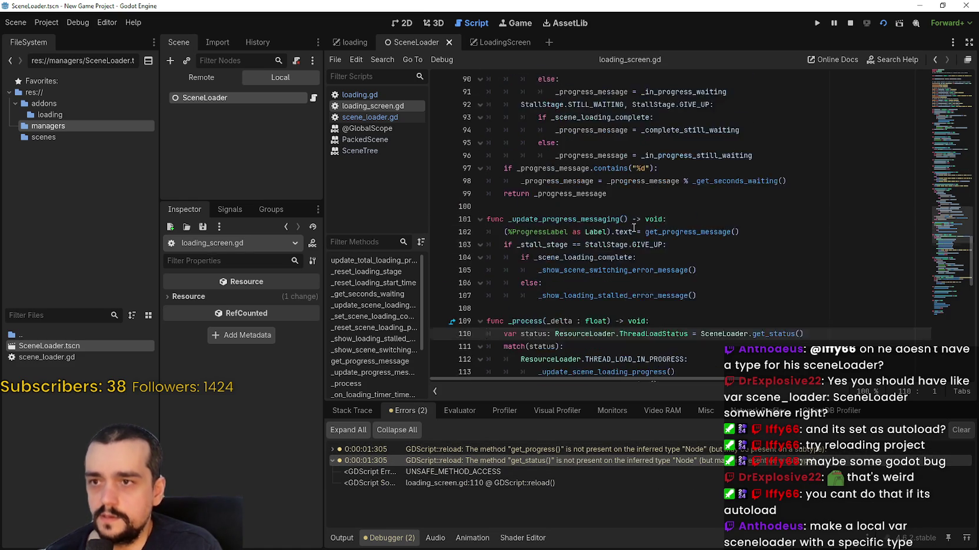
click(941, 102)
scroll(587, 158, down, 5)
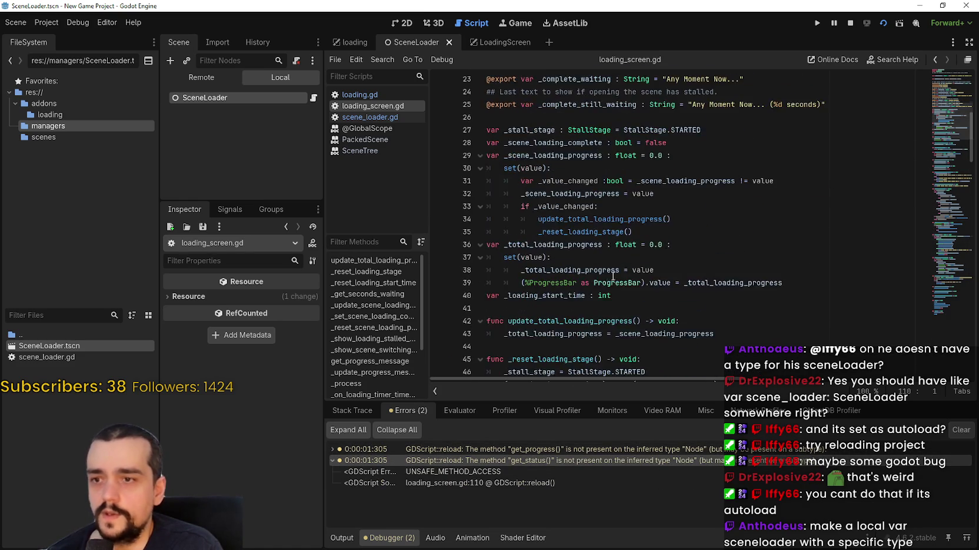
scroll(586, 158, down, 10)
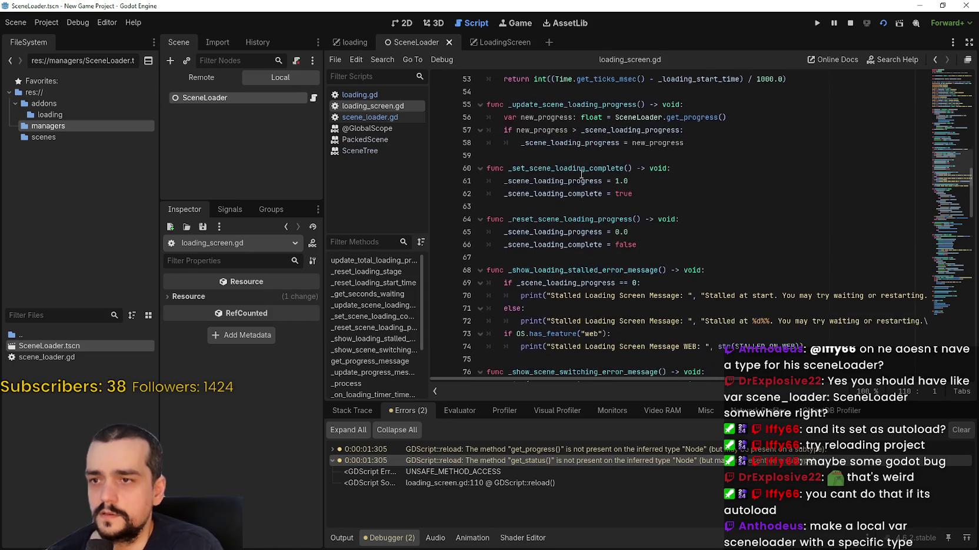
scroll(577, 193, down, 8)
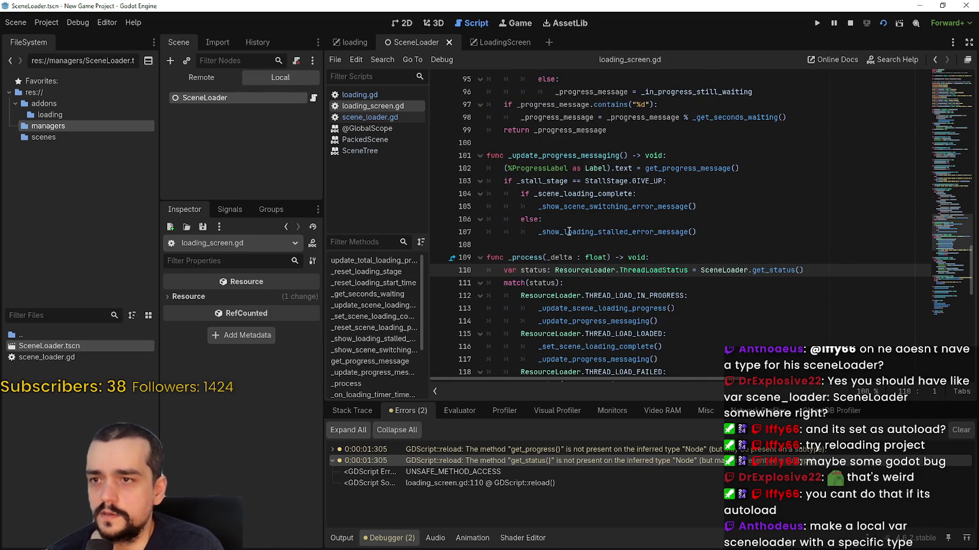
scroll(636, 246, down, 8)
scroll(635, 246, down, 5)
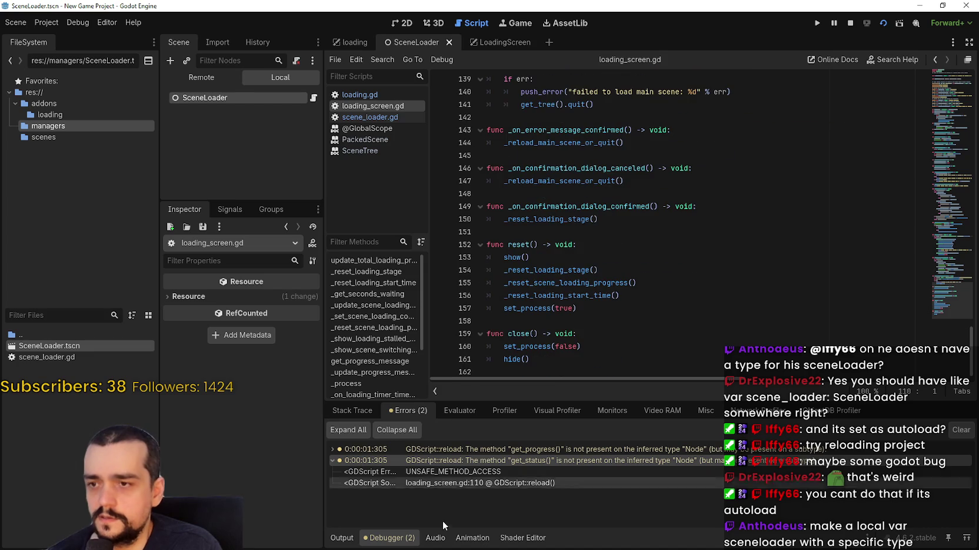
Jump to the get_progress warning at line 56, view its details, and rerun the project.
click(439, 450)
double_click(439, 450)
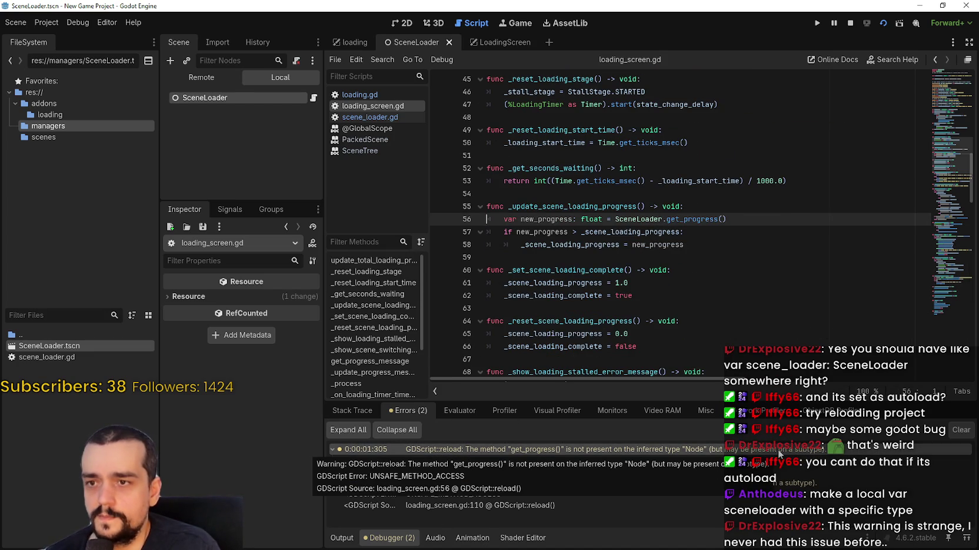
click(732, 245)
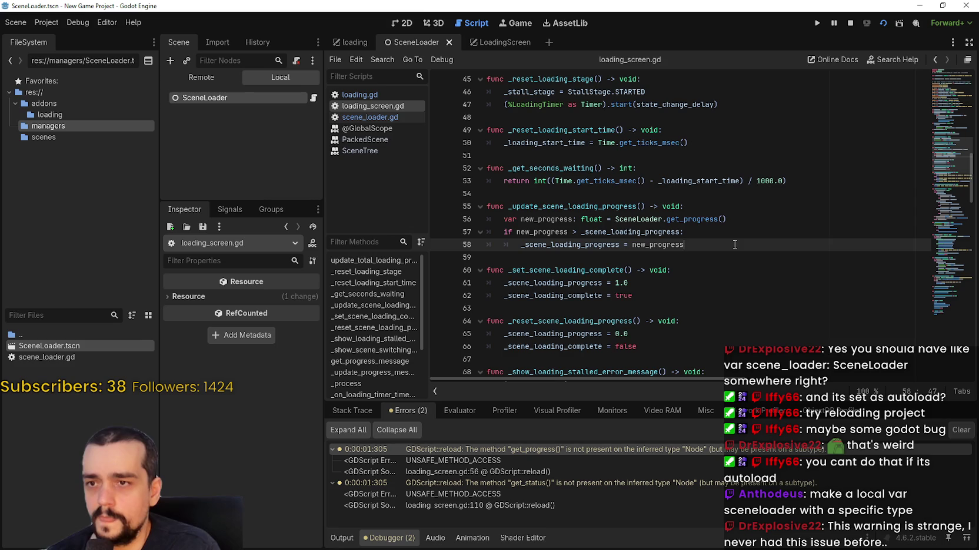
key(F5)
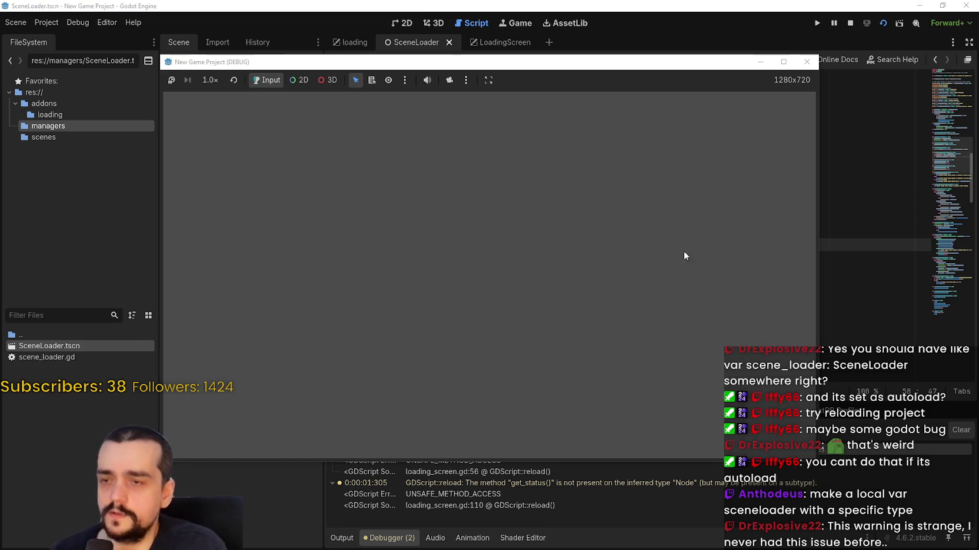
In Codex, review the class_name SceneLoaderManager solution and its typed scene_loader reference line.
key(alt+Tab)
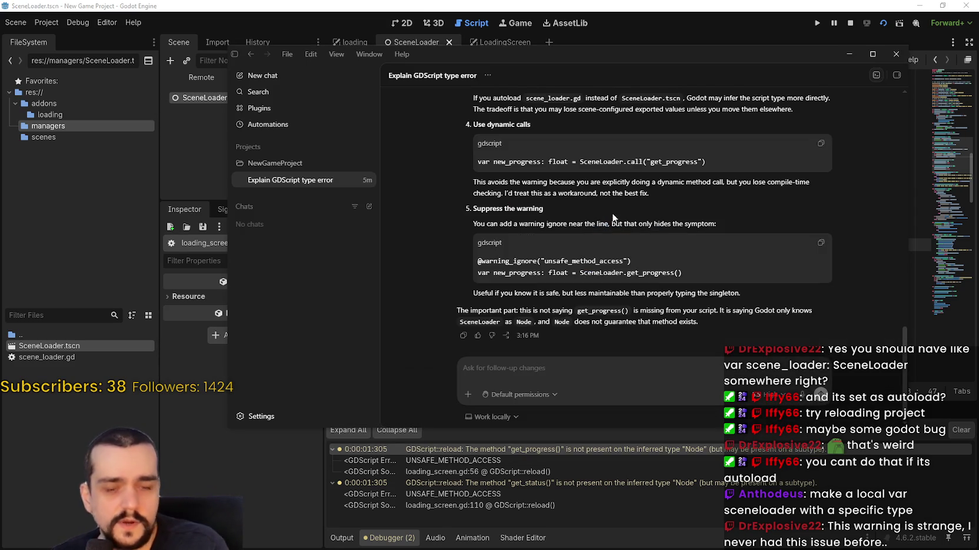
scroll(617, 212, up, 10)
scroll(519, 259, down, 1)
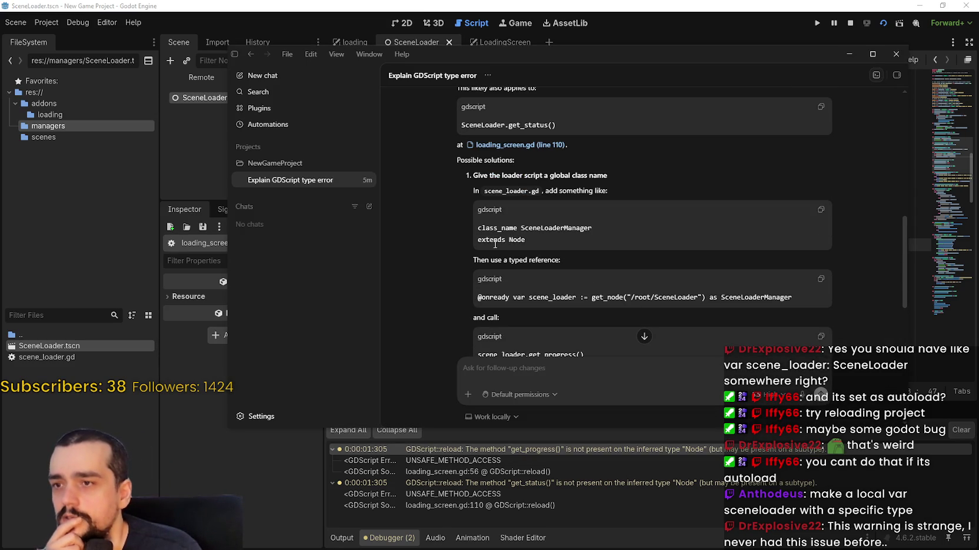
drag(478, 229, 536, 239)
scroll(537, 242, down, 1)
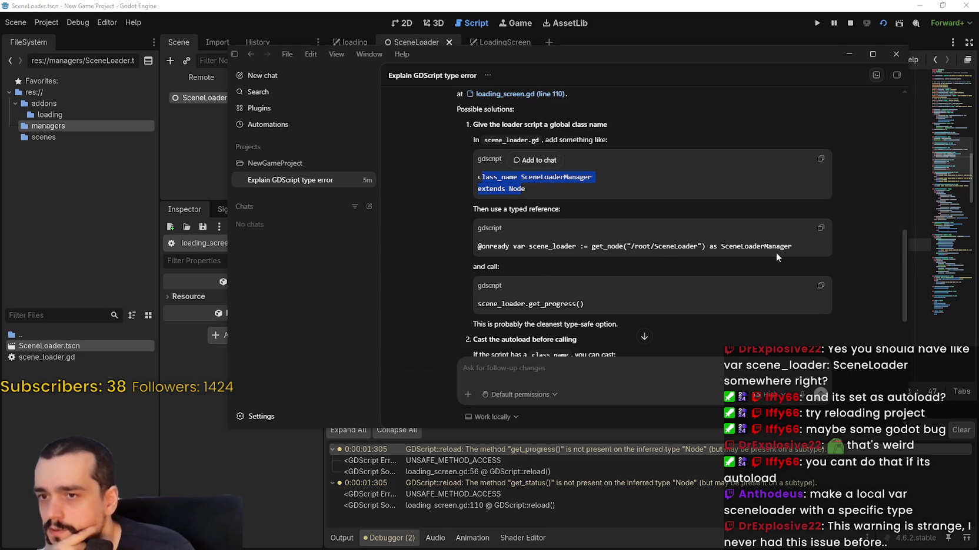
drag(793, 246, 477, 246)
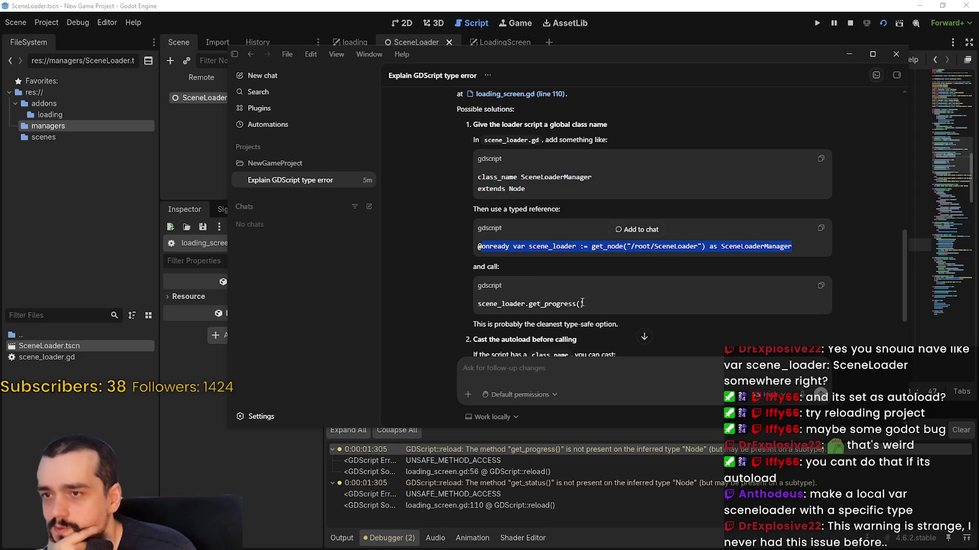
double_click(543, 247)
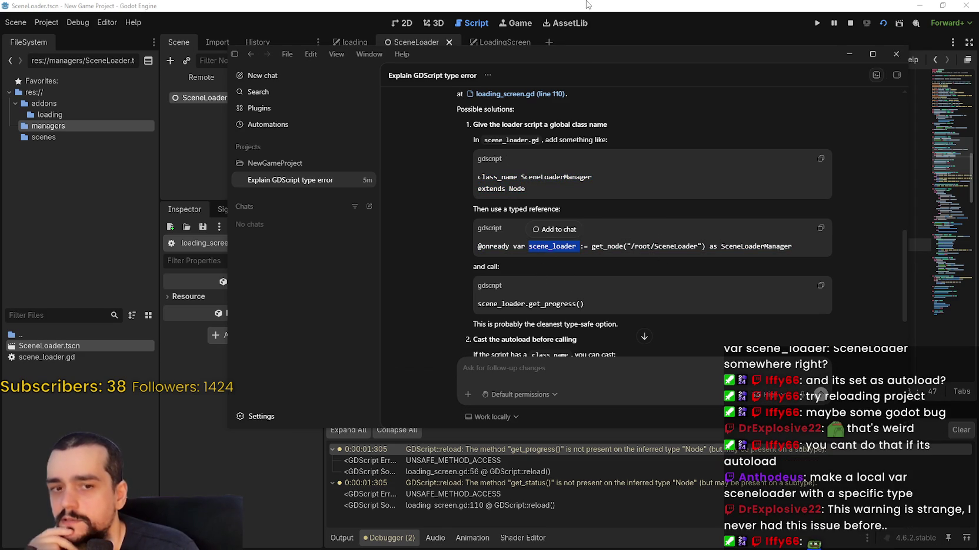
click(585, 4)
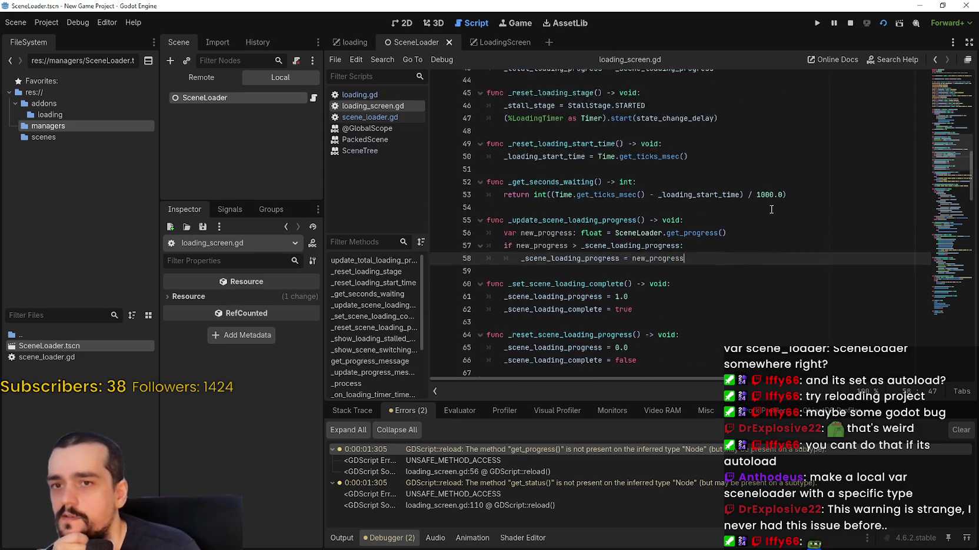
Scroll loading_screen.gd, then open scene_loader.gd and place the cursor around lines 63-64.
scroll(770, 210, up, 6)
scroll(770, 210, up, 7)
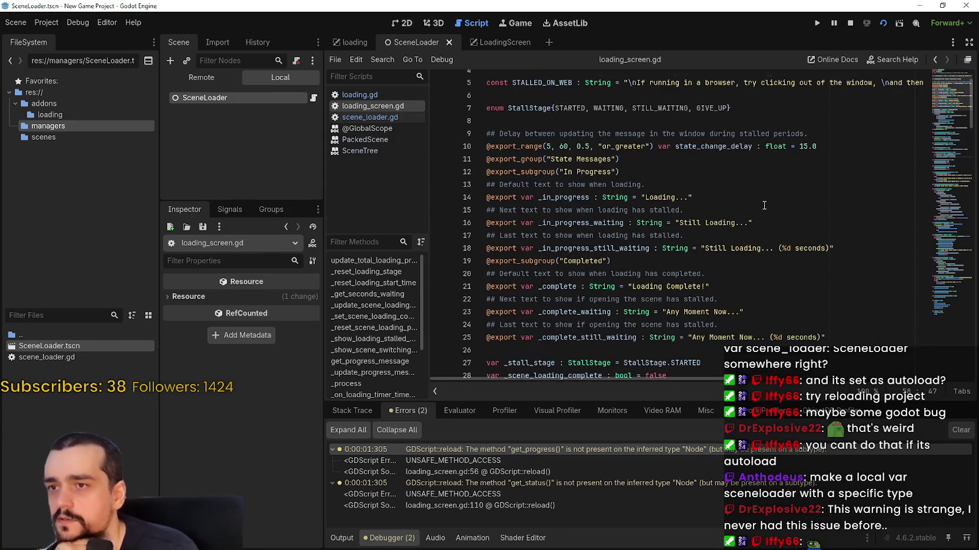
scroll(761, 205, down, 16)
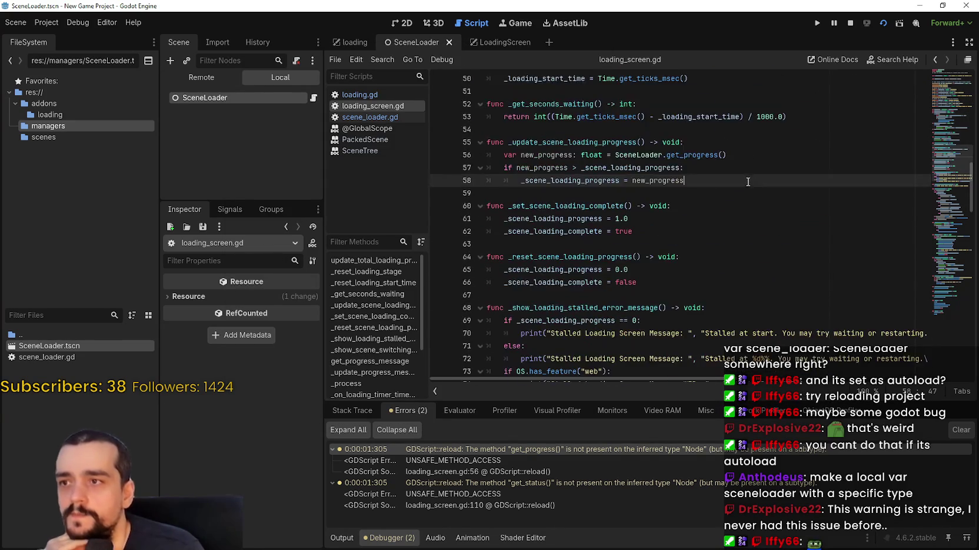
click(381, 115)
scroll(602, 150, up, 3)
click(601, 147)
click(601, 156)
Check the loading scene's script, then return to the SceneLoader scene at line 69.
click(355, 42)
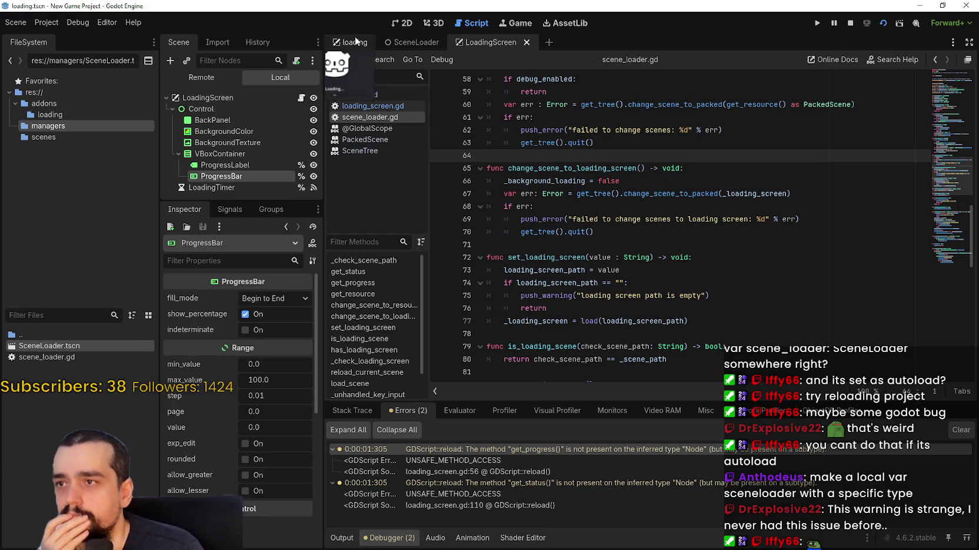
click(392, 104)
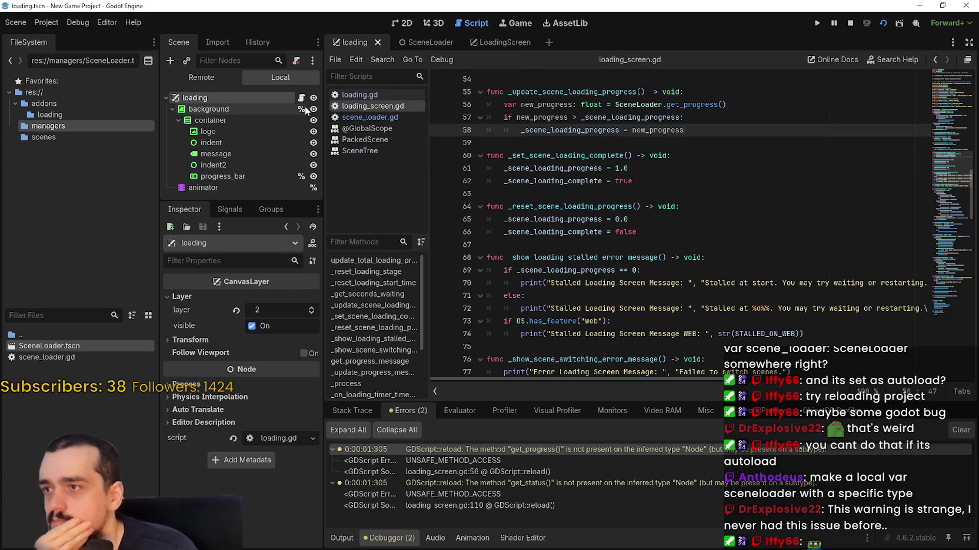
click(421, 45)
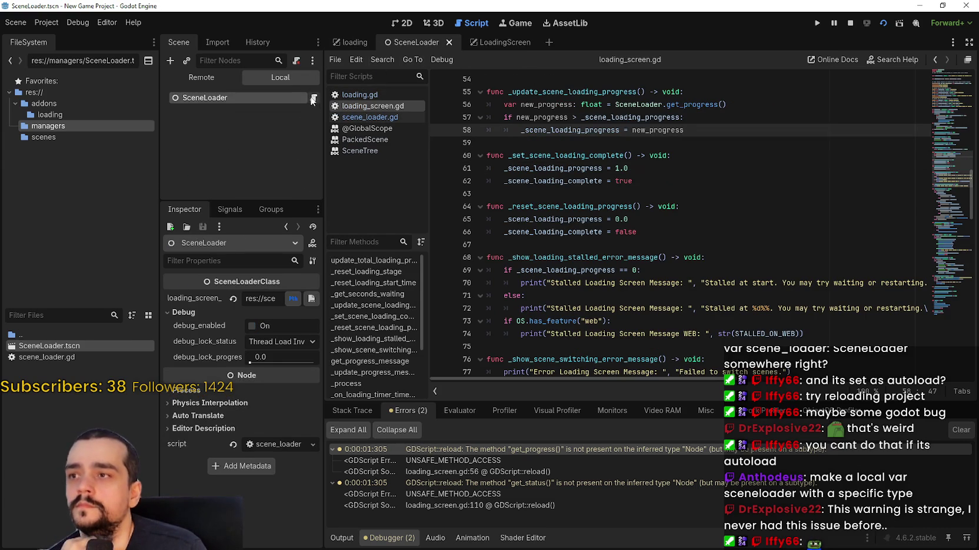
click(735, 214)
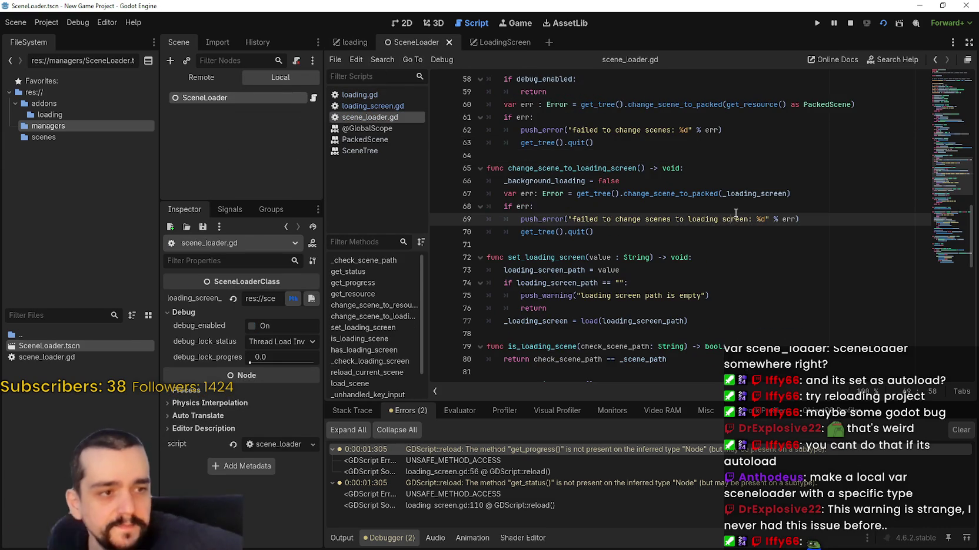
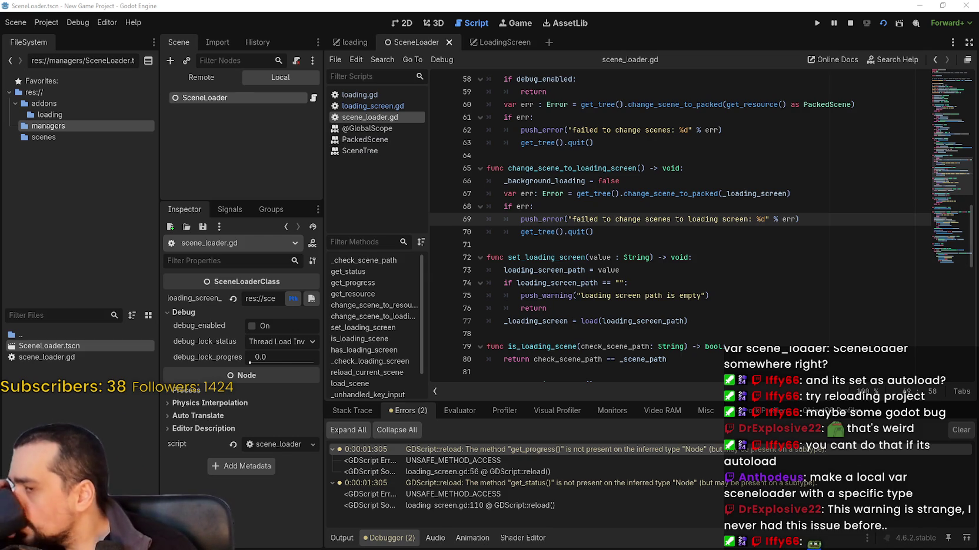
Inspect the _background_loading, change_scene_to_packed and quit lines in loading_screen.gd.
click(730, 183)
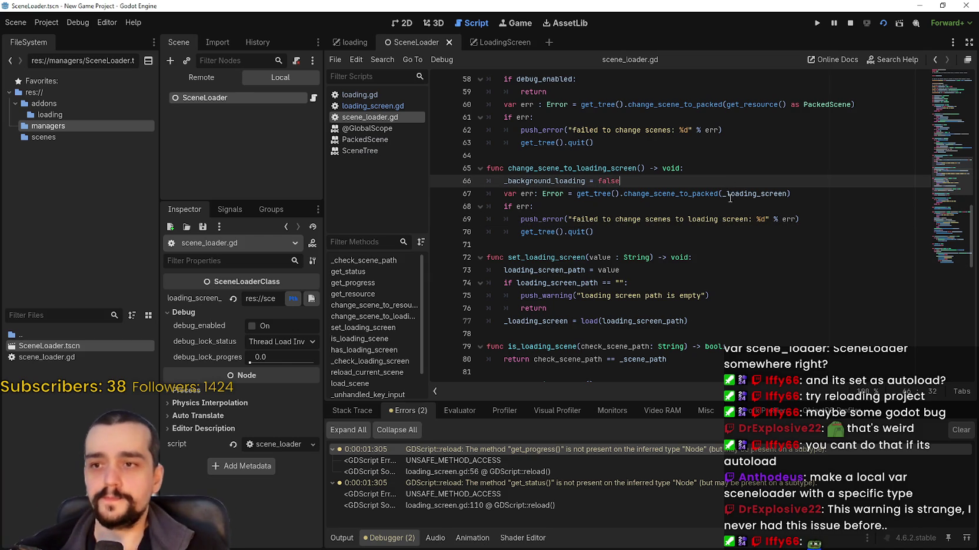
click(731, 217)
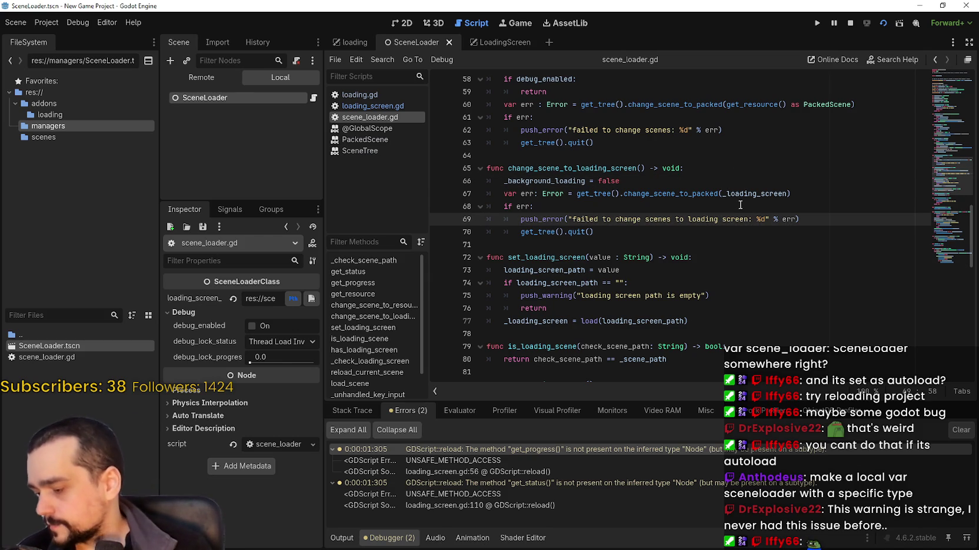
mouse_move(742, 200)
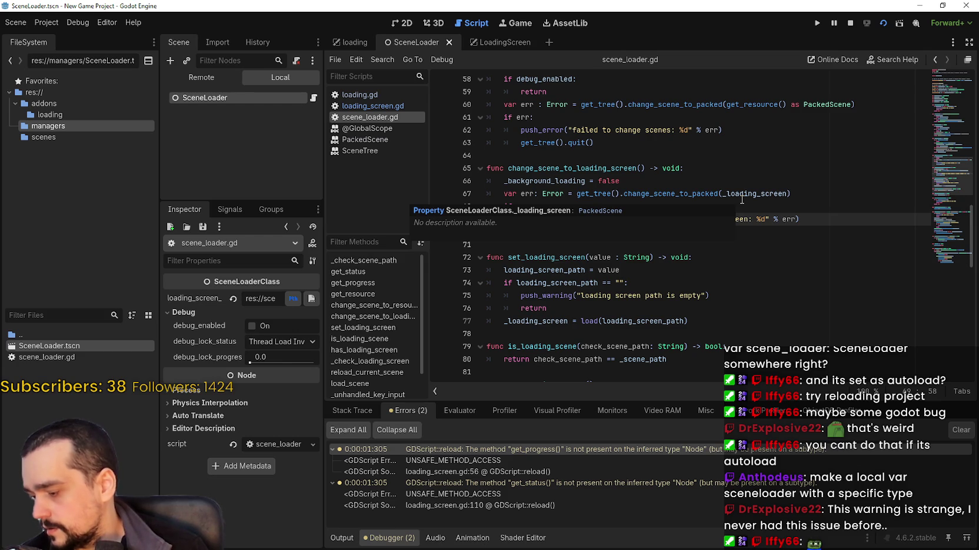
click(721, 170)
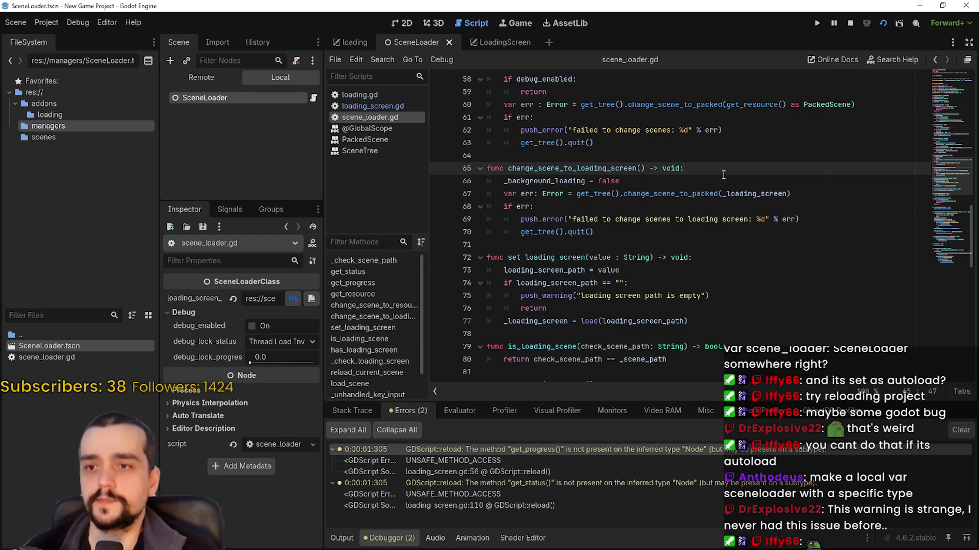
click(674, 235)
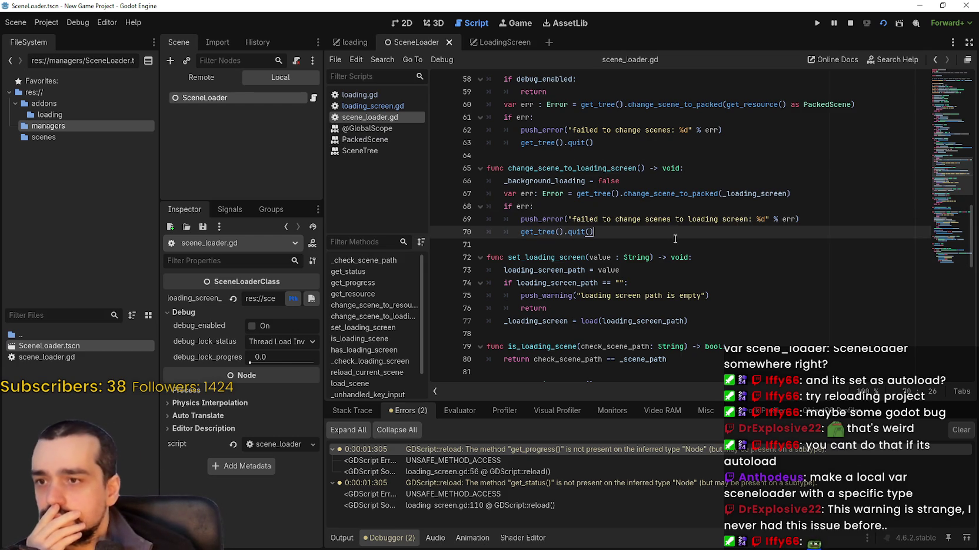
scroll(557, 247, up, 2)
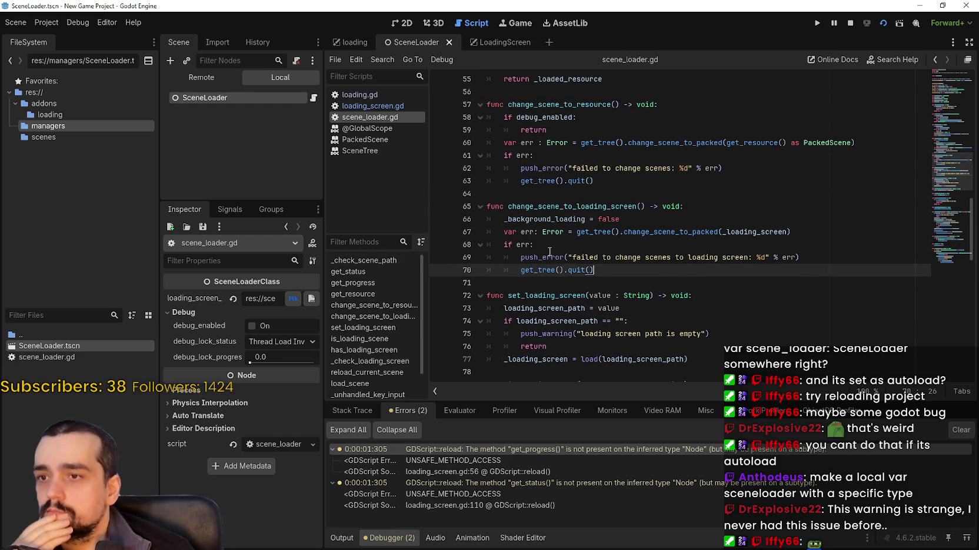
click(534, 232)
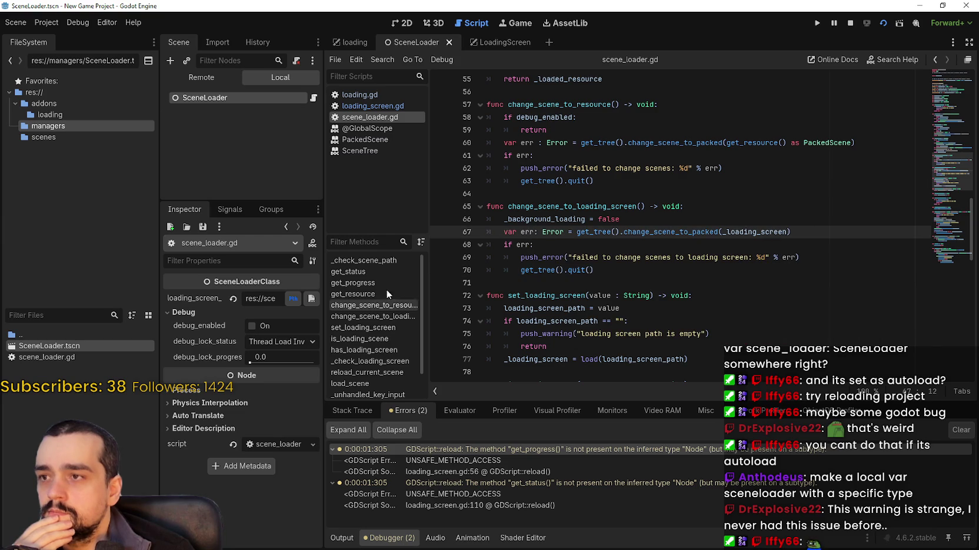
Change line 56 to call (SceneLoader as SceneLoaderClass).get_progress().
click(504, 483)
click(523, 450)
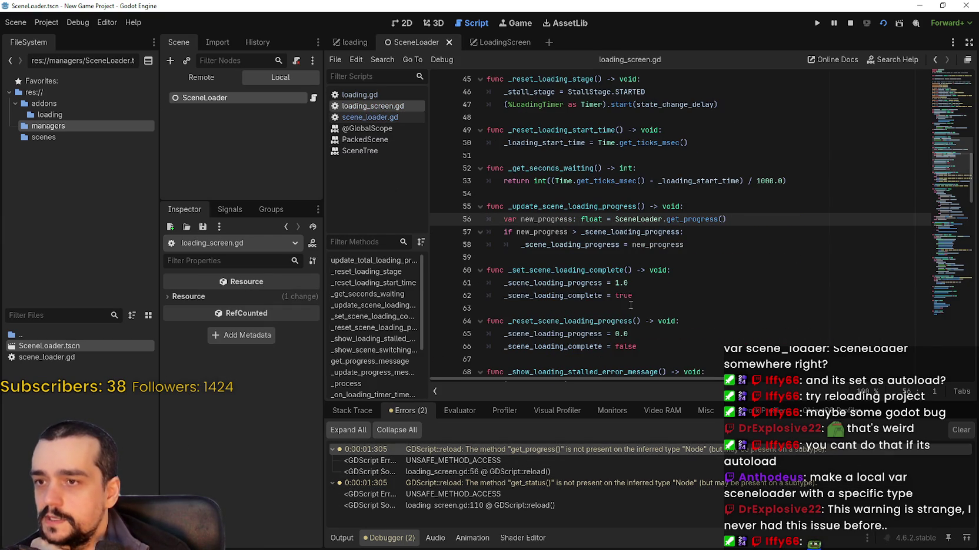
click(757, 218)
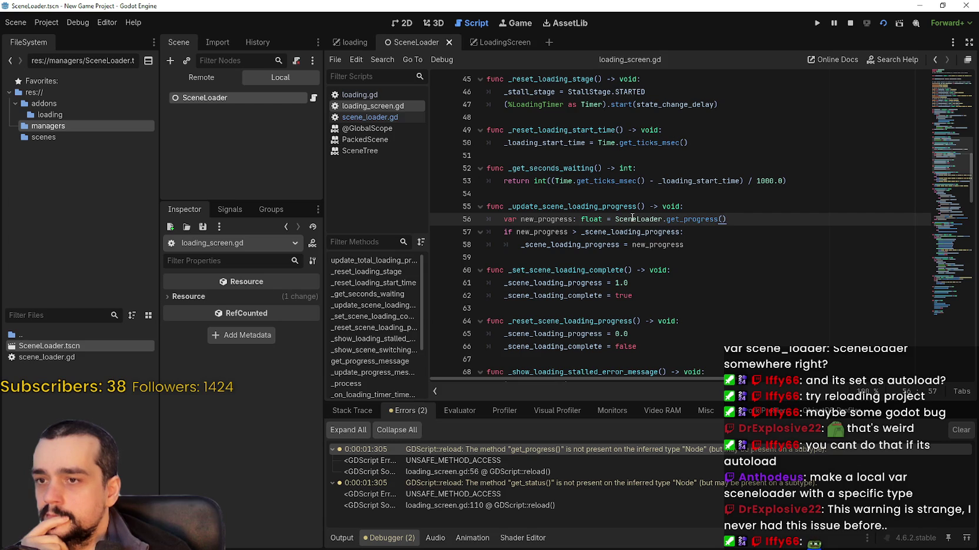
click(660, 219)
text(as SceneLoader)
key(Return)
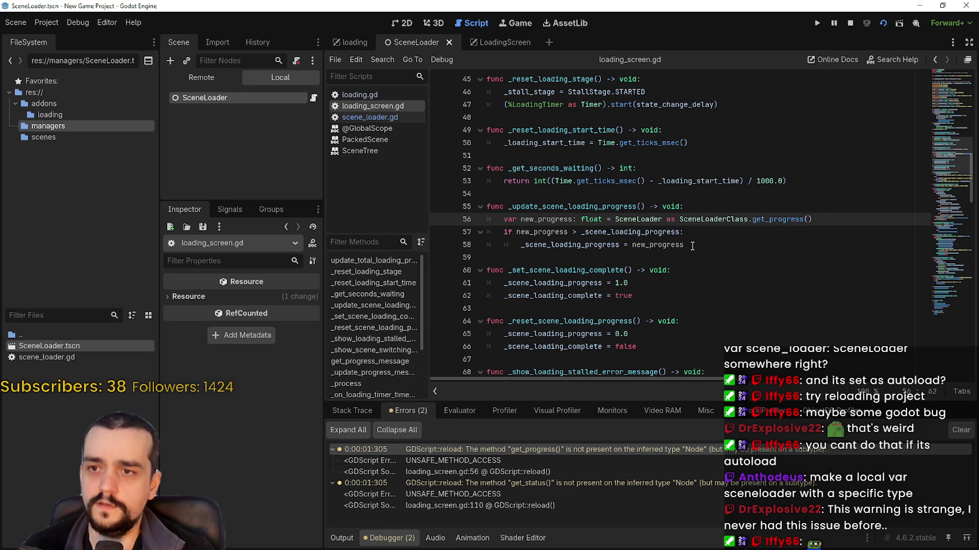
drag(748, 220, 627, 220)
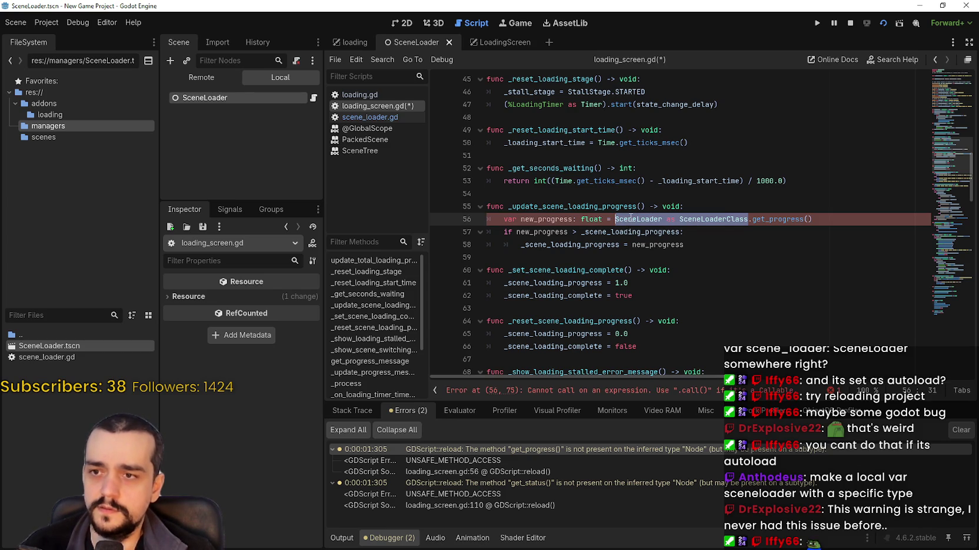
text(()
Save loading_screen.gd and run the game to test the fix.
key(ctrl+s)
key(F5)
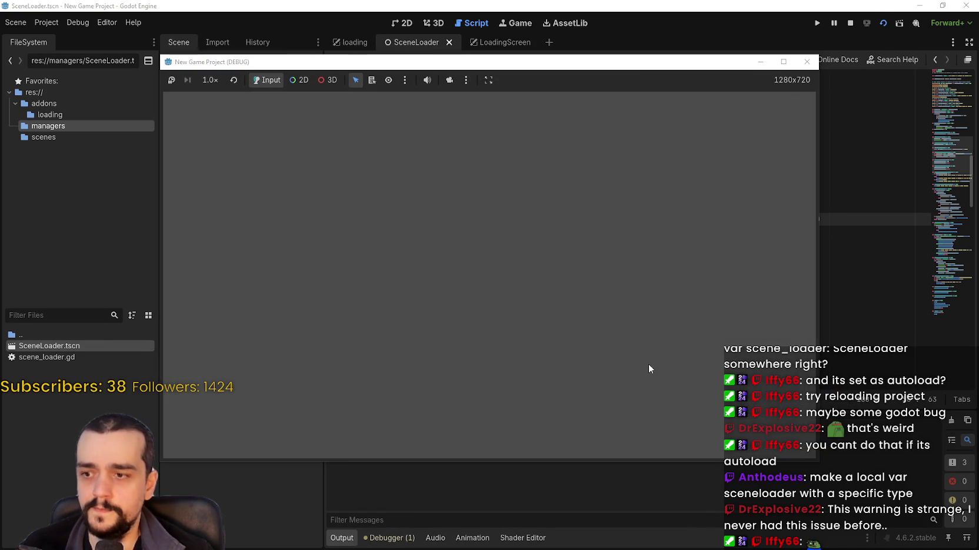
click(403, 541)
Change line 110 to call (SceneLoader as SceneLoaderClass).get_status().
click(501, 448)
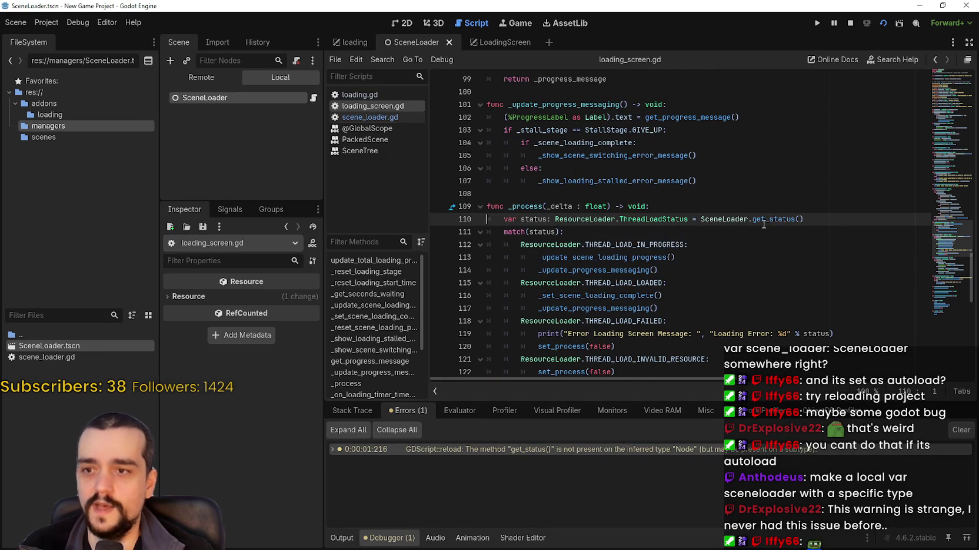
scroll(759, 247, down, 5)
scroll(718, 175, up, 2)
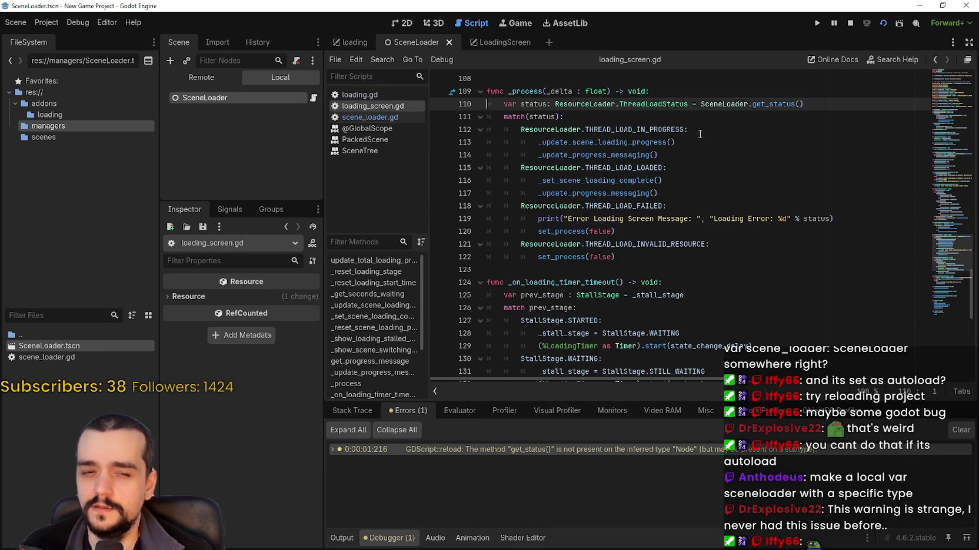
scroll(689, 122, up, 3)
click(745, 218)
text(as S)
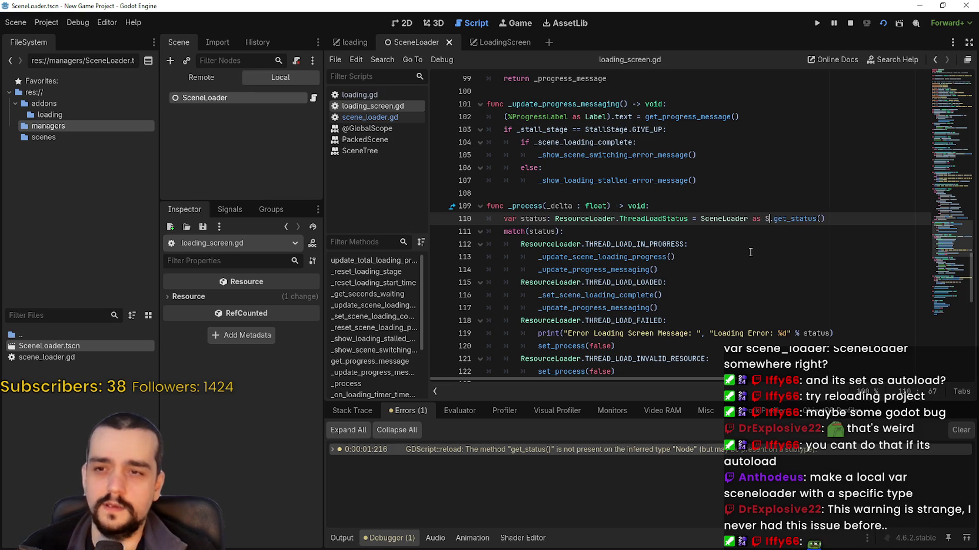
text(ceneLo)
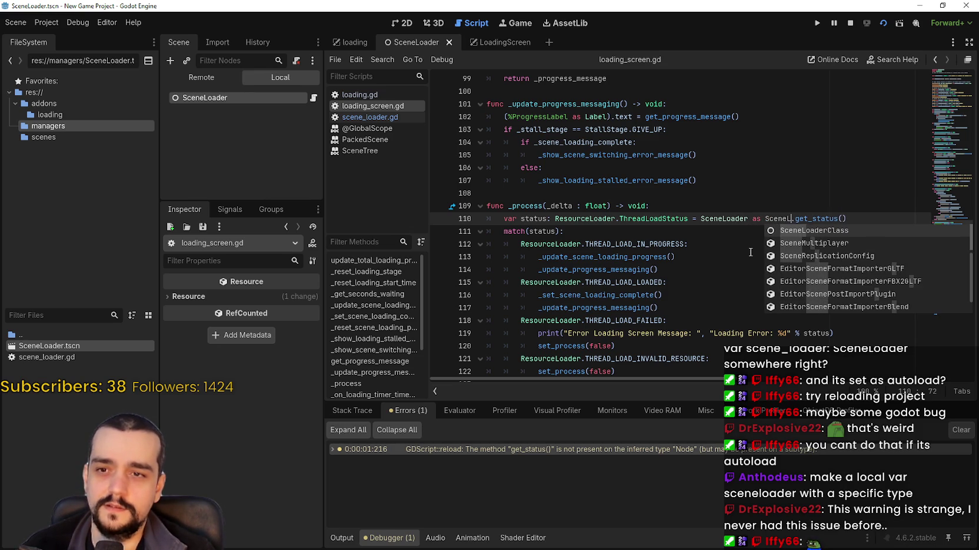
text(aderClass)
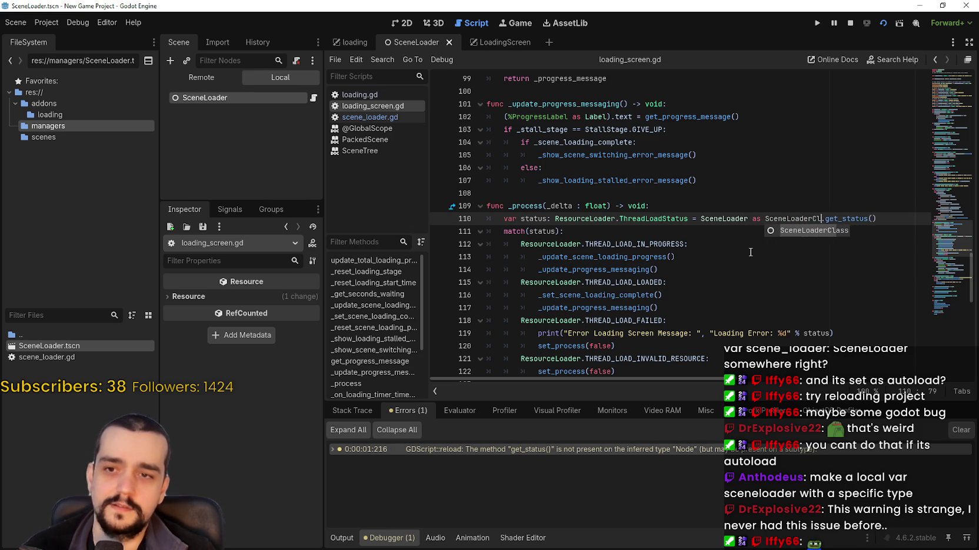
double_click(796, 220)
drag(796, 219, 741, 225)
text(()
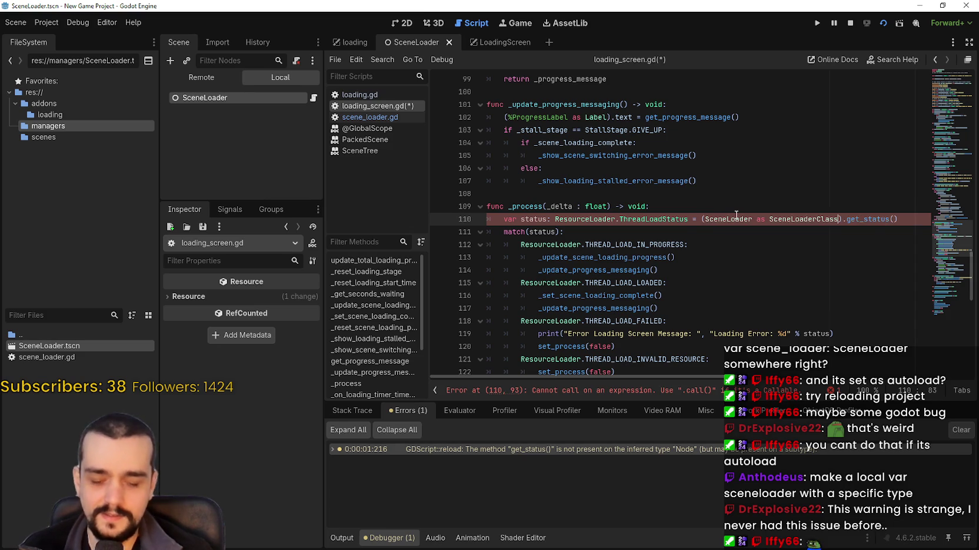
Save loading_screen.gd, stop the game and relaunch the current scene.
key(Down)
key(ctrl+s)
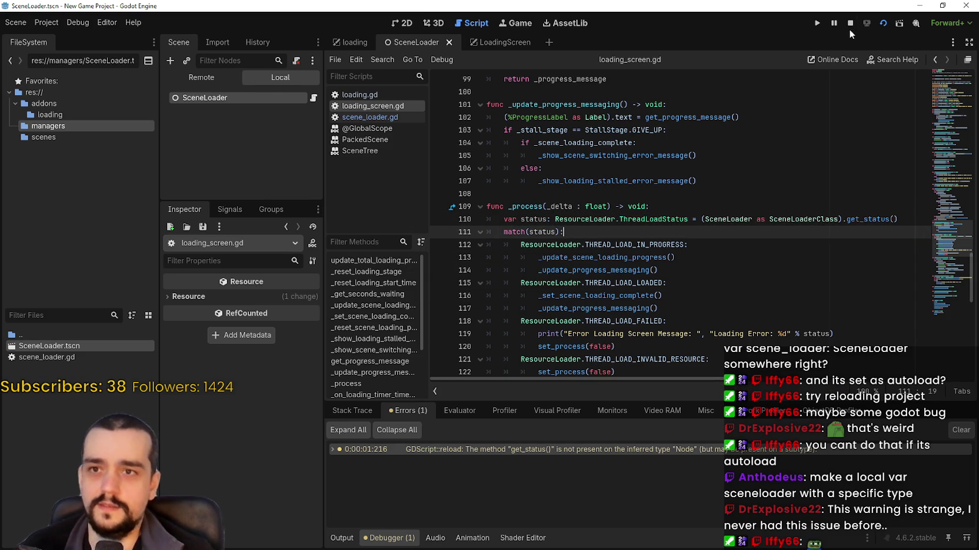
click(850, 26)
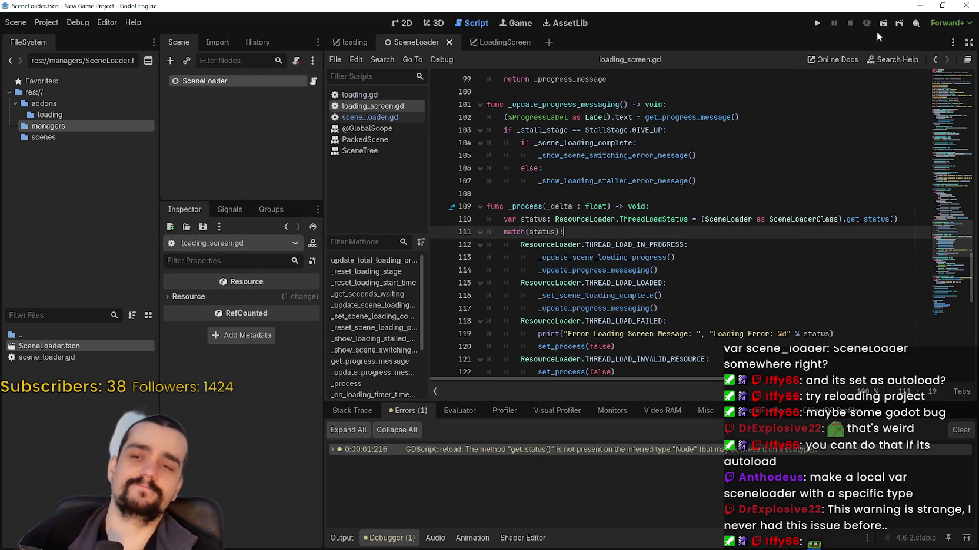
click(882, 24)
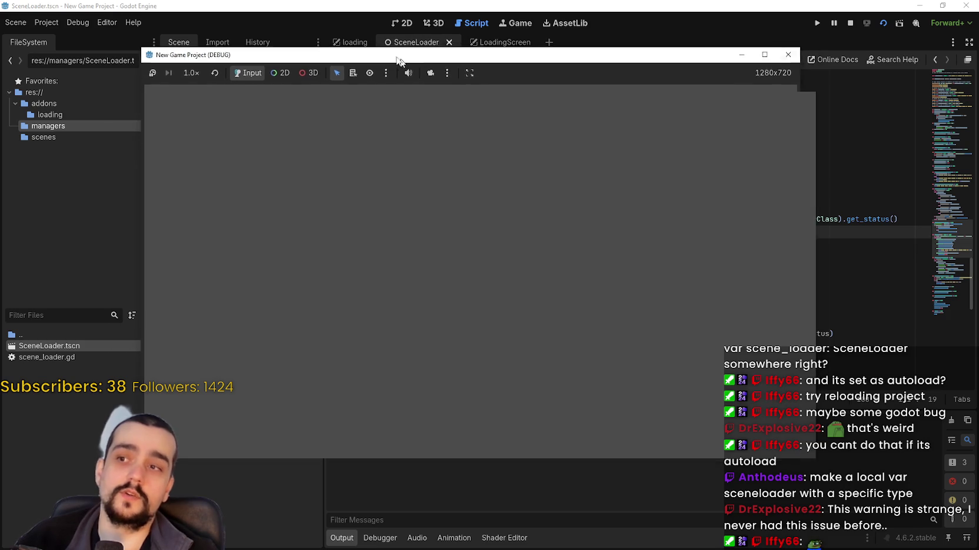
Stop the game, open scene_loader.gd, and run then stop the current scene.
click(849, 24)
click(773, 191)
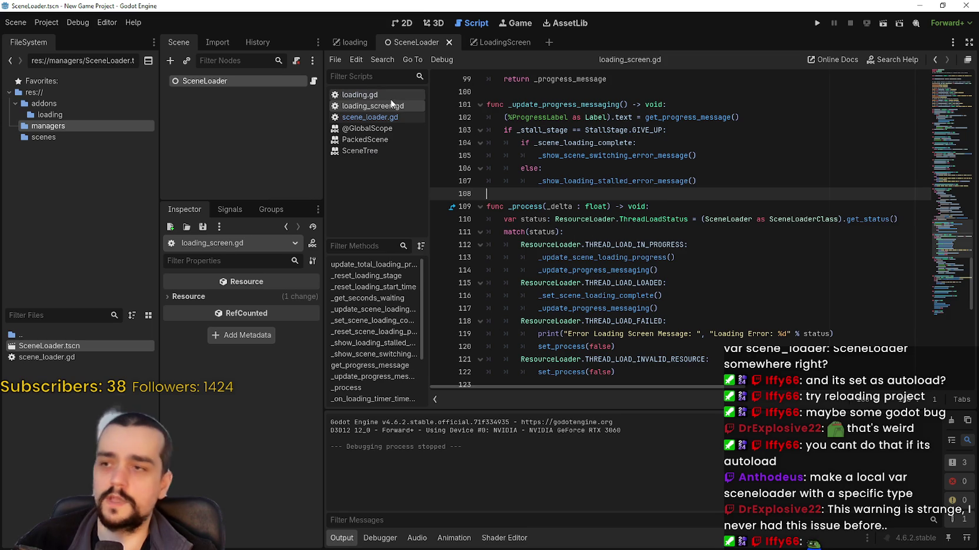
click(388, 117)
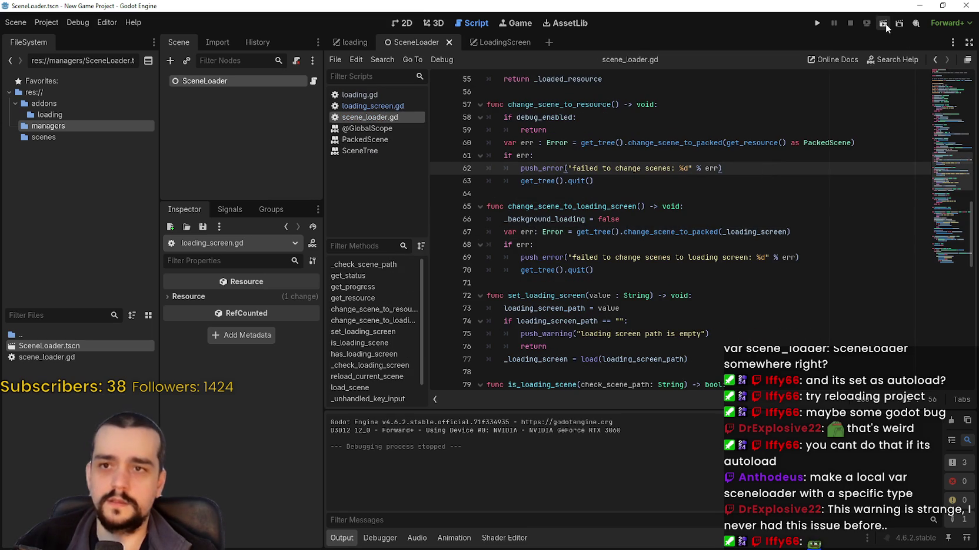
click(883, 23)
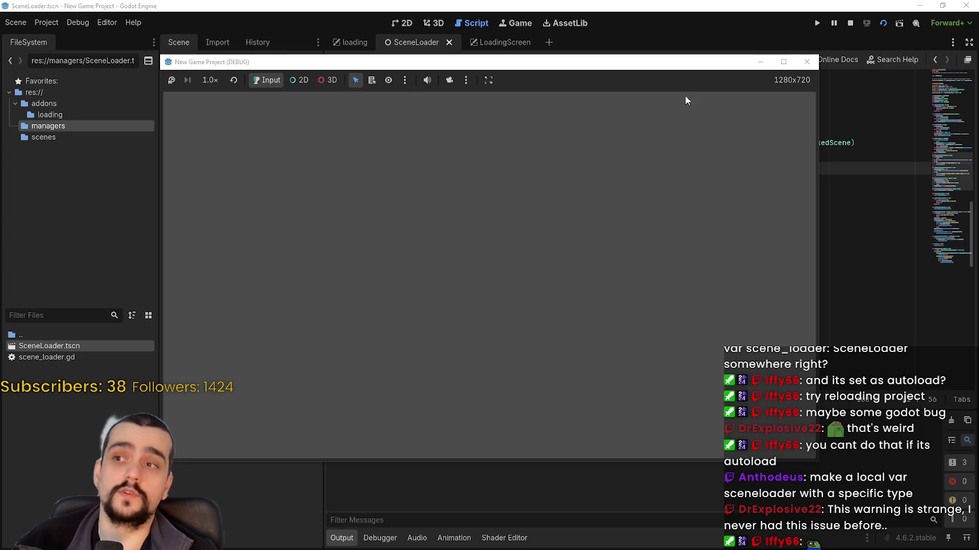
click(850, 22)
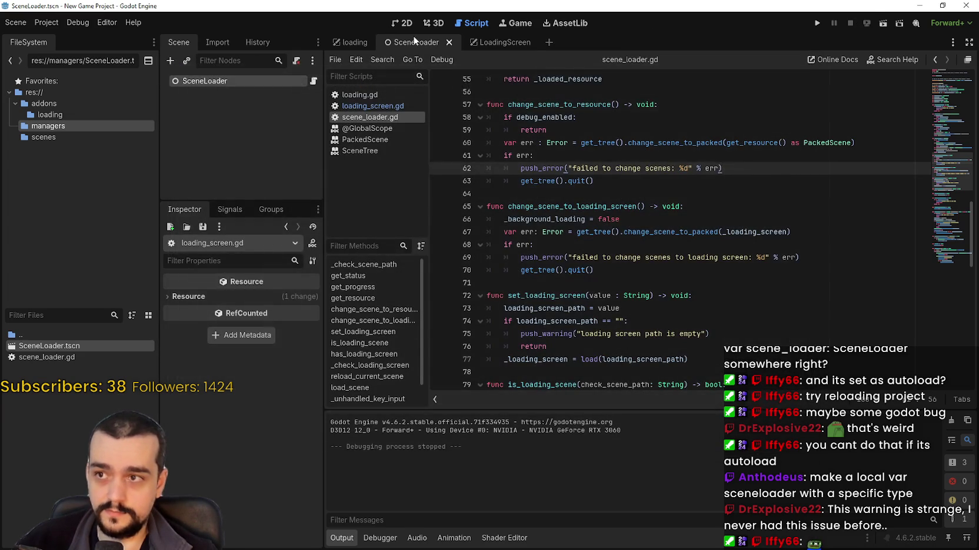
Run the LoadingScreen scene and open its 'scene path is empty' error at scene_loader.gd:26.
click(500, 43)
click(884, 23)
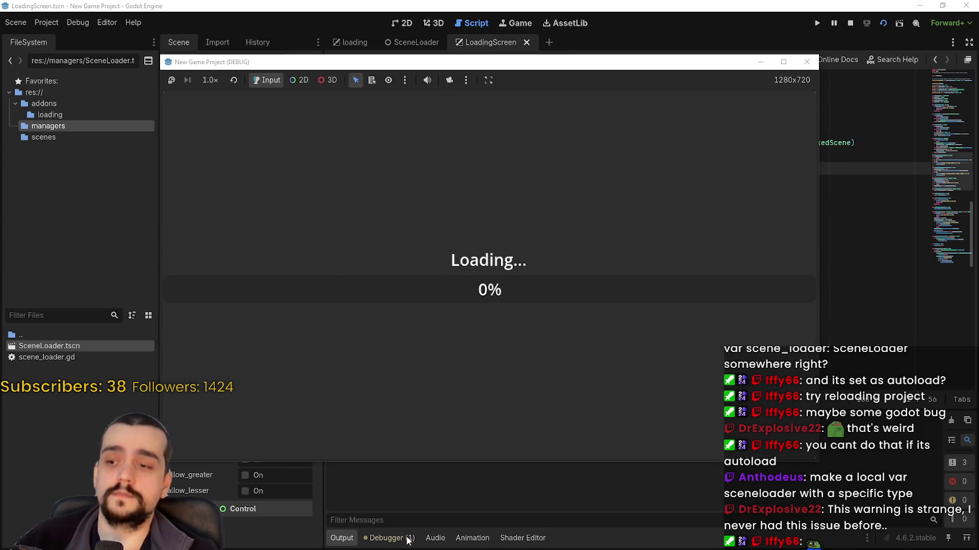
click(405, 540)
click(452, 449)
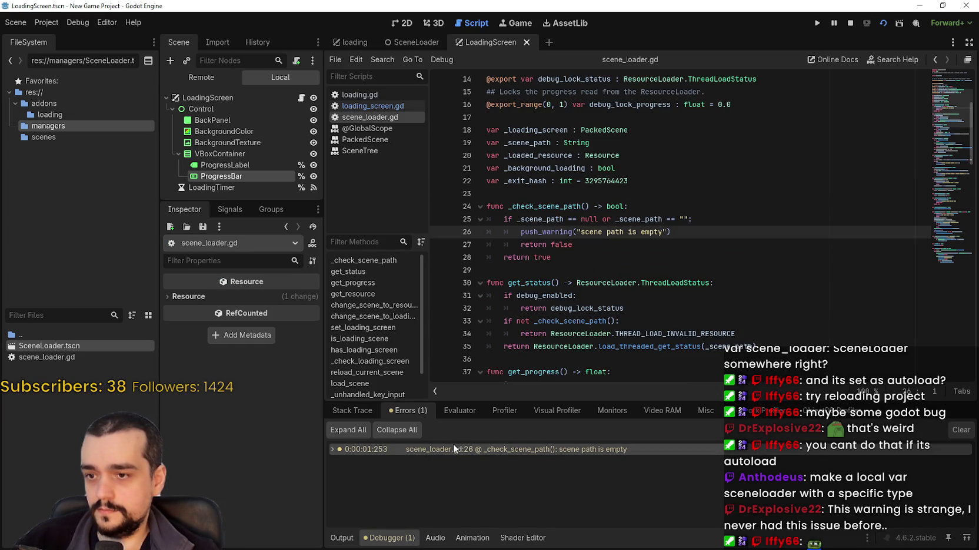
drag(717, 228, 521, 232)
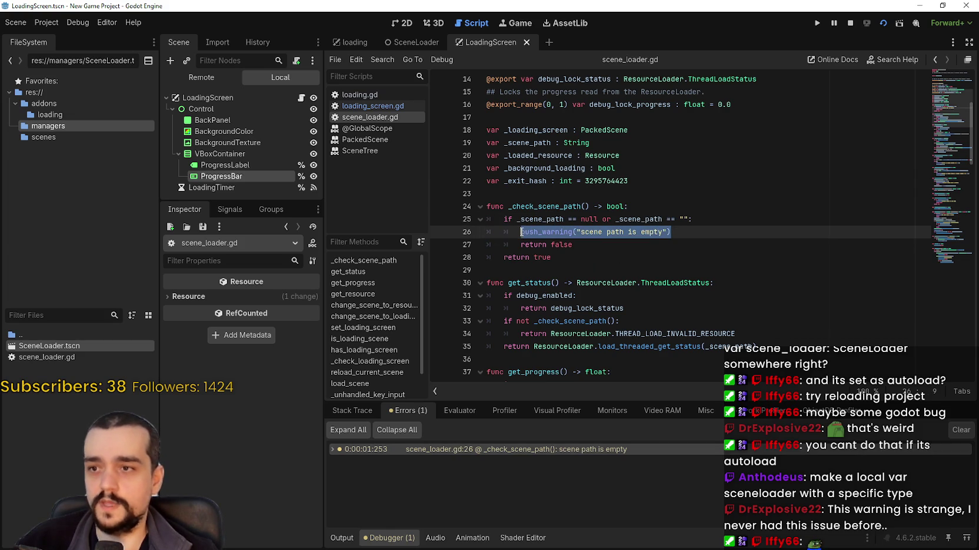
click(655, 293)
drag(612, 274, 537, 235)
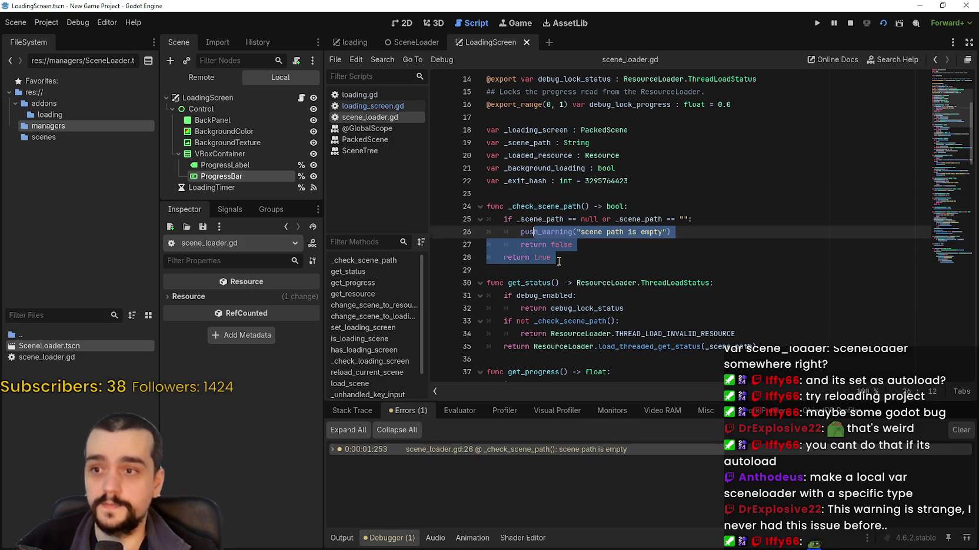
click(558, 261)
key(F6)
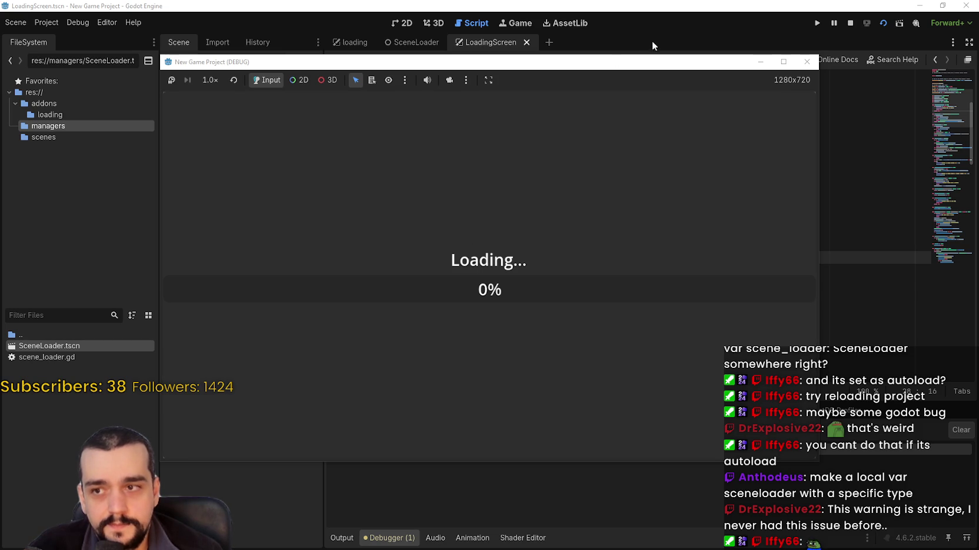
drag(637, 67, 684, 34)
click(852, 24)
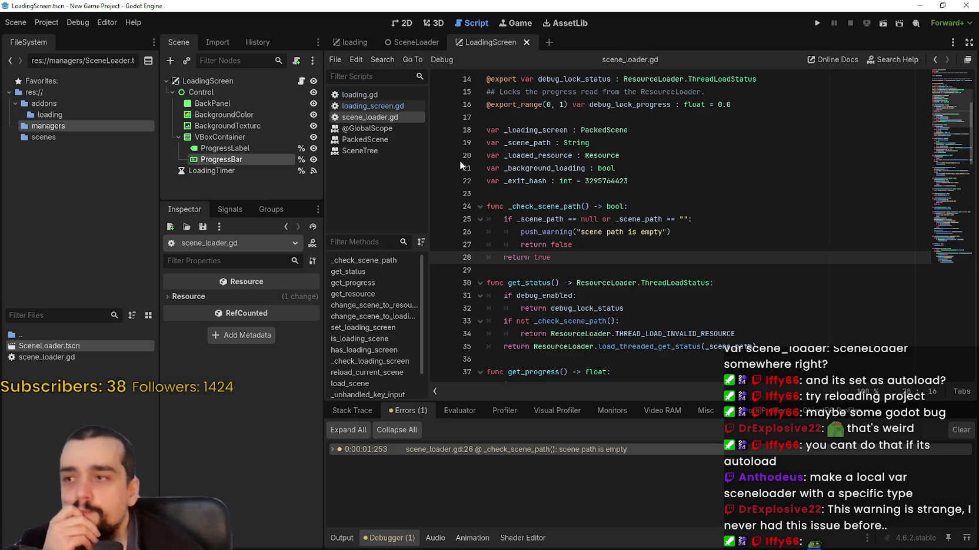
drag(612, 257, 612, 270)
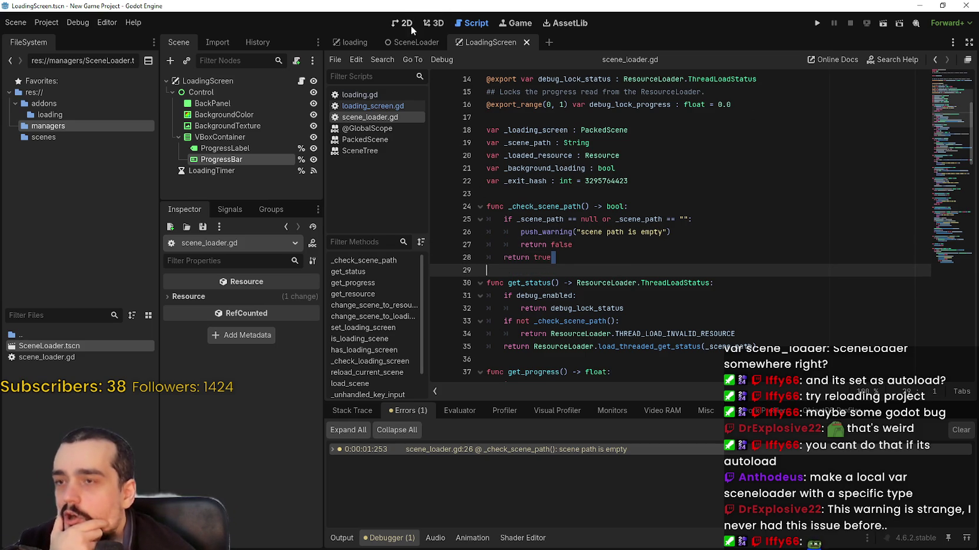
click(884, 25)
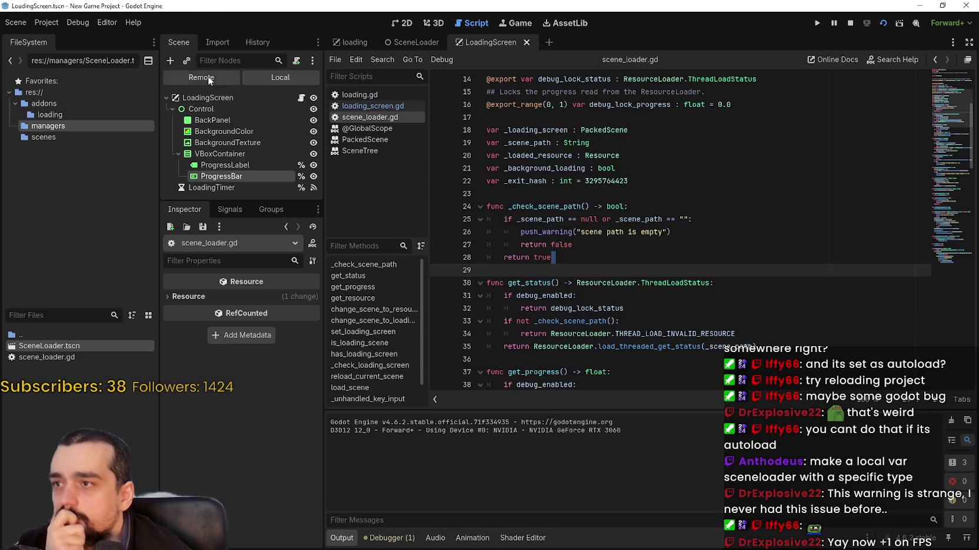
Inspect the remote SceneLoader and LoadingScreen nodes with Control expanded, then stop the game.
click(208, 76)
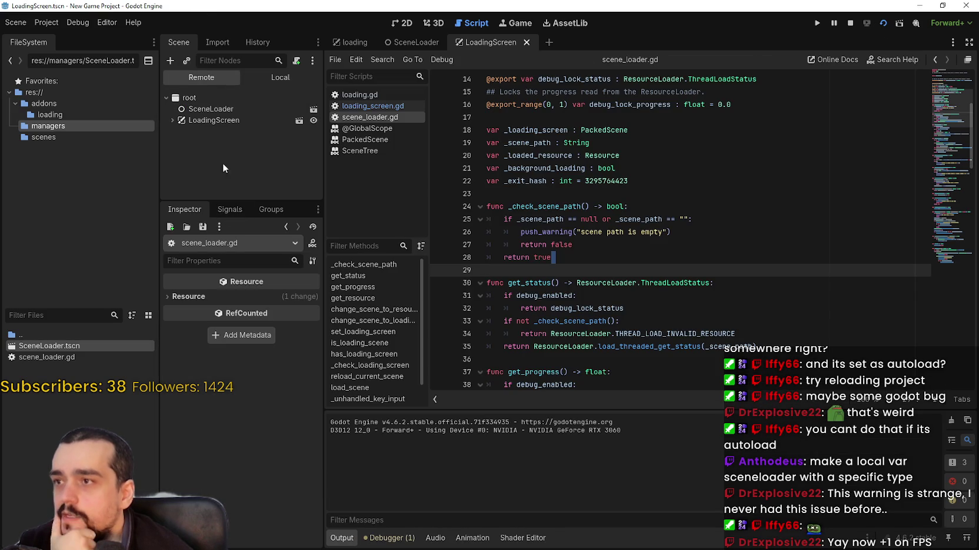
click(213, 109)
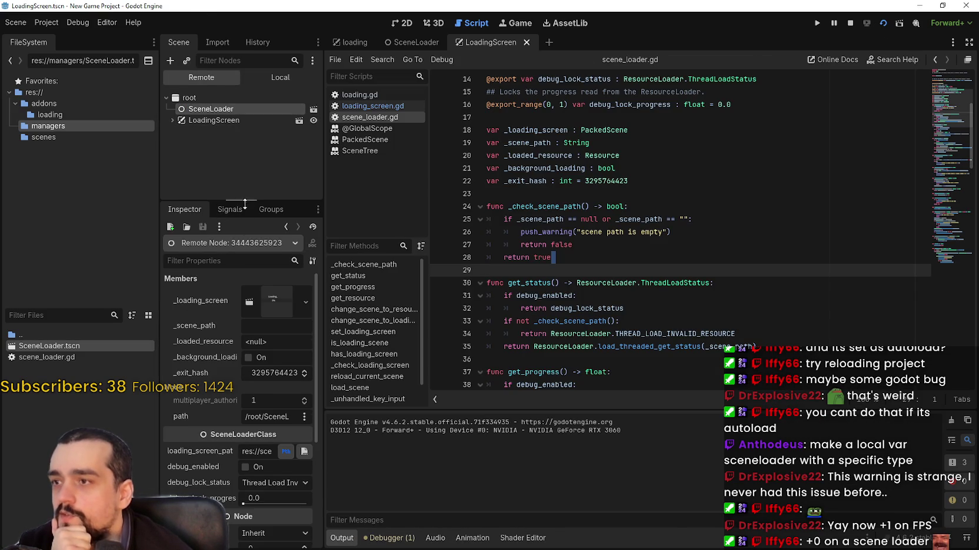
drag(245, 197, 245, 260)
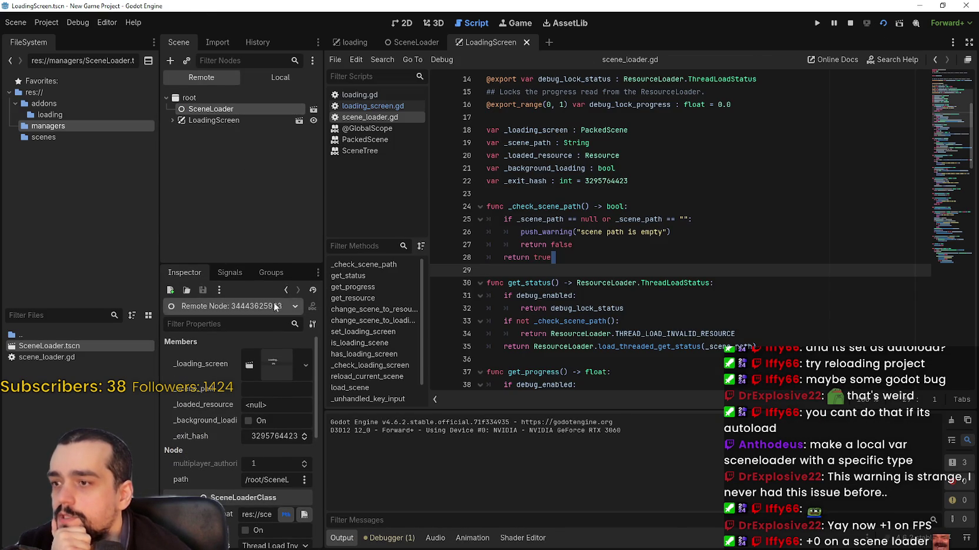
click(224, 123)
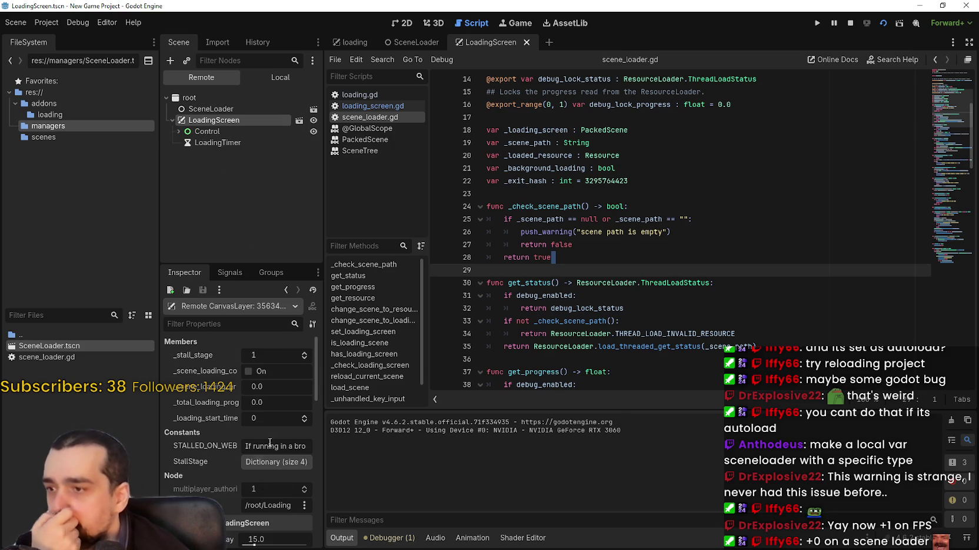
click(179, 132)
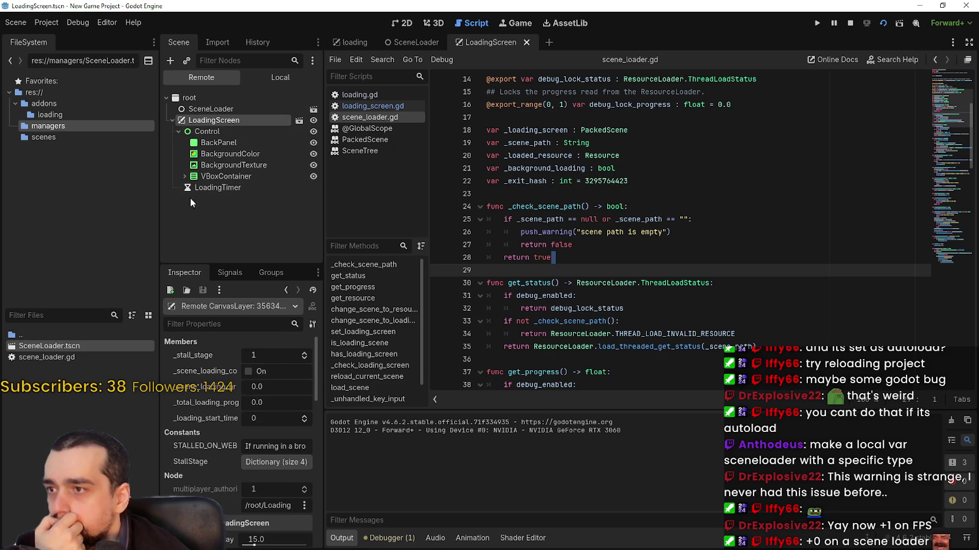
click(850, 23)
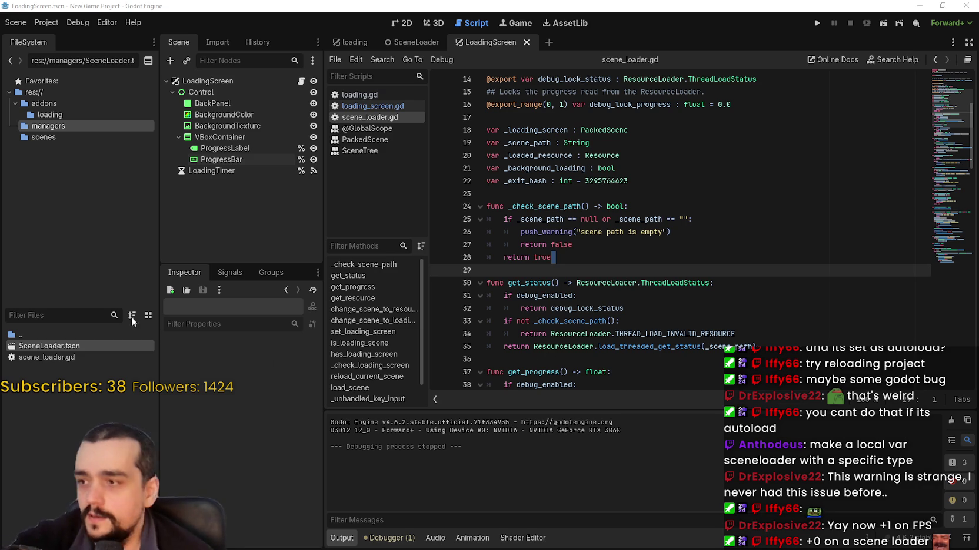
click(44, 137)
Create the folders opening and loading_screen inside scenes.
right_click(48, 416)
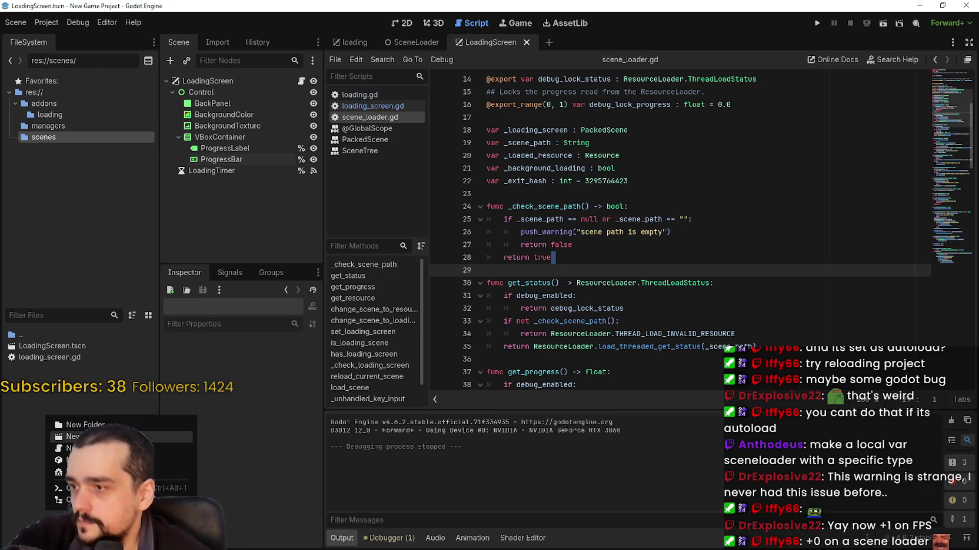
click(108, 423)
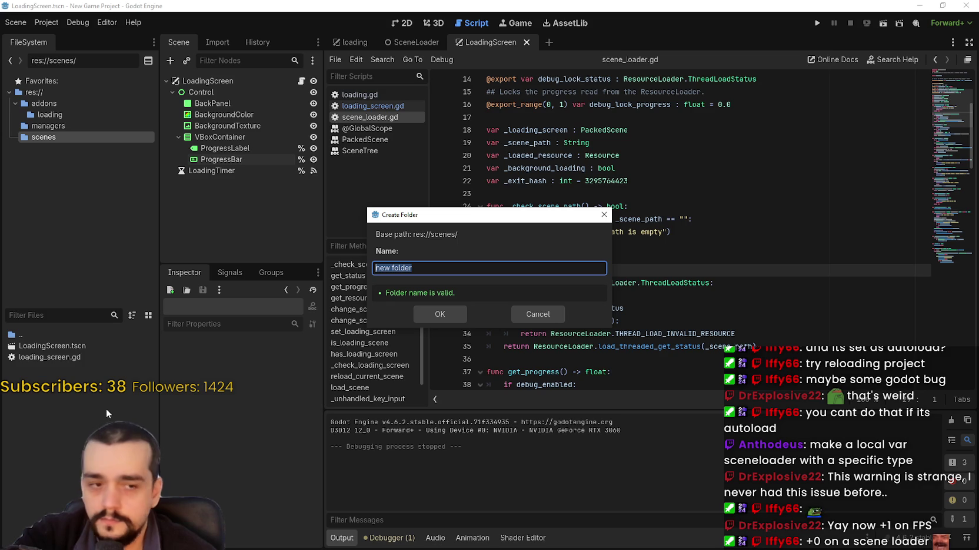
text(opening)
key(Return)
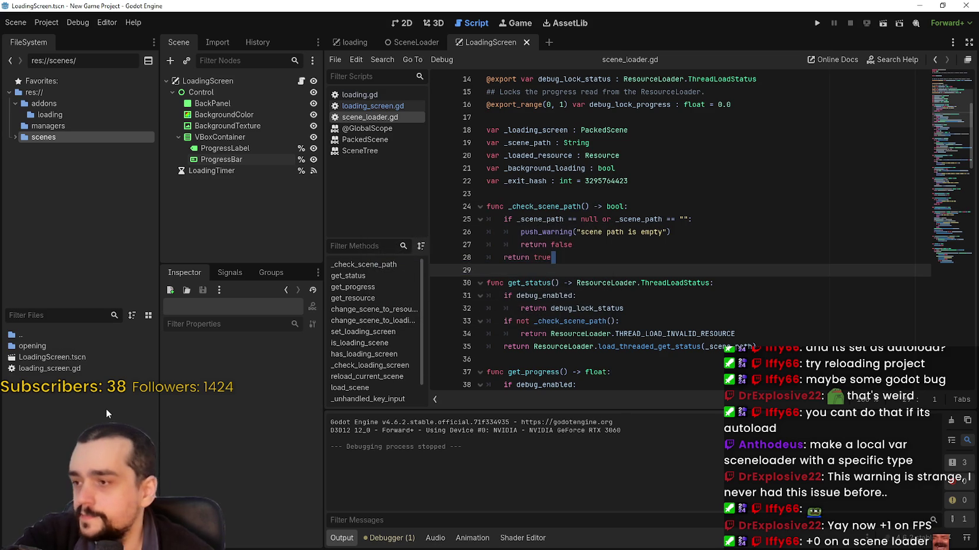
right_click(60, 392)
click(104, 400)
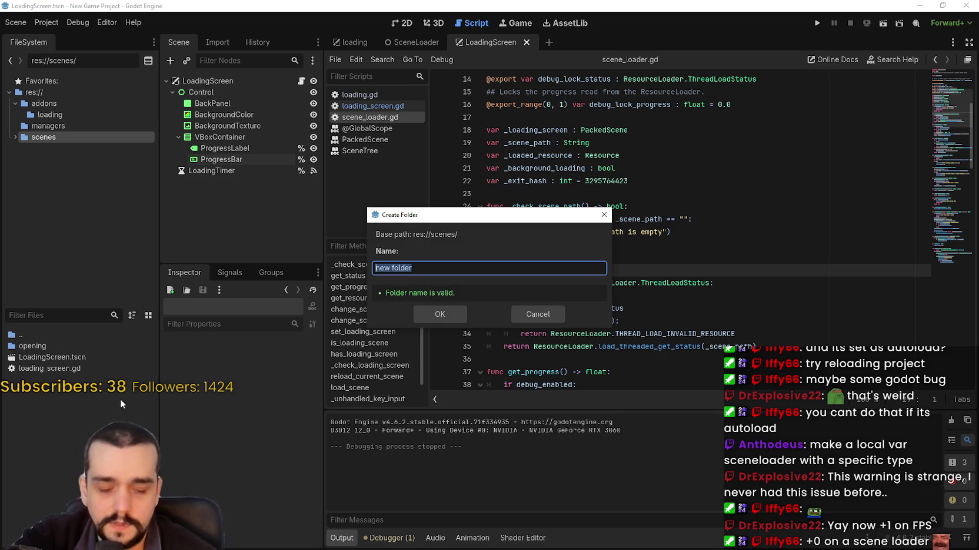
key(BackSpace)
text(loading_s)
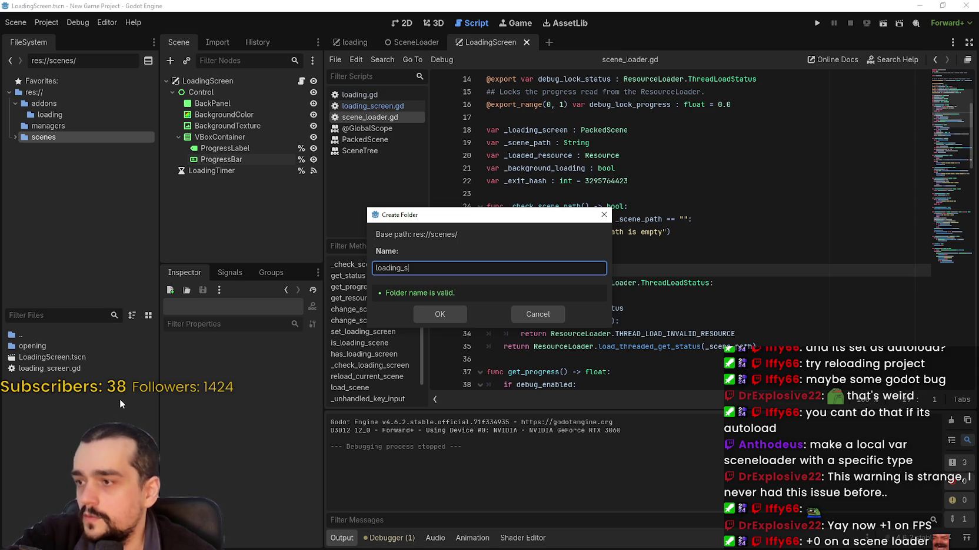
text(creen)
key(Return)
Move LoadingScreen.tscn and loading_screen.gd into the loading_screen folder.
drag(59, 368, 89, 348)
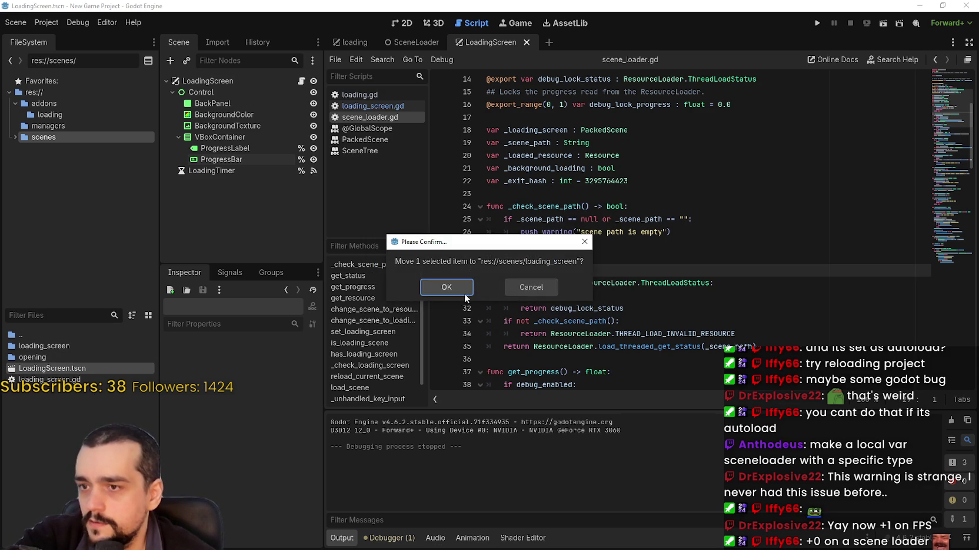
click(447, 287)
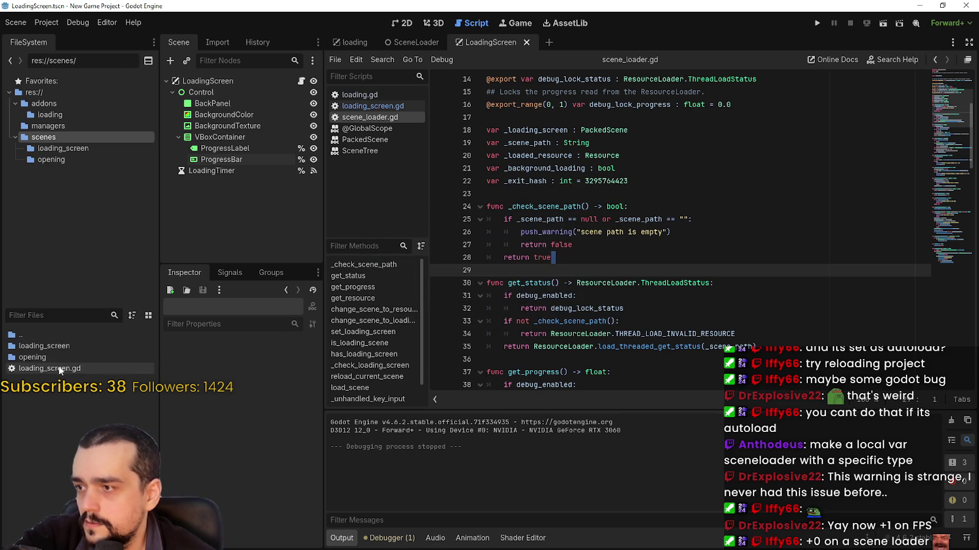
drag(51, 370, 53, 347)
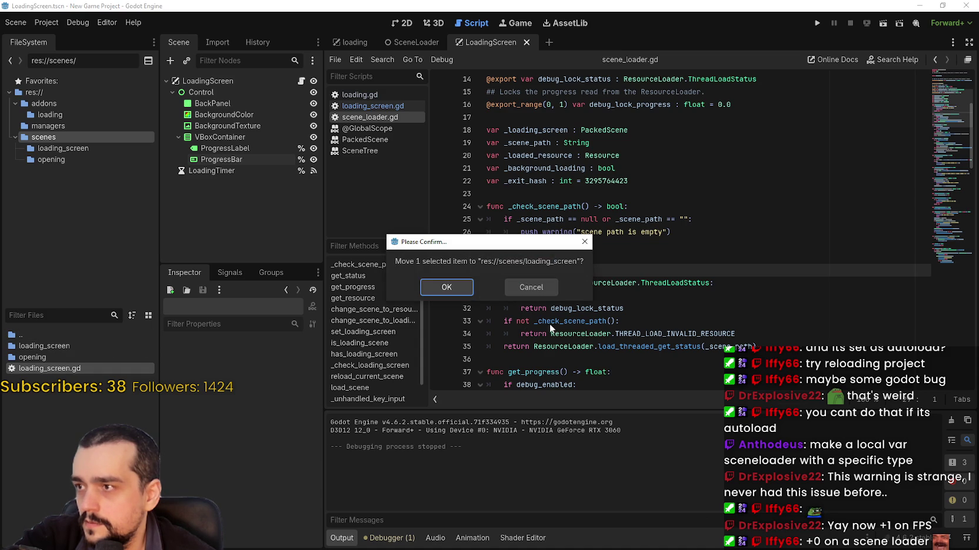
click(447, 287)
Open the opening folder and select the file path shown in the error message.
click(60, 159)
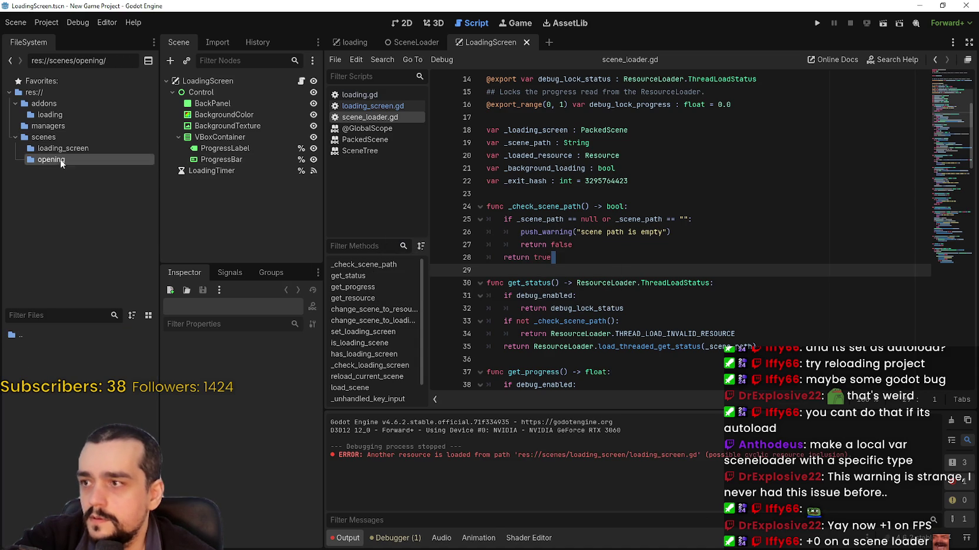
right_click(40, 352)
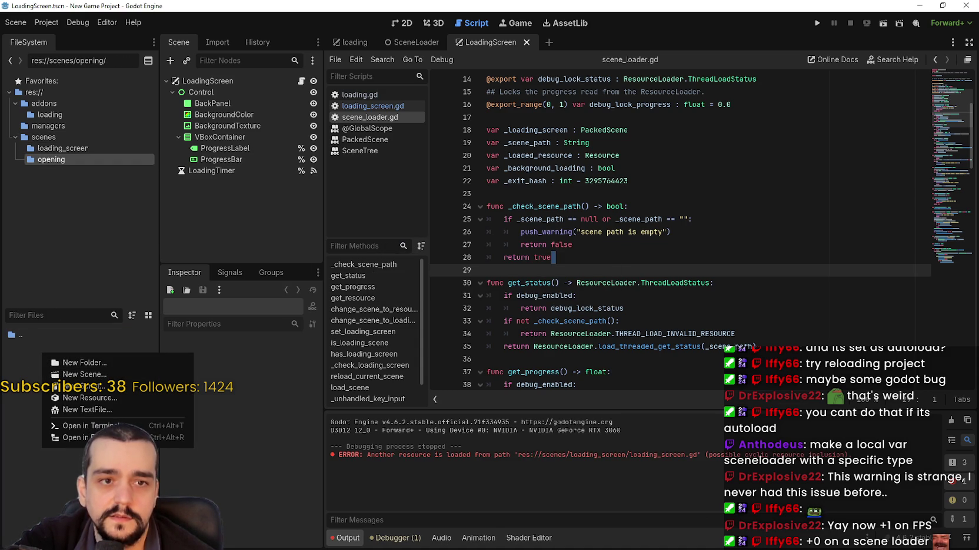
key(Escape)
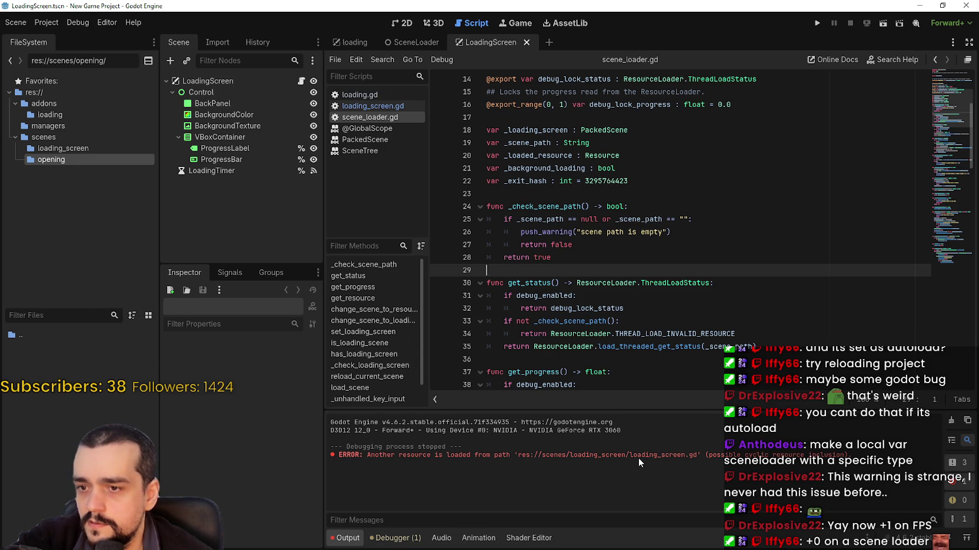
double_click(638, 457)
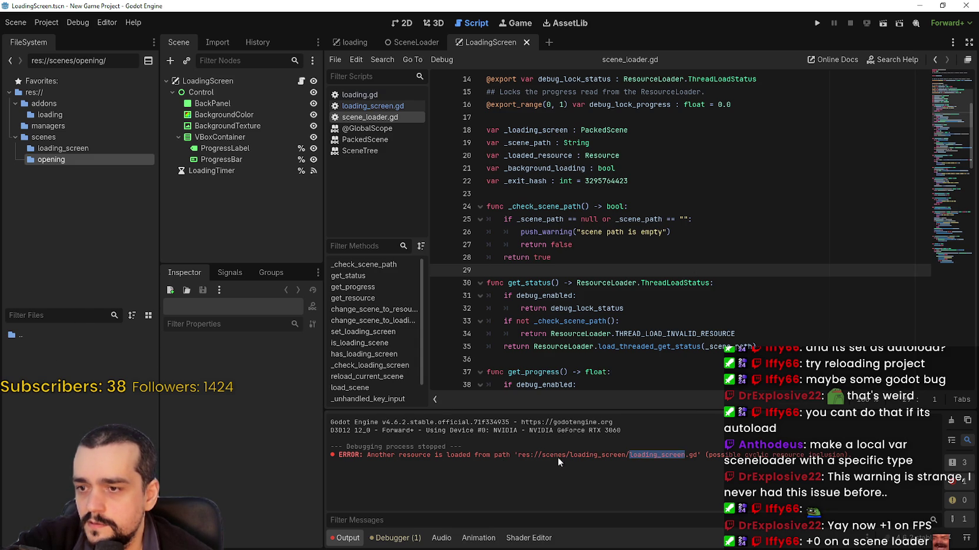
double_click(584, 456)
drag(583, 455, 641, 457)
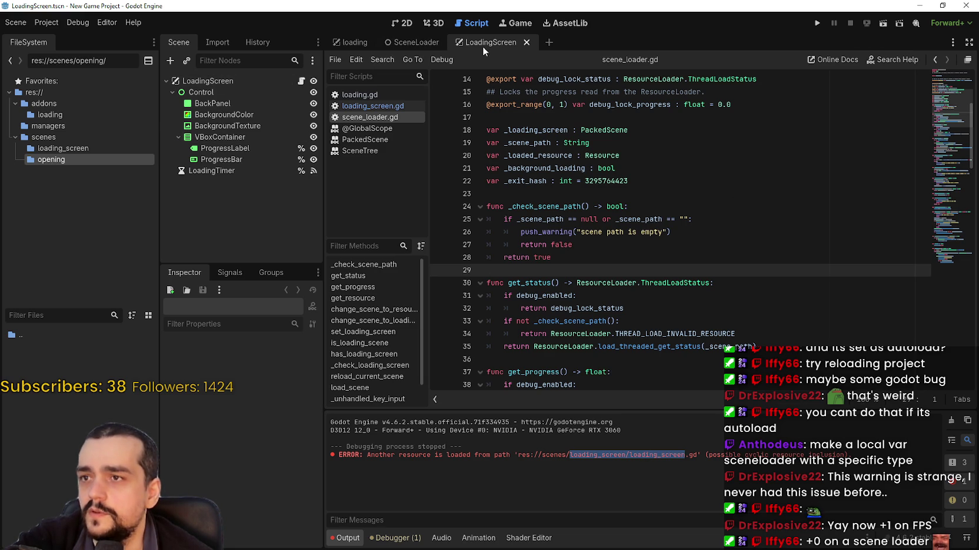
Check the LoadingScreen root node's properties and run then stop the scene.
click(242, 82)
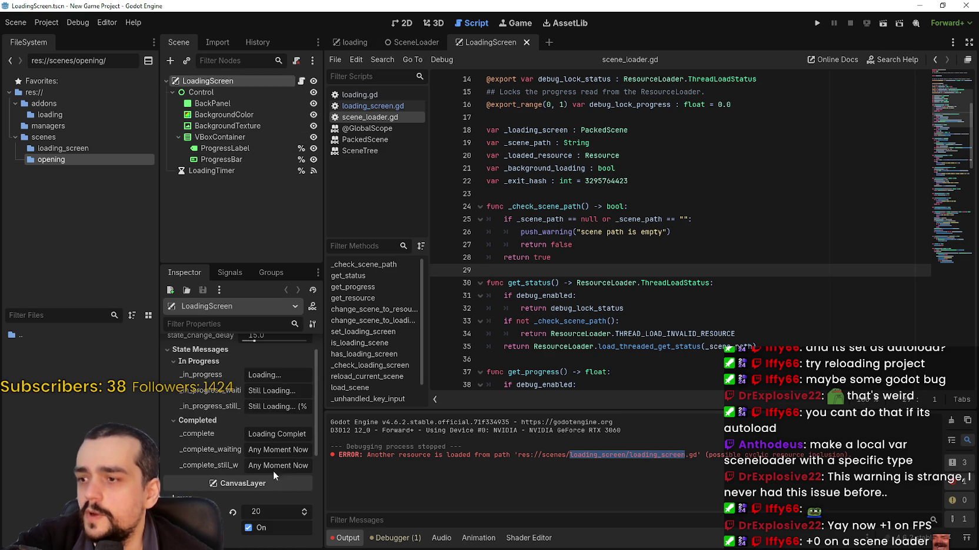
click(883, 25)
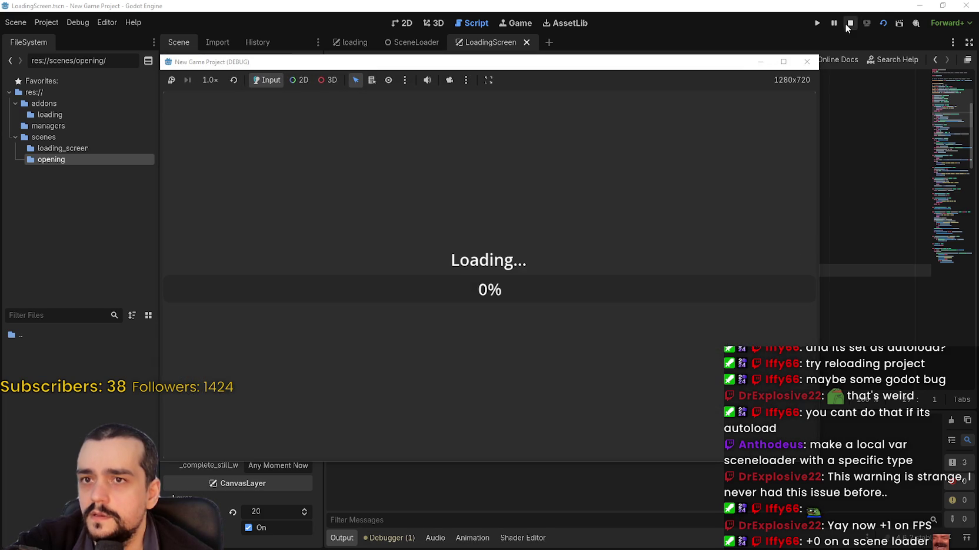
click(850, 23)
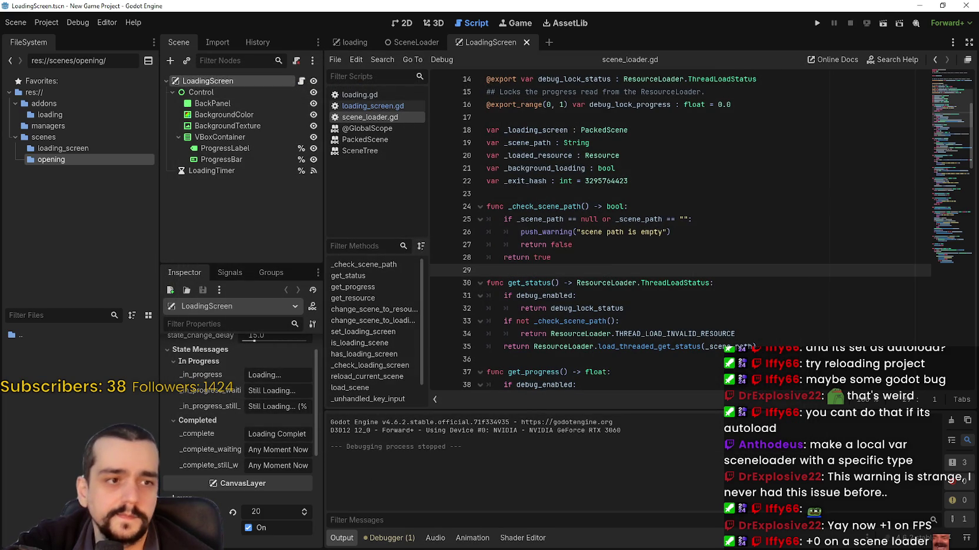
right_click(75, 369)
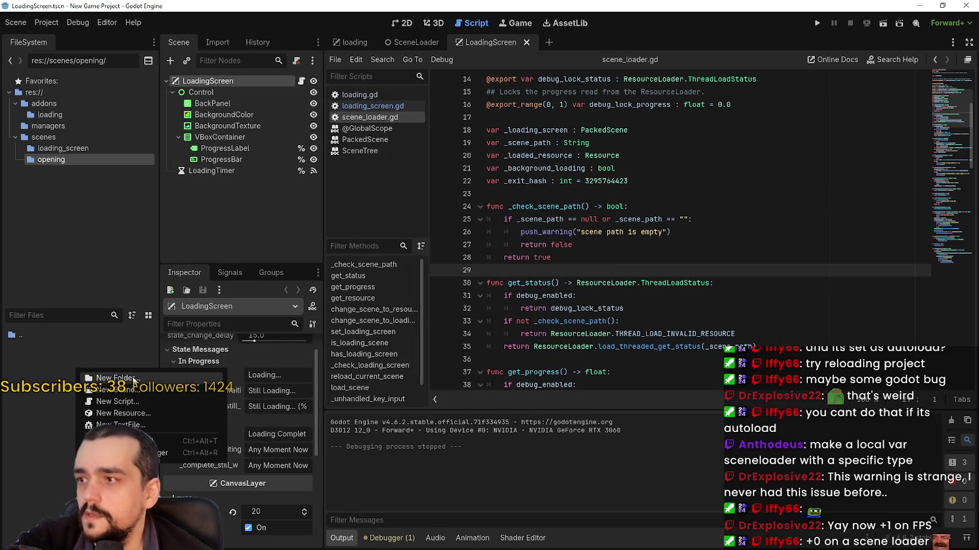
Create opening.tscn in the opening folder with an Opening user-interface root node.
click(97, 377)
click(521, 314)
right_click(117, 407)
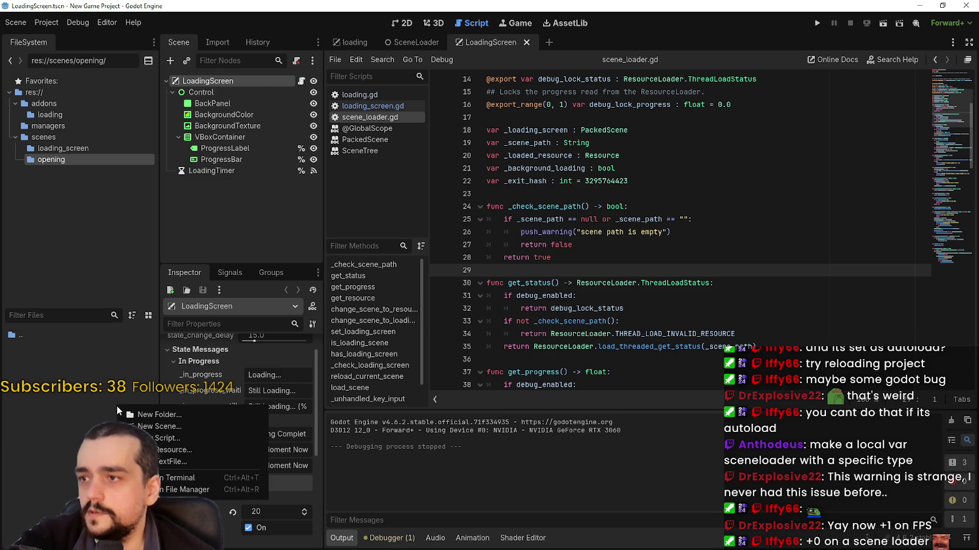
click(160, 426)
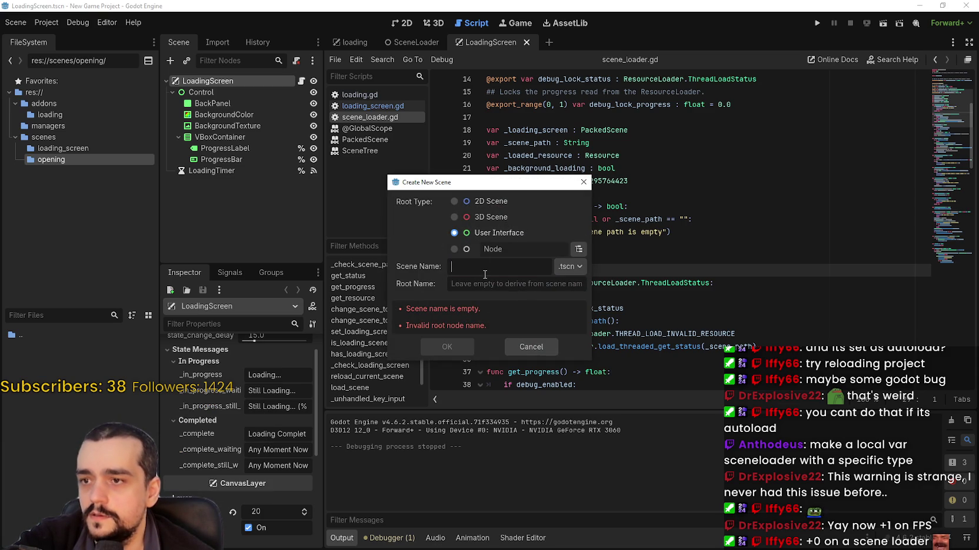
text(O)
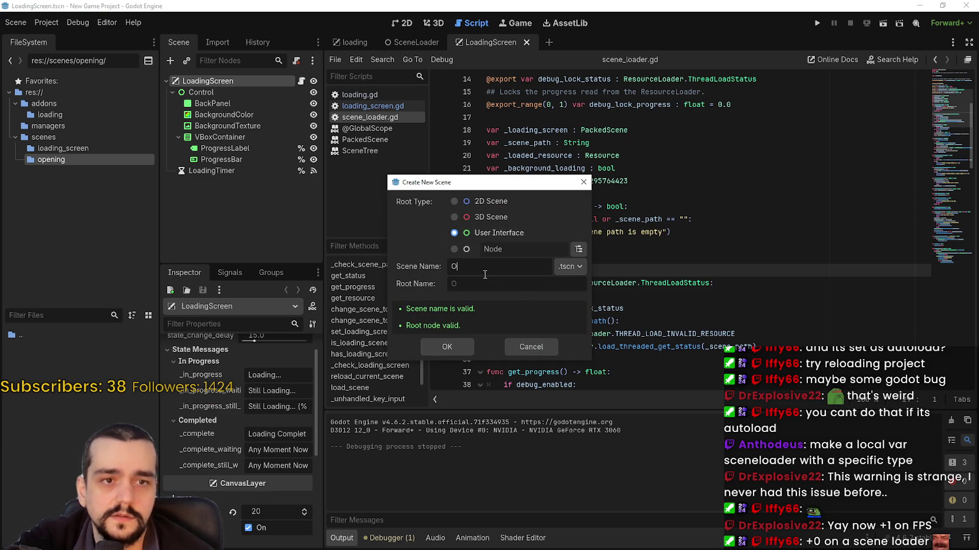
text(pening)
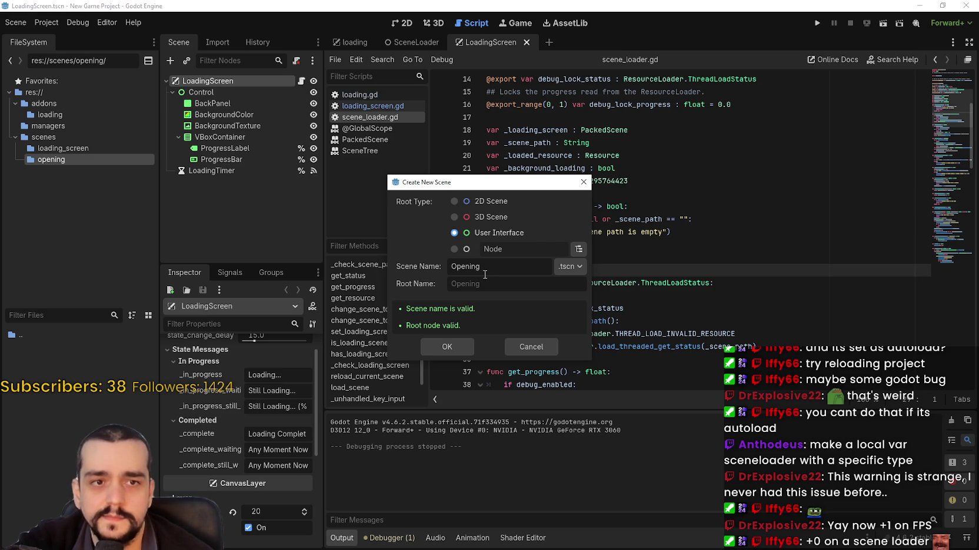
double_click(484, 272)
text(opening)
key(Return)
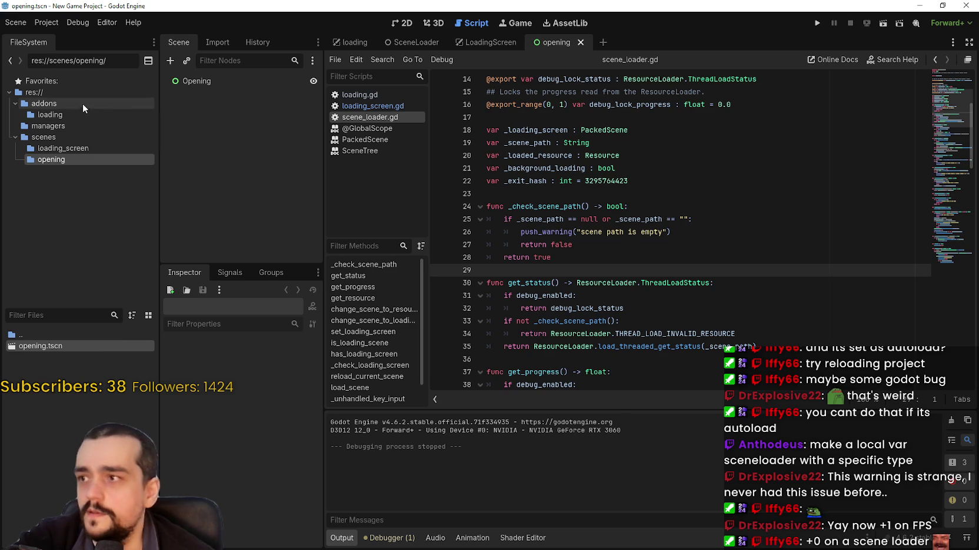
click(47, 22)
Set Application > Run > Main Scene to scenes/opening/opening.tscn in Project Settings.
click(53, 37)
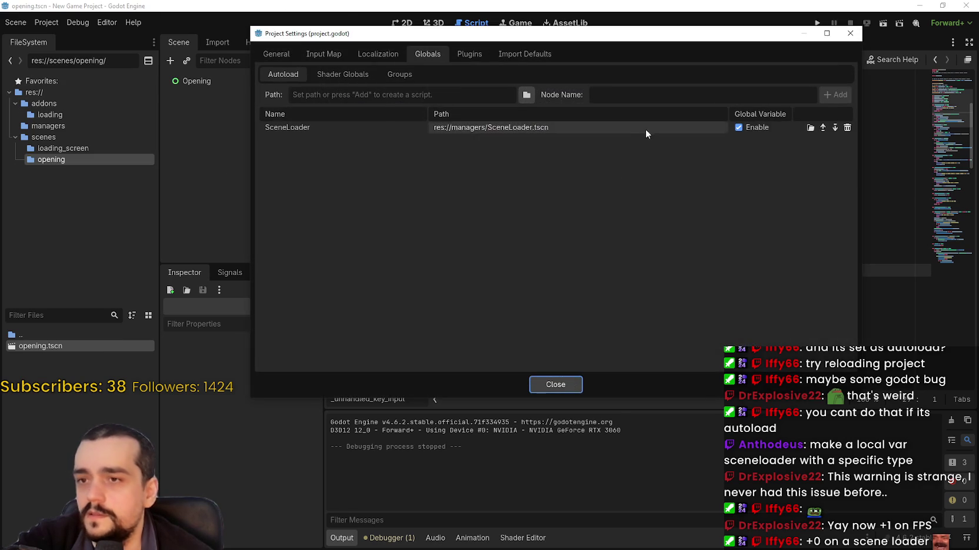
click(276, 54)
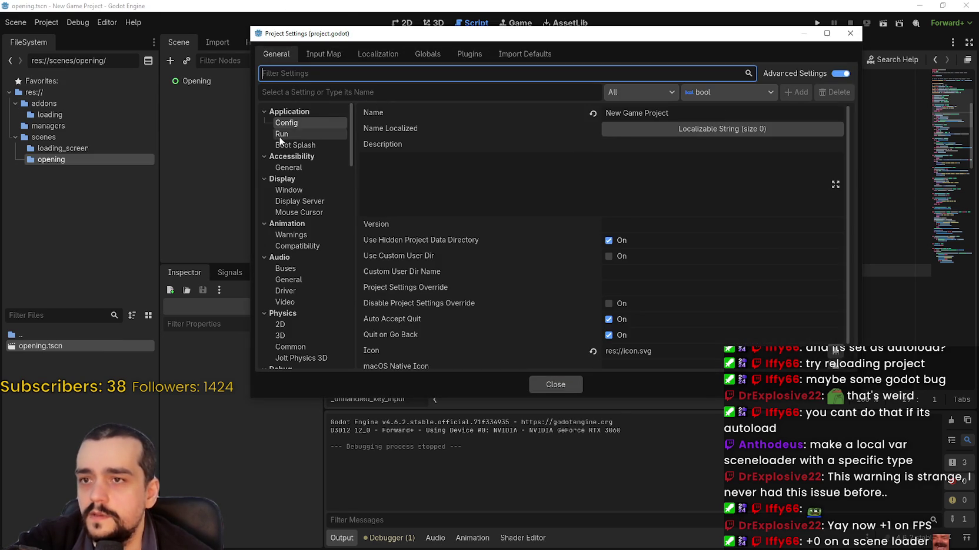
click(281, 134)
click(383, 113)
click(843, 113)
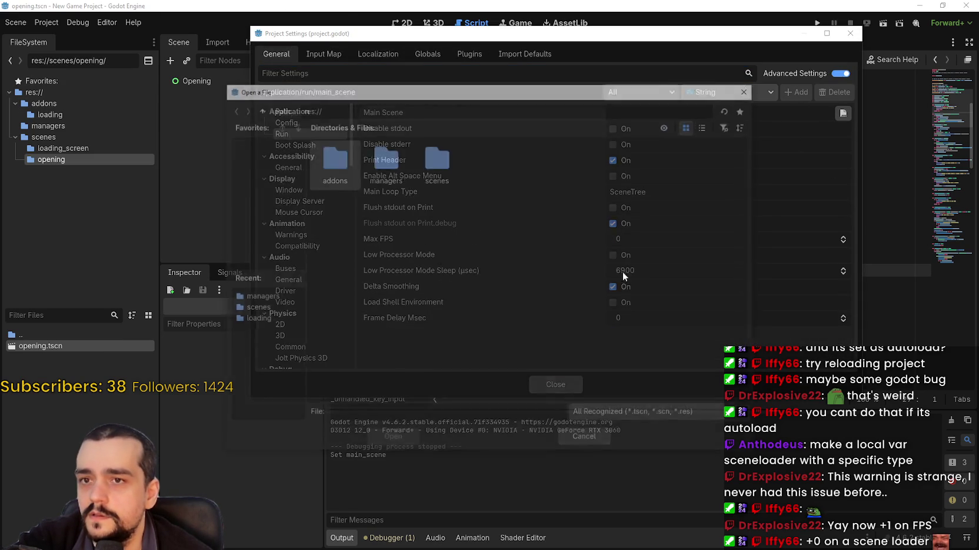
double_click(434, 160)
double_click(377, 168)
double_click(332, 161)
click(548, 389)
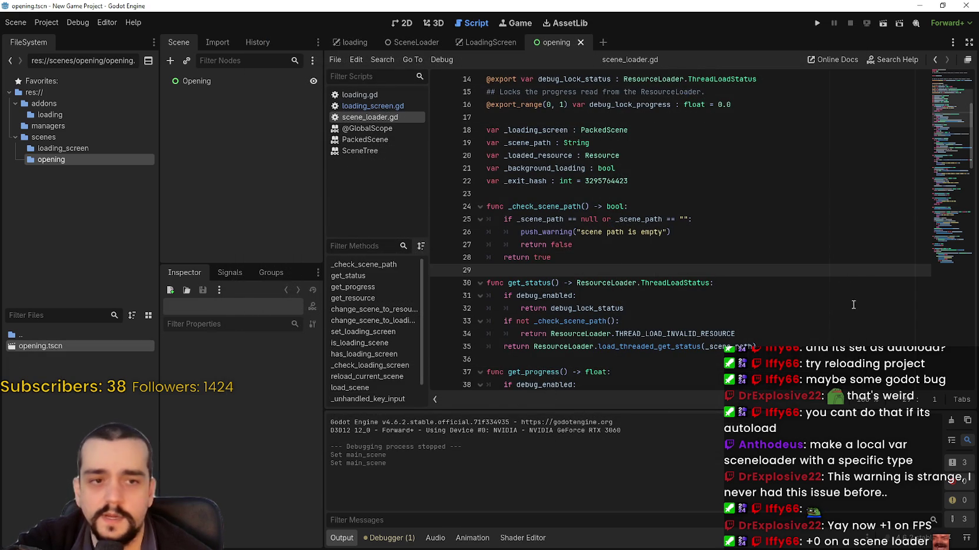
Start adding a child node under the Opening root node.
click(220, 83)
right_click(219, 82)
click(269, 92)
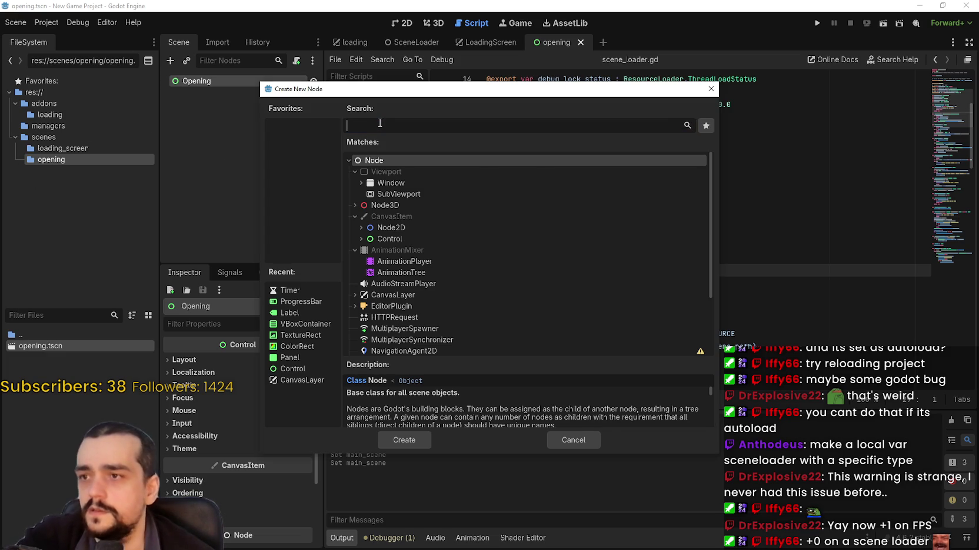
Search 'audio' and add an AudioStreamPlayer child to Opening.
text(S)
key(BackSpace)
text(adu)
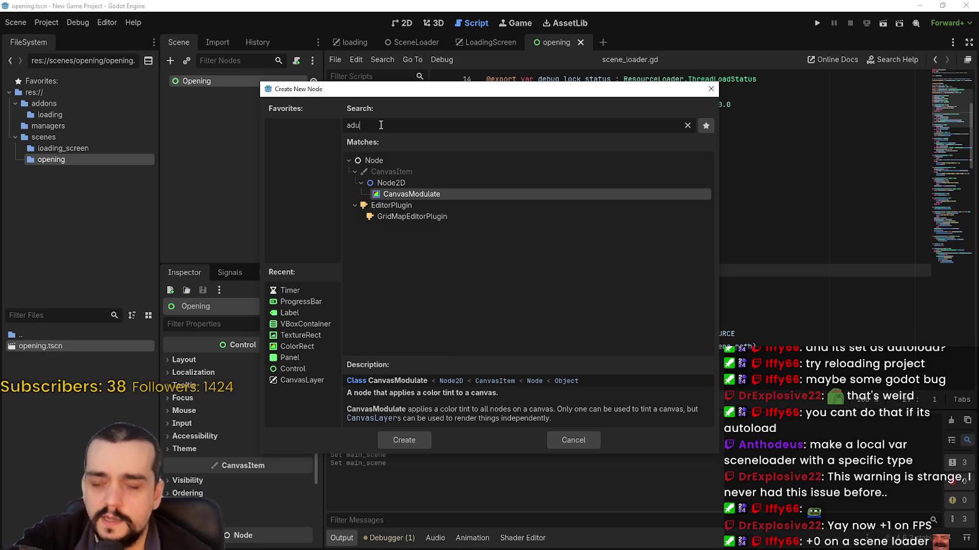
key(BackSpace)
key(BackSpace)
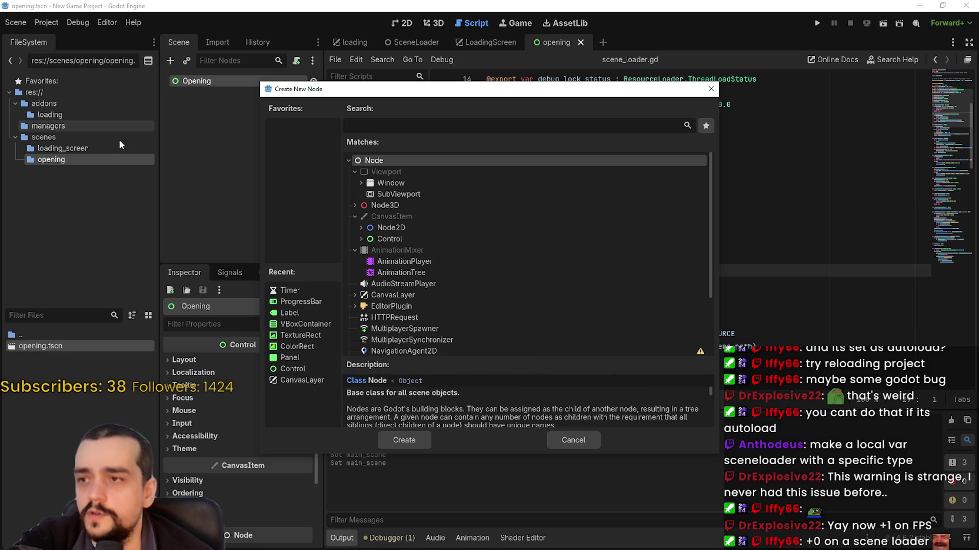
text(audio)
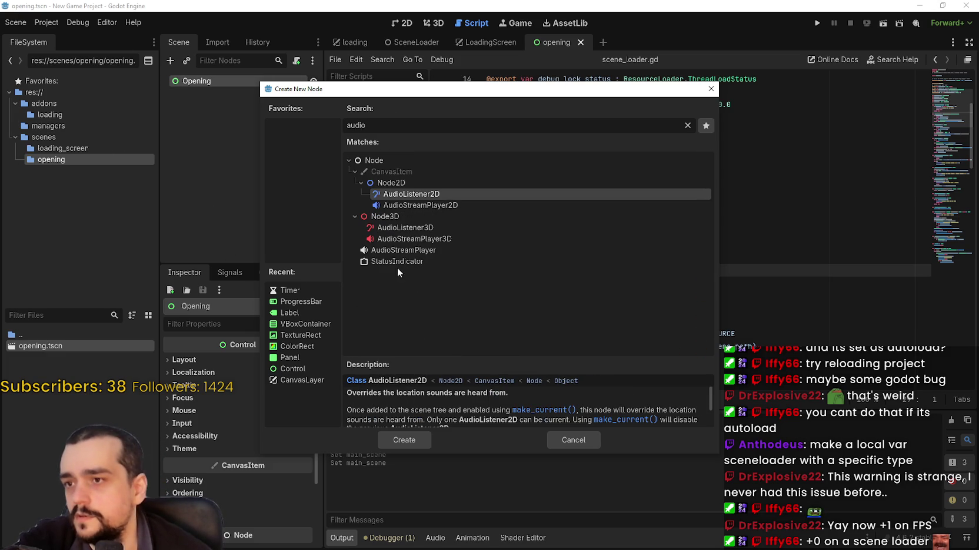
click(406, 250)
click(402, 440)
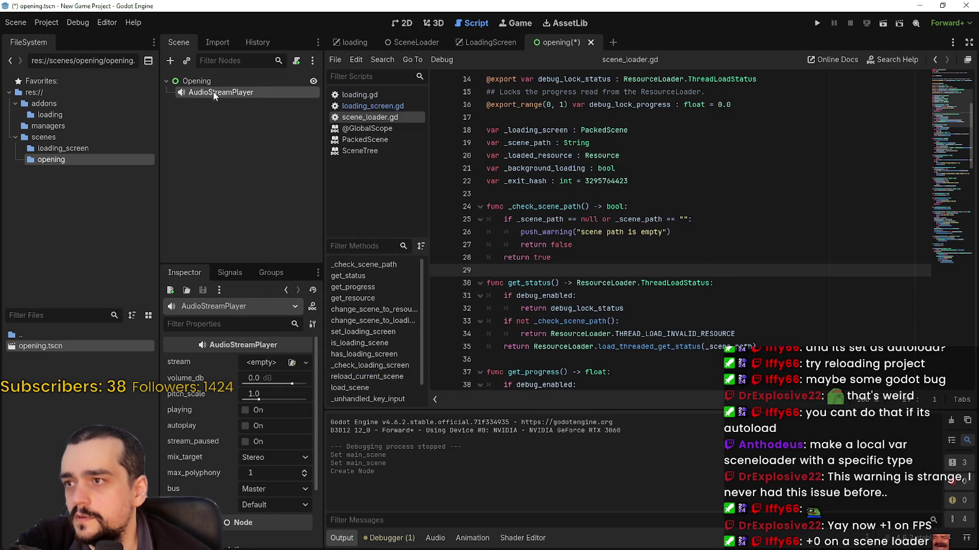
Rename the AudioStreamPlayer node to BackgroundMusicPlayer.
double_click(230, 92)
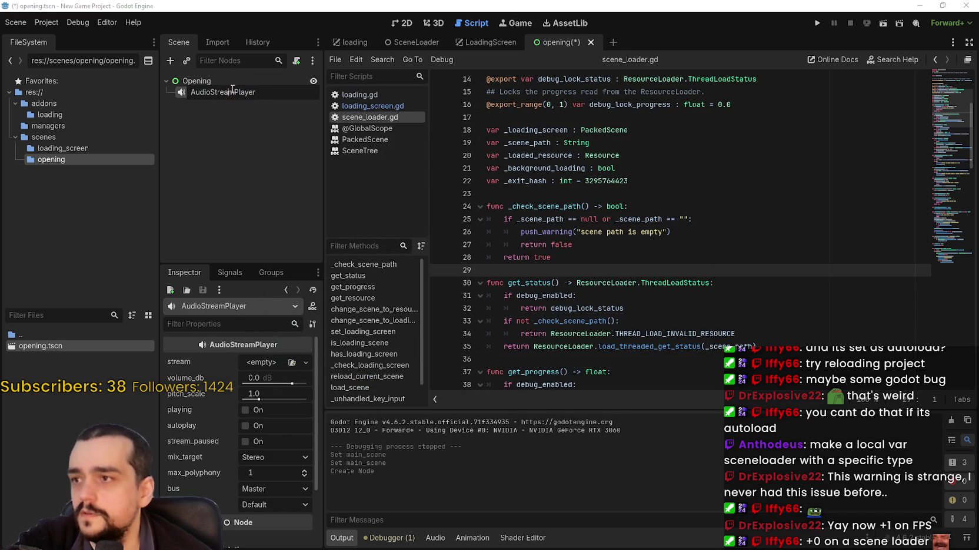
drag(231, 93, 87, 83)
text(Back)
text(groundMusic)
key(Return)
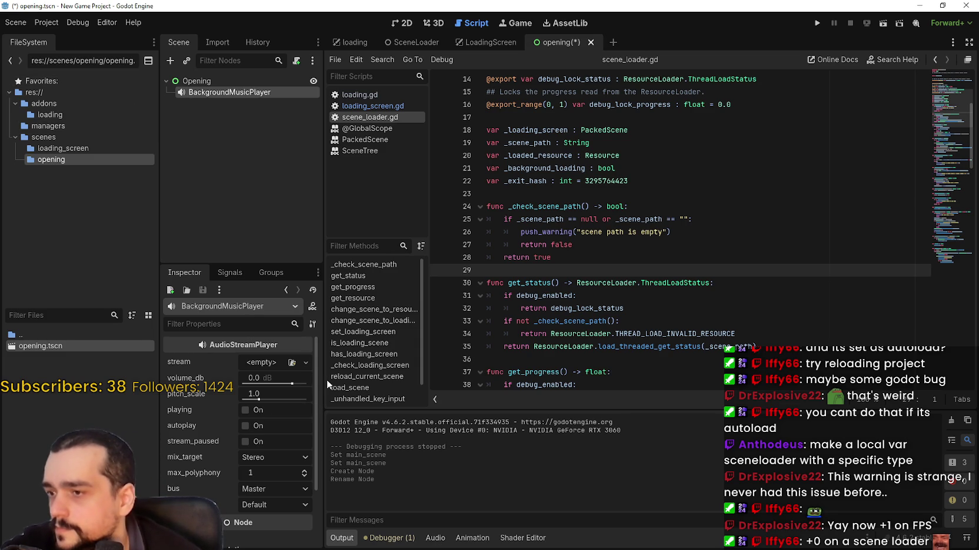
Turn on Autoplay for BackgroundMusicPlayer, keep playback_type Default, and save opening.tscn.
drag(324, 380, 389, 379)
click(283, 430)
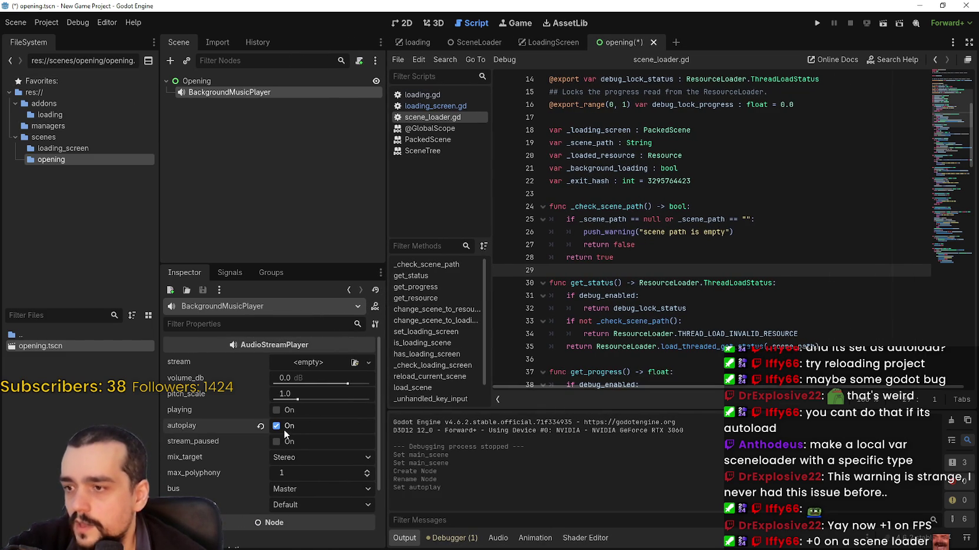
key(ctrl+s)
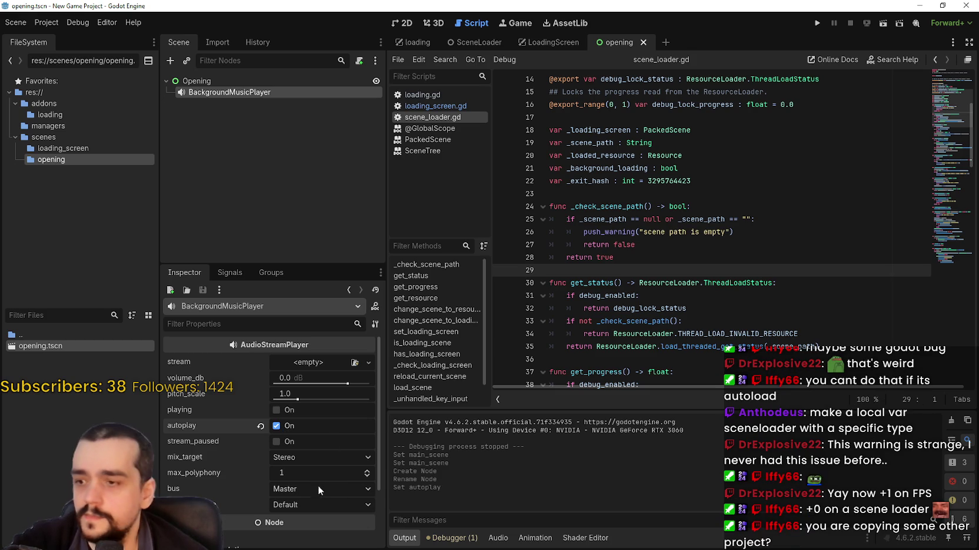
click(305, 500)
click(305, 499)
scroll(306, 497, down, 2)
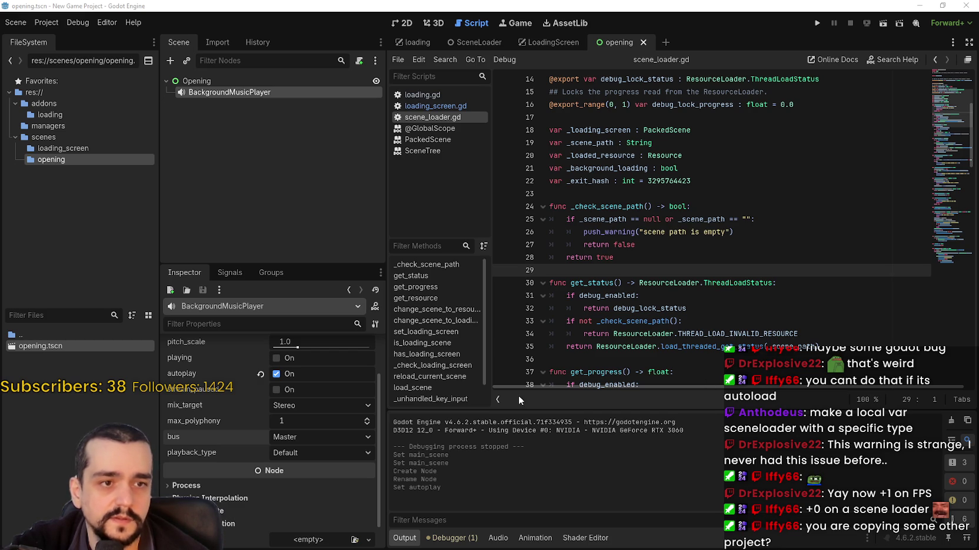
Add two audio buses named MUSIC and SFX and save.
click(497, 537)
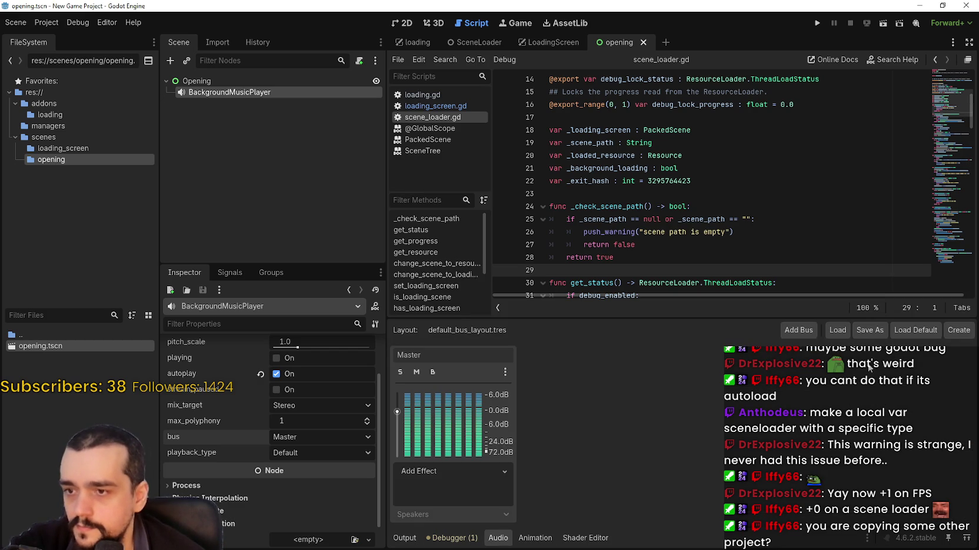
click(799, 331)
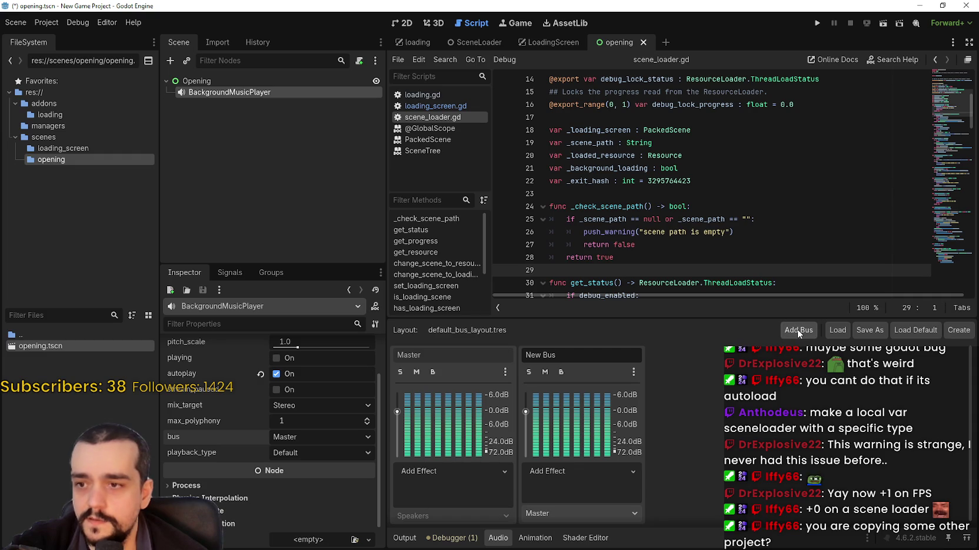
click(798, 331)
click(559, 363)
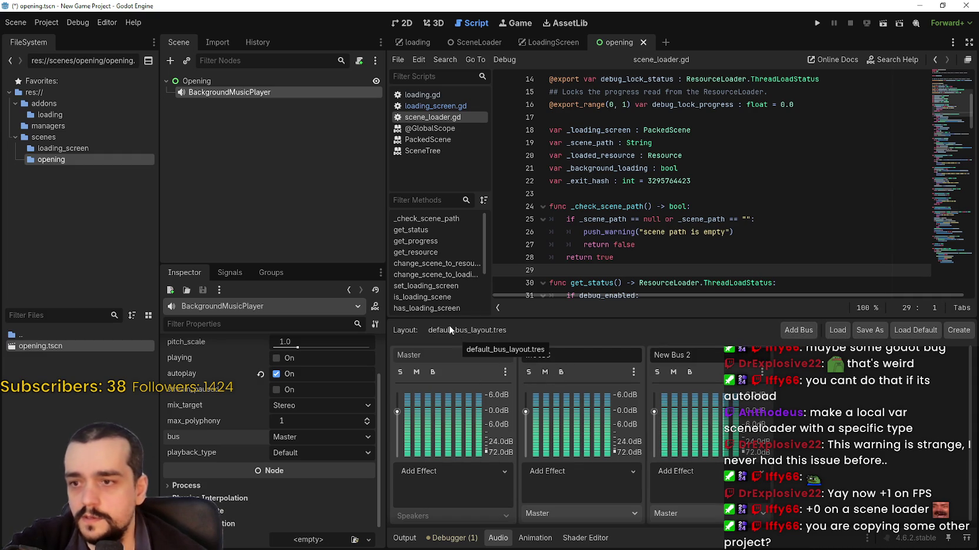
text(MUSIC)
click(710, 361)
text(SFX)
key(Return)
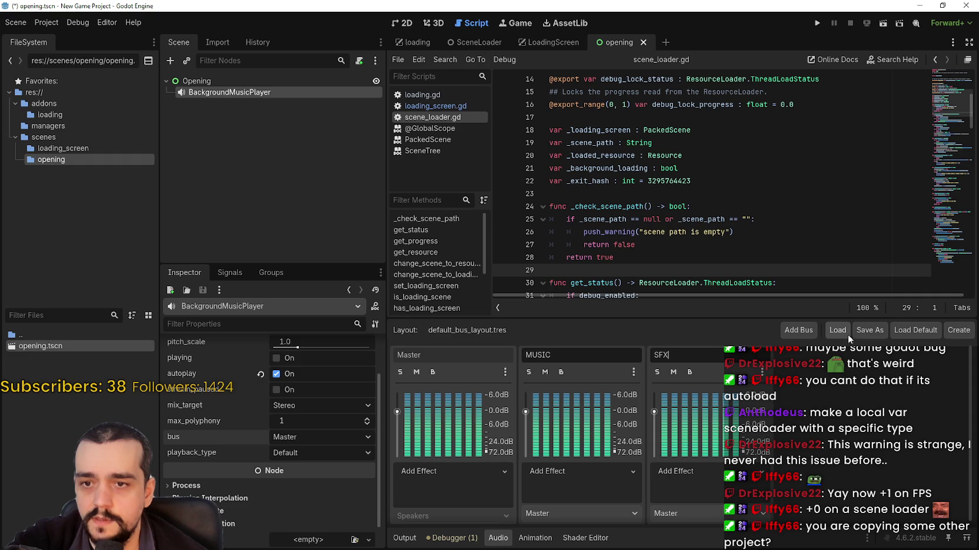
key(ctrl+s)
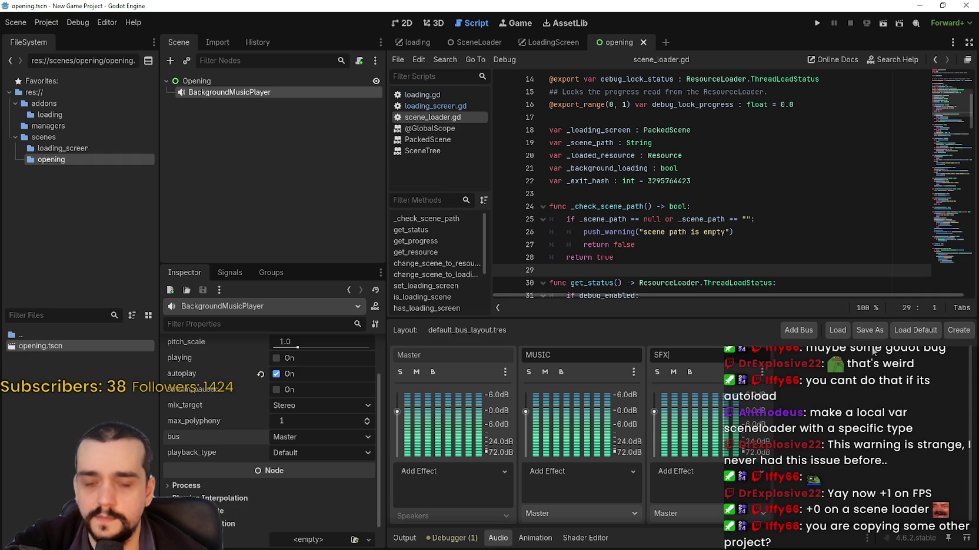
Route BackgroundMusicPlayer to the MUSIC bus, leaving mix_target at Stereo.
click(720, 208)
click(694, 259)
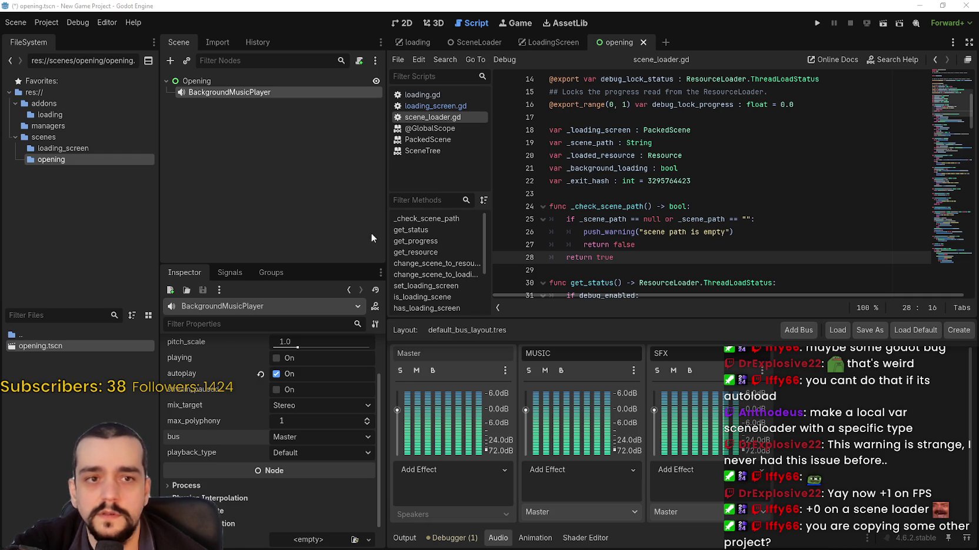
click(247, 93)
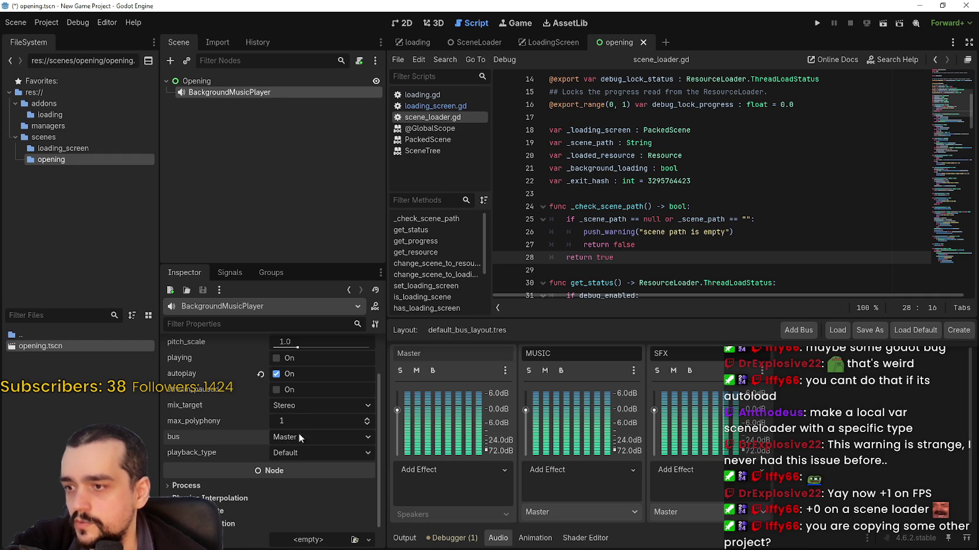
click(308, 408)
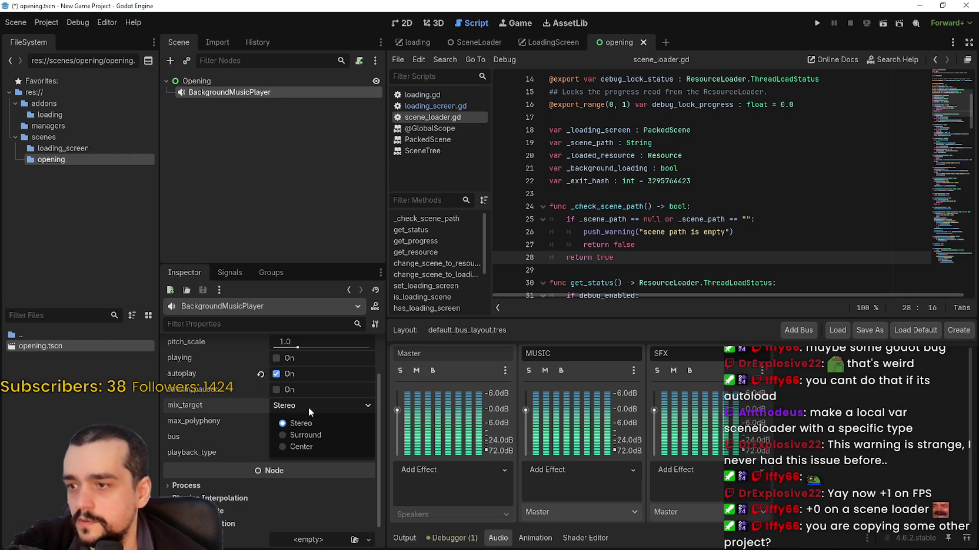
click(308, 407)
click(304, 436)
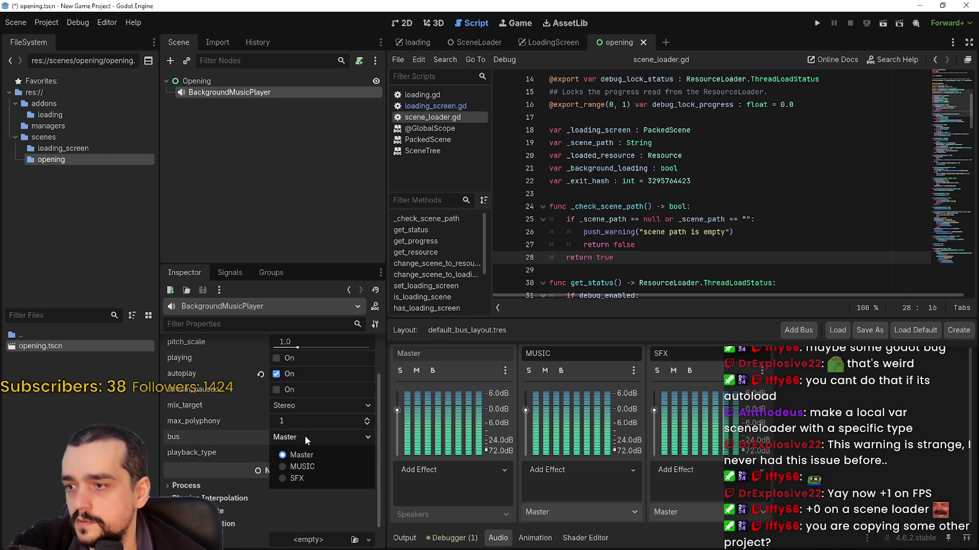
click(307, 467)
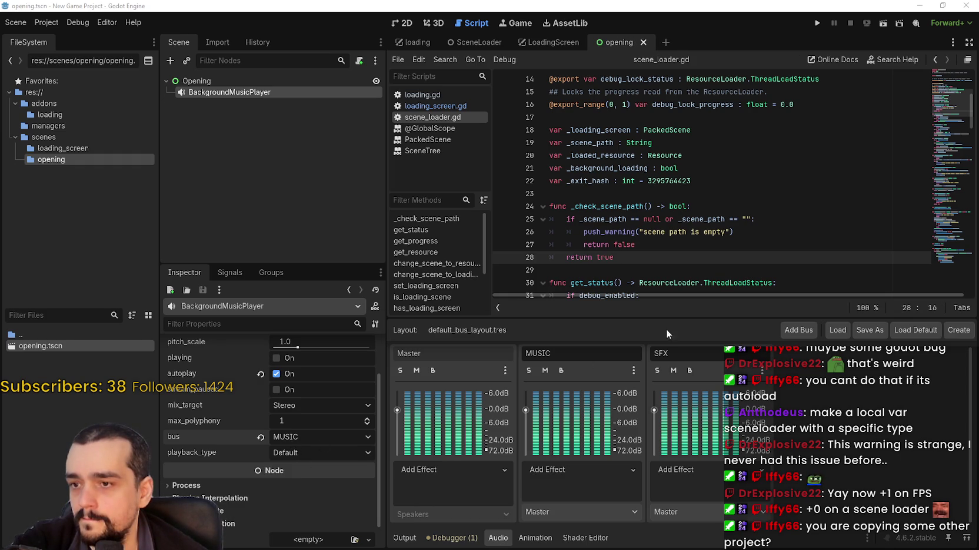
Show the Opening scene in the 2D editor with its root node selected.
double_click(582, 353)
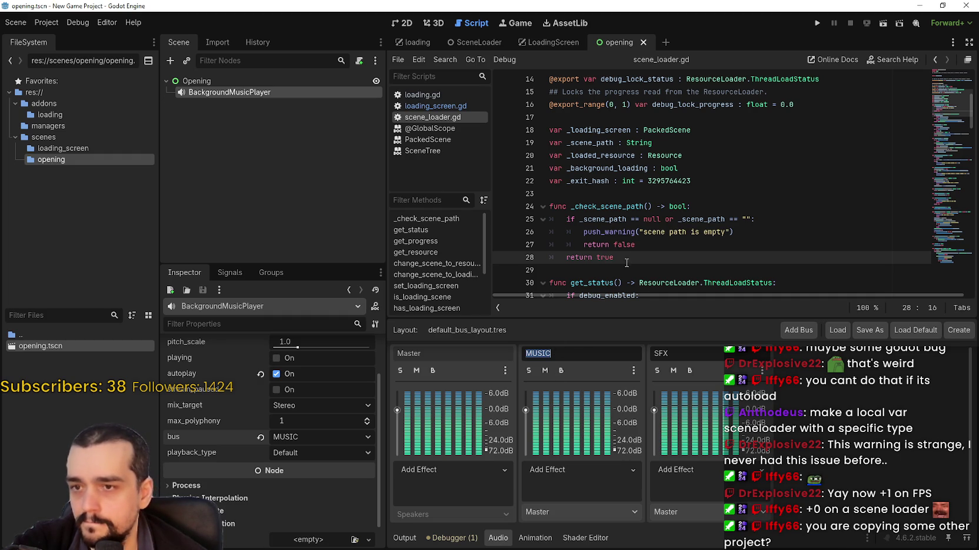
click(643, 245)
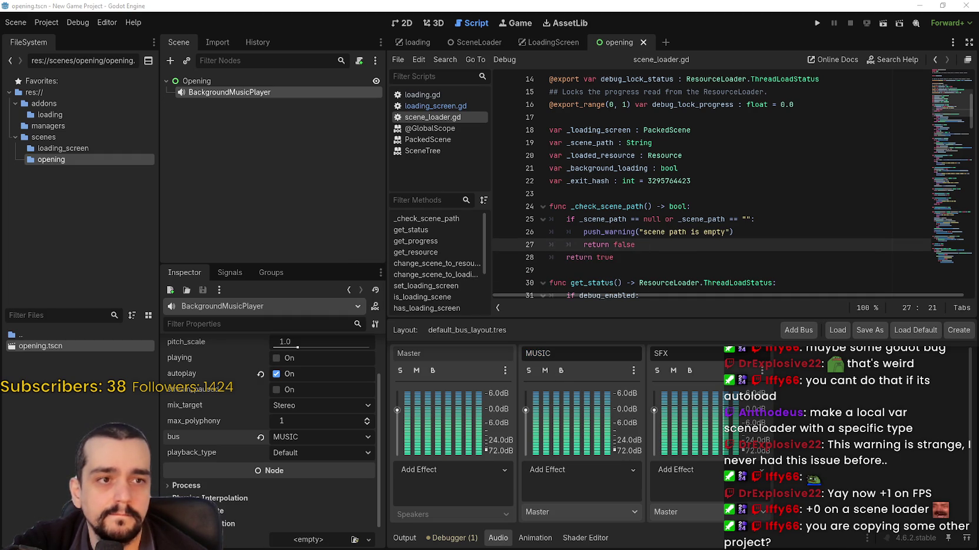
click(402, 23)
click(292, 81)
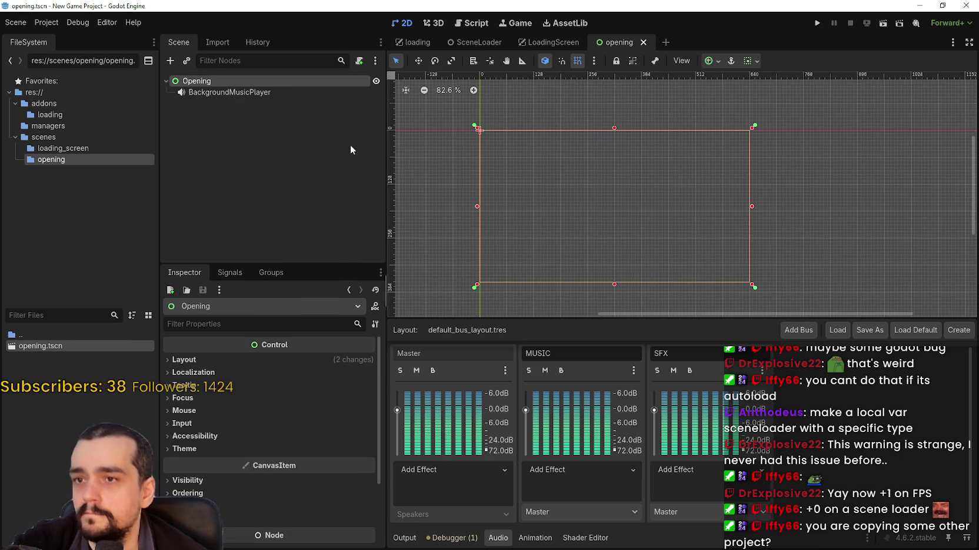
Add a MarginContainer child under Opening and anchor it to Full Rect.
right_click(219, 84)
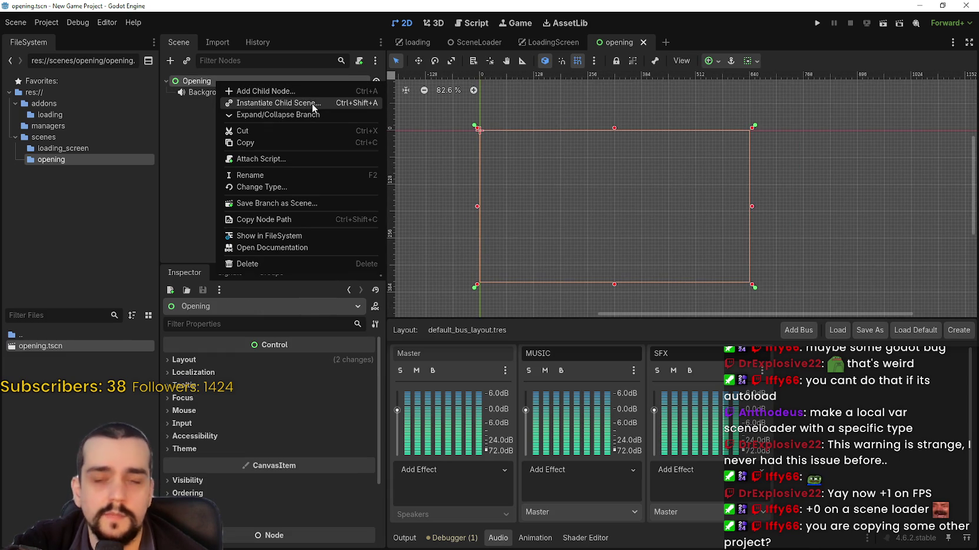
click(279, 91)
text(margin)
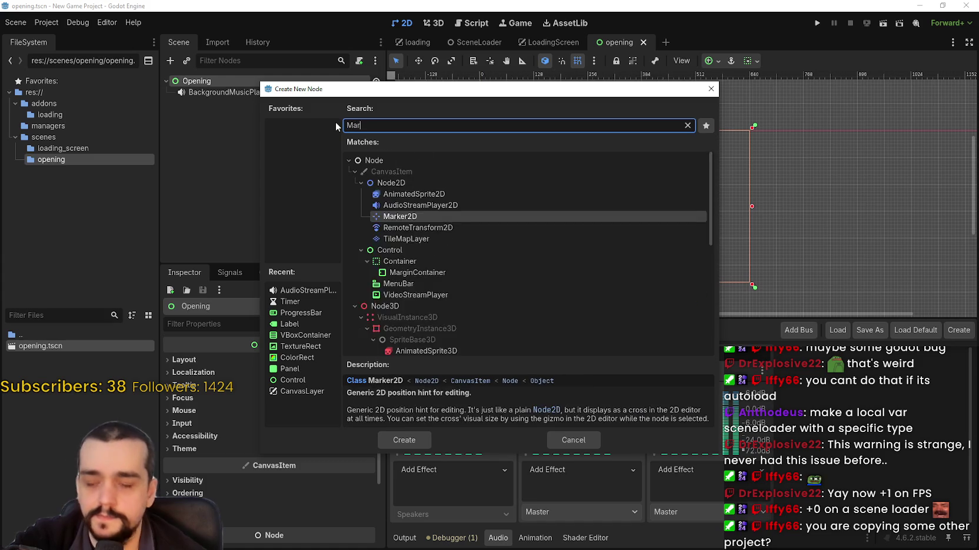
key(Return)
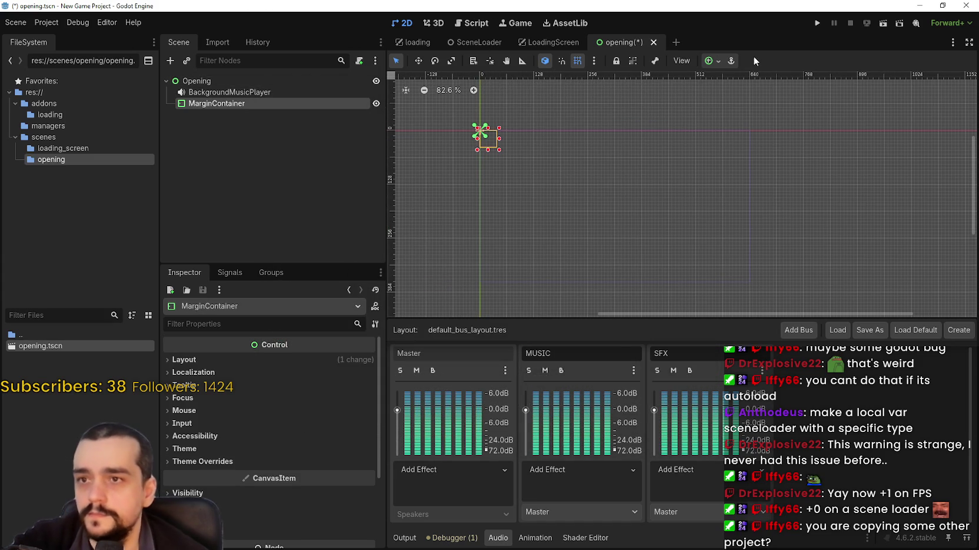
click(710, 62)
click(770, 155)
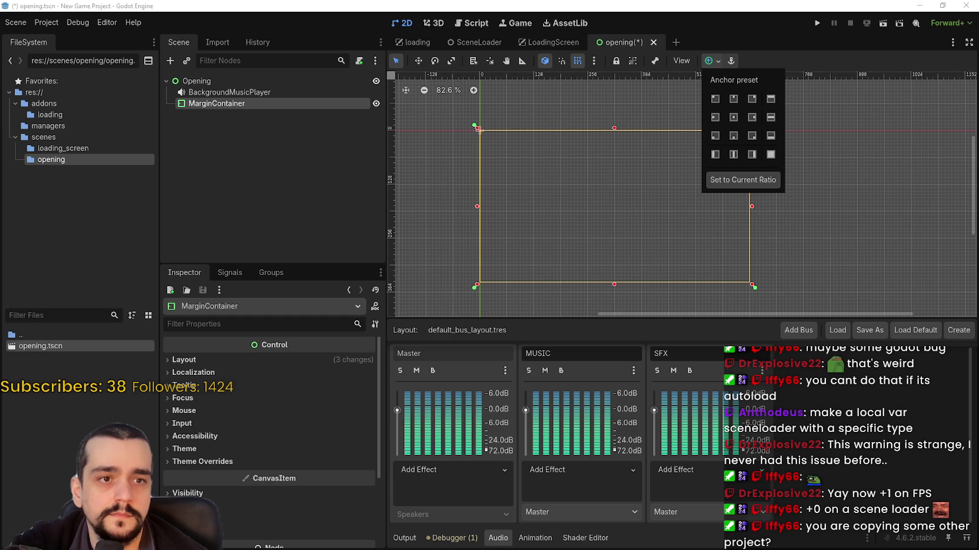
click(713, 61)
Make the MarginContainer accessible by unique name and save opening.tscn.
right_click(264, 103)
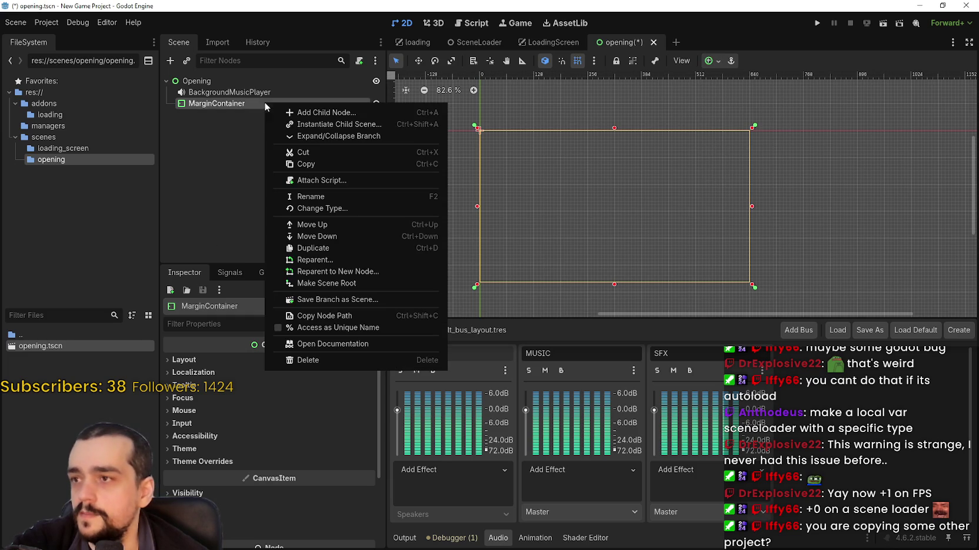
click(345, 328)
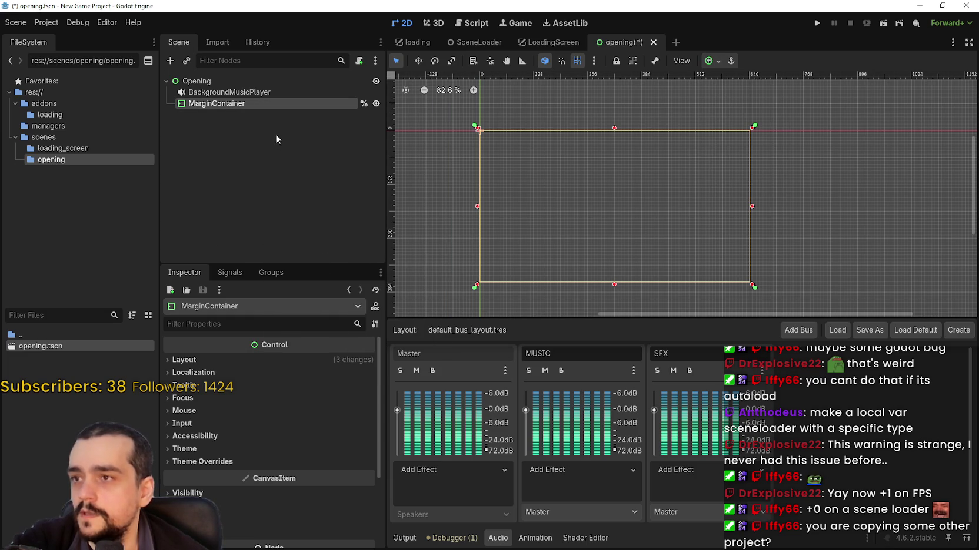
key(ctrl+s)
scroll(882, 206, down, 1)
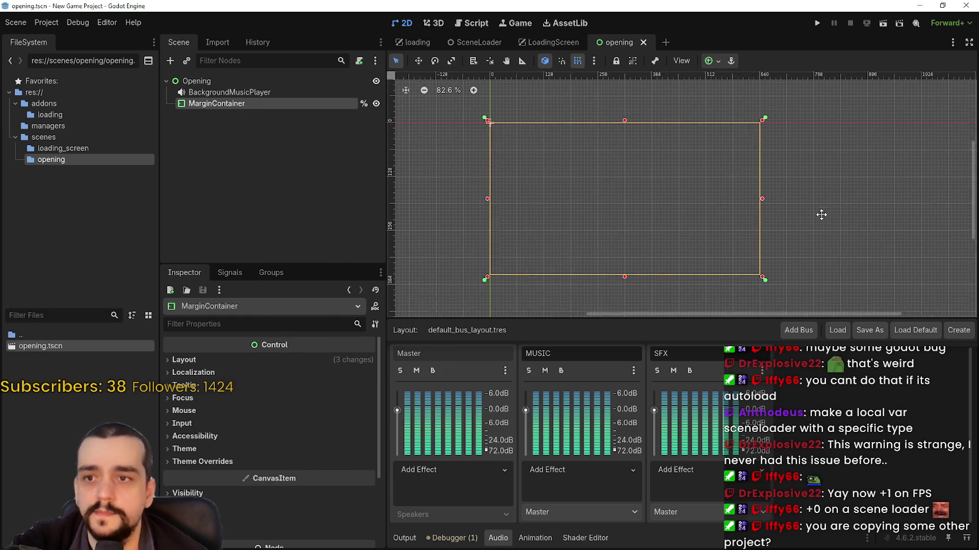
scroll(807, 194, down, 1)
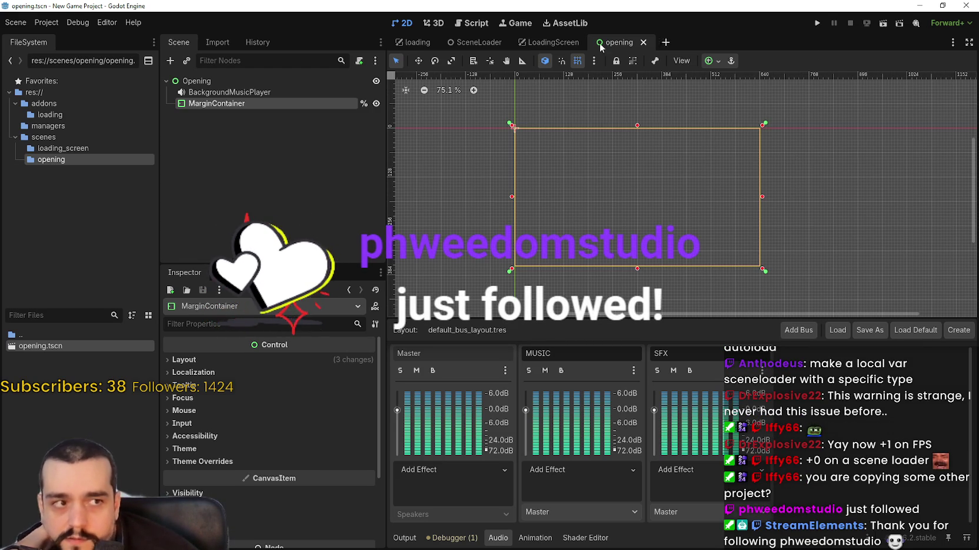
click(311, 80)
Attach a GDScript extending Control to Opening at res://scenes/opening/opening.gd.
right_click(306, 83)
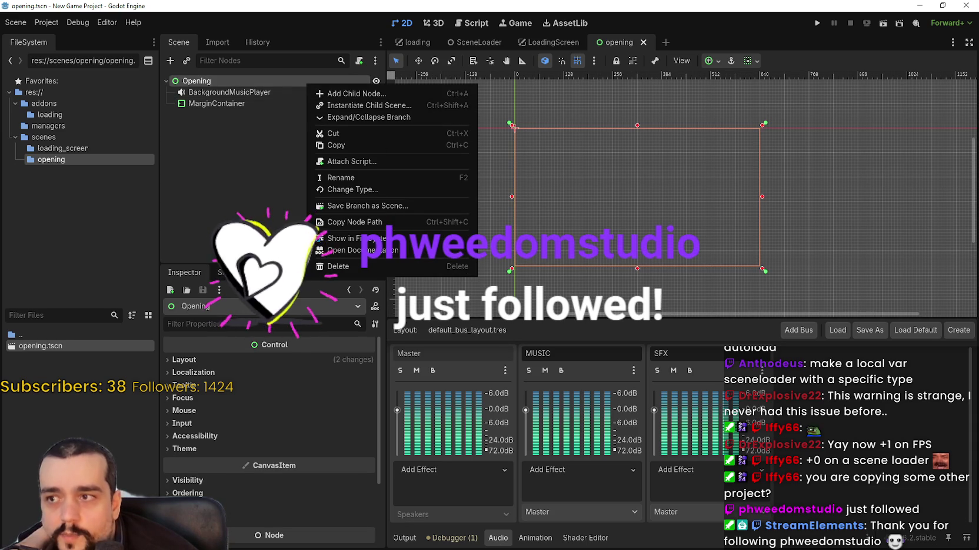
click(371, 162)
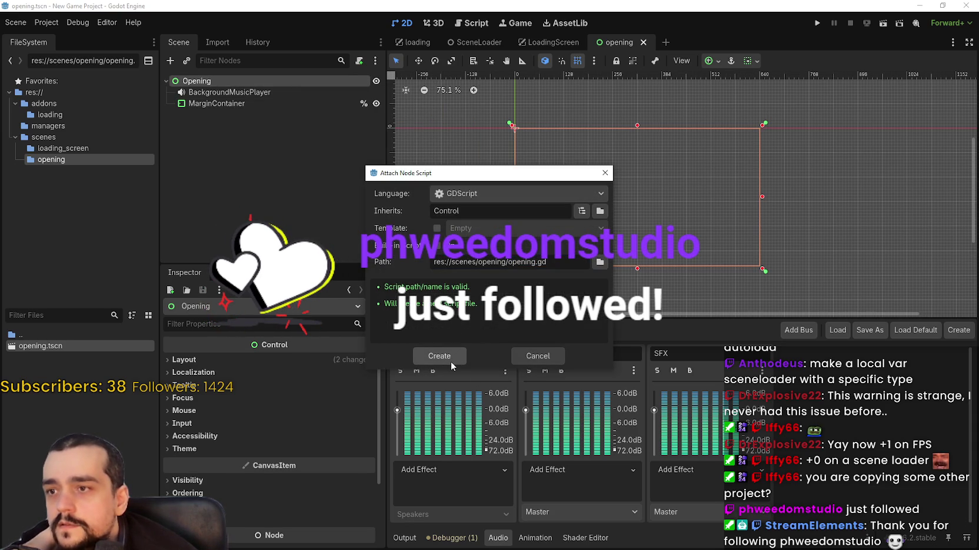
click(451, 361)
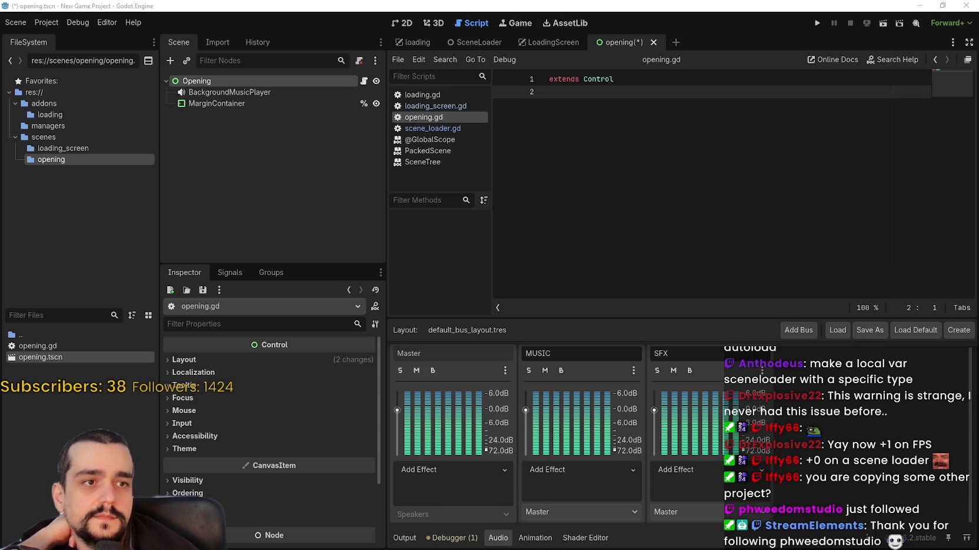
Switch to the Game Template window and enlarge its 2D viewport and FileSystem dock.
key(alt+Tab)
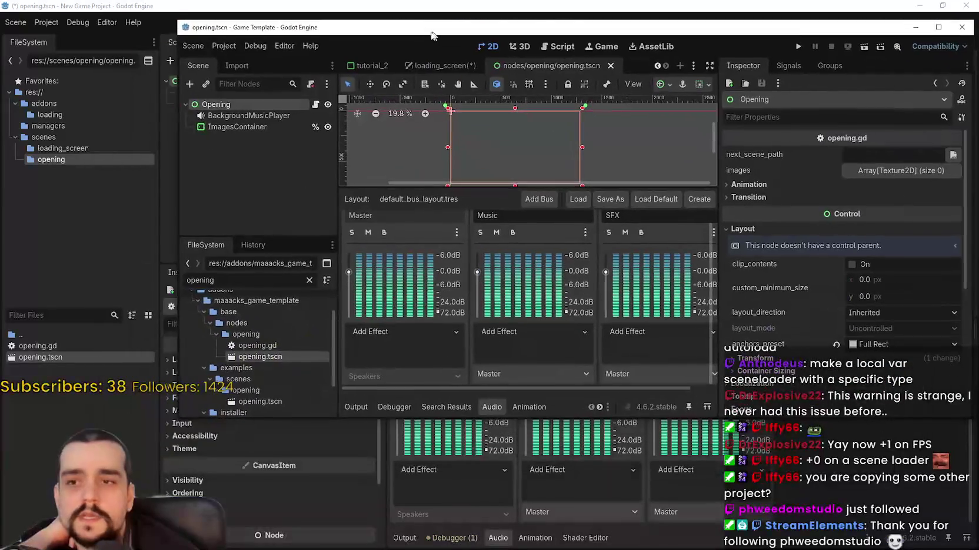
drag(503, 191, 544, 376)
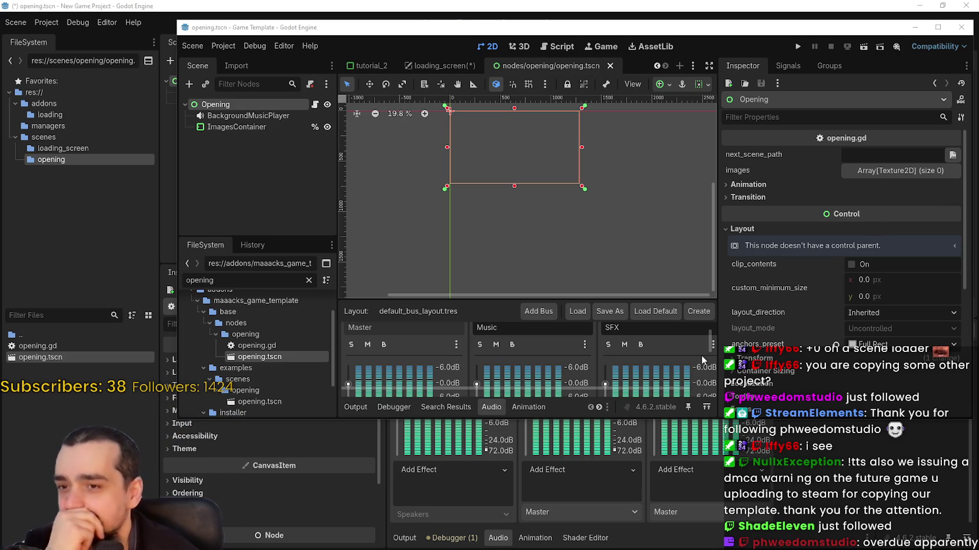
scroll(645, 393, right, 1)
drag(719, 239, 810, 247)
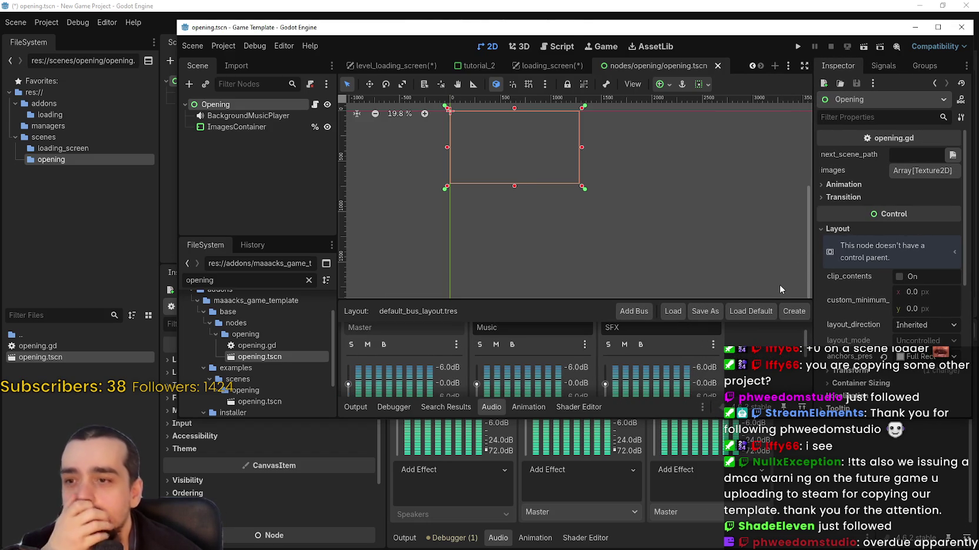
scroll(483, 185, up, 3)
mouse_move(251, 238)
mouse_down()
mouse_move(257, 277)
mouse_move(258, 180)
mouse_up()
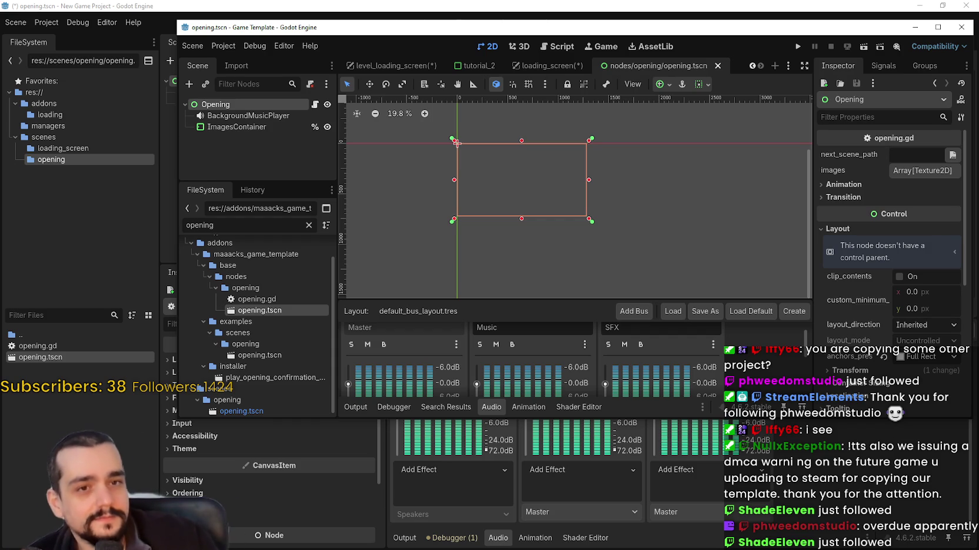
scroll(447, 189, up, 3)
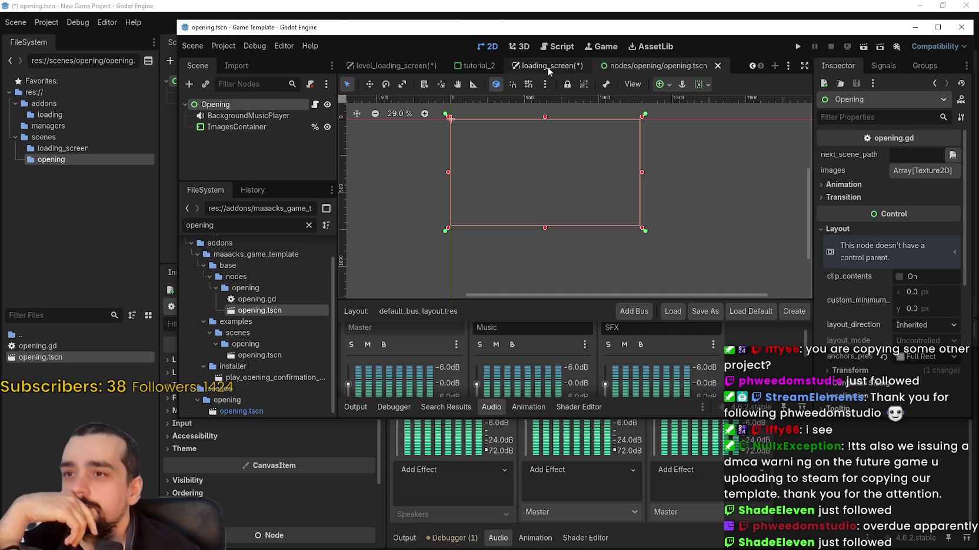
Save the template's loading_screen and level_loading_screen scenes.
click(535, 70)
key(ctrl+s)
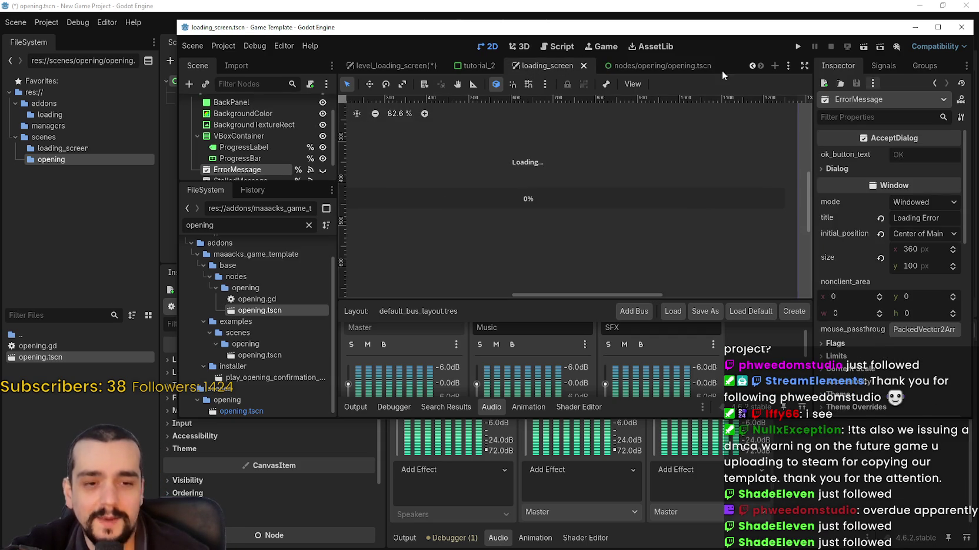
click(393, 68)
key(ctrl+s)
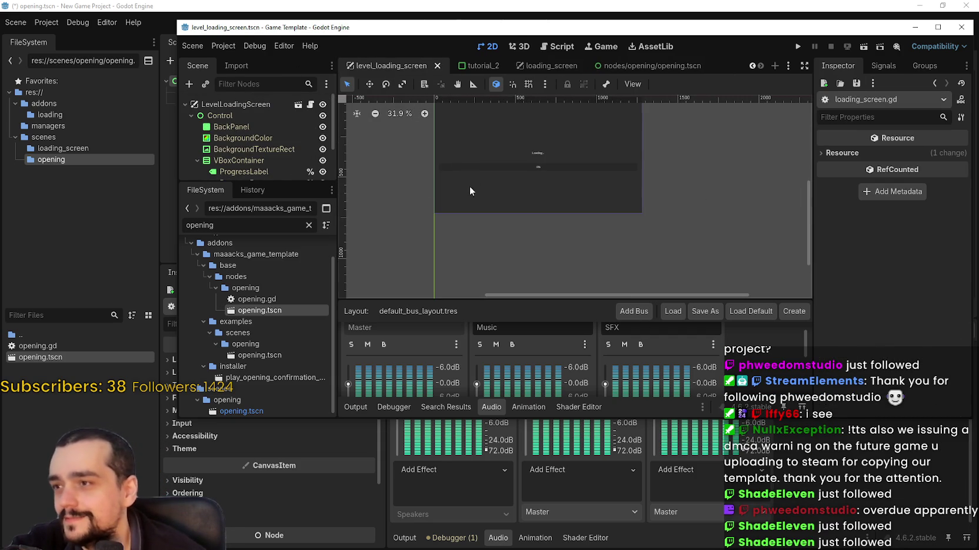
Return to the main project and save the opening scene.
key(alt+Tab)
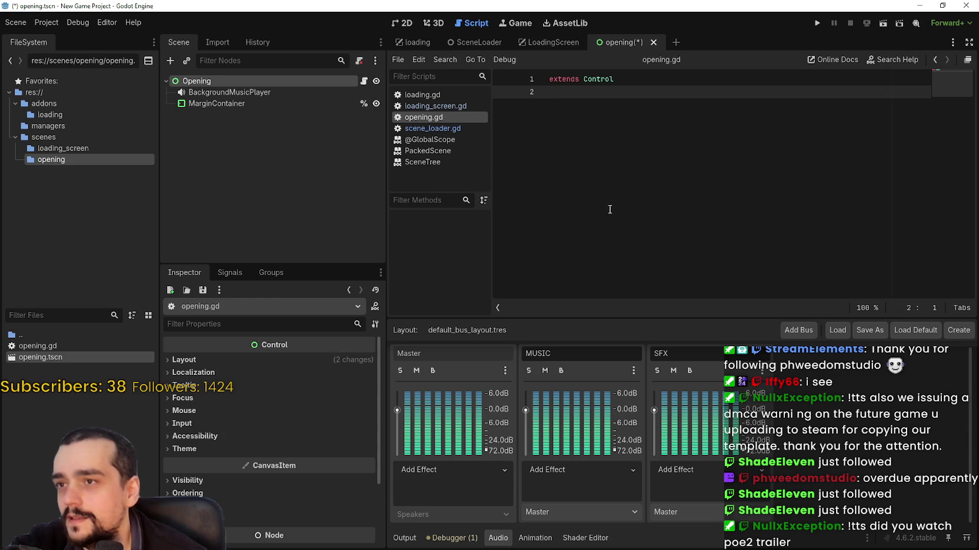
key(ctrl+s)
key(alt+Tab)
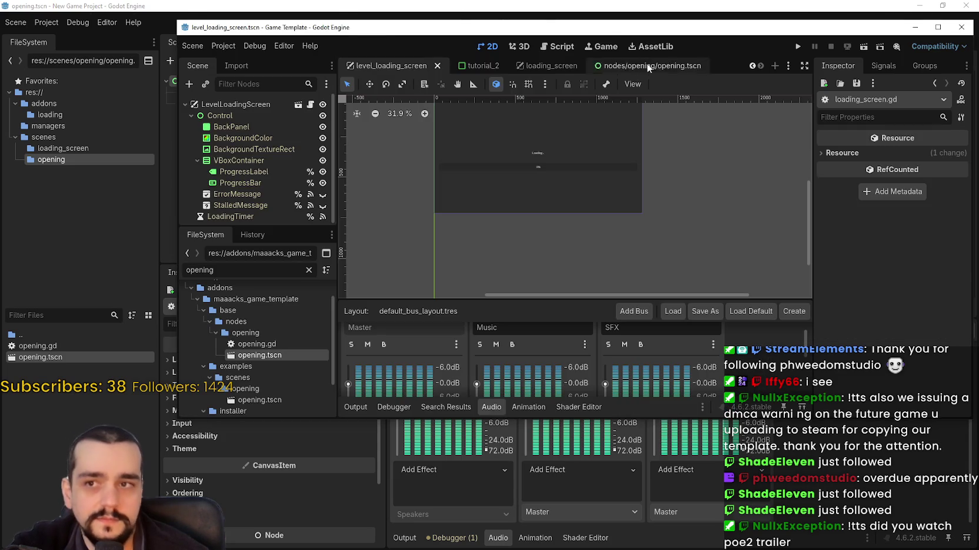
key(alt+Tab)
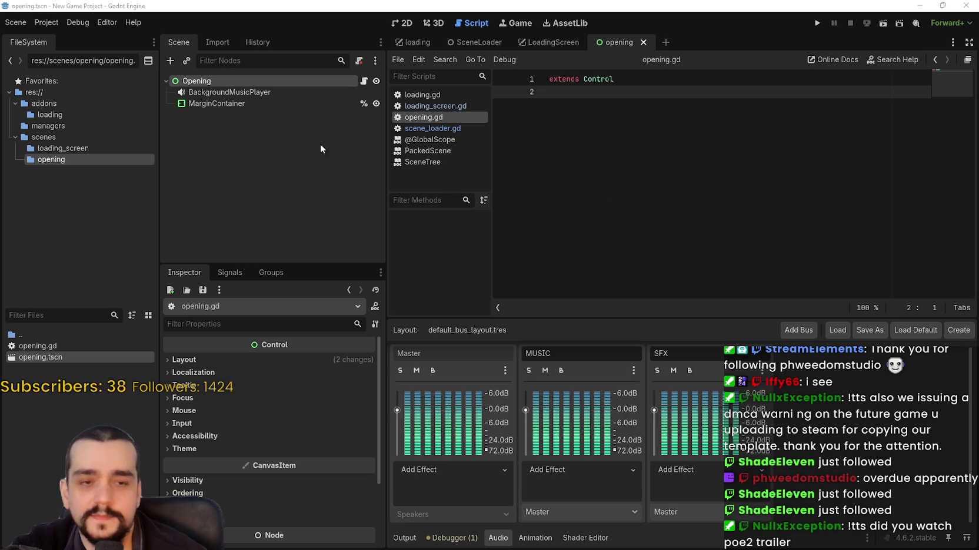
click(43, 22)
click(630, 93)
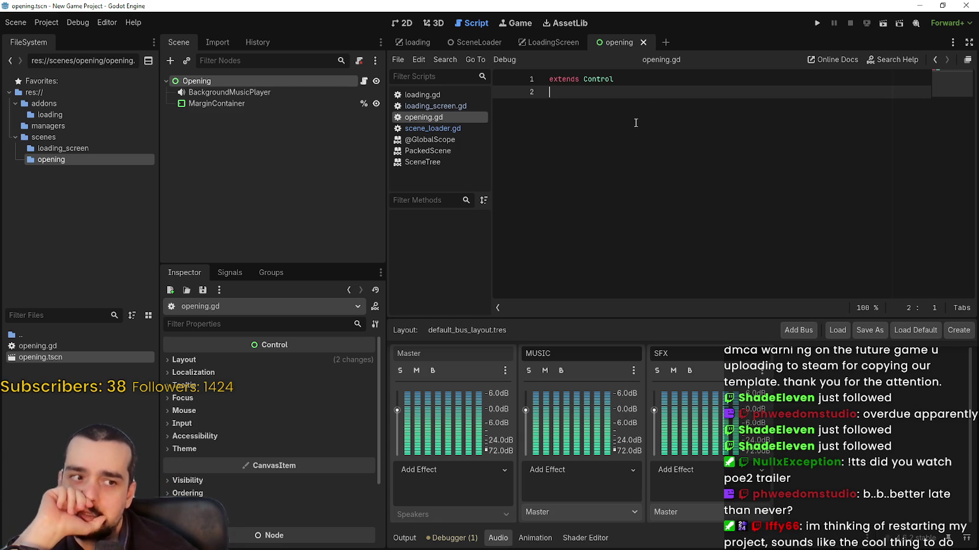
click(267, 103)
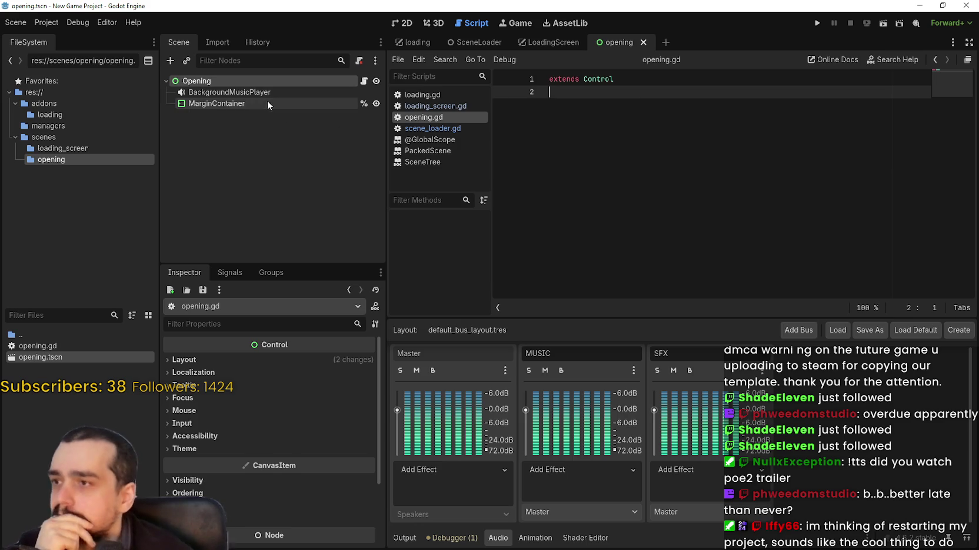
click(558, 42)
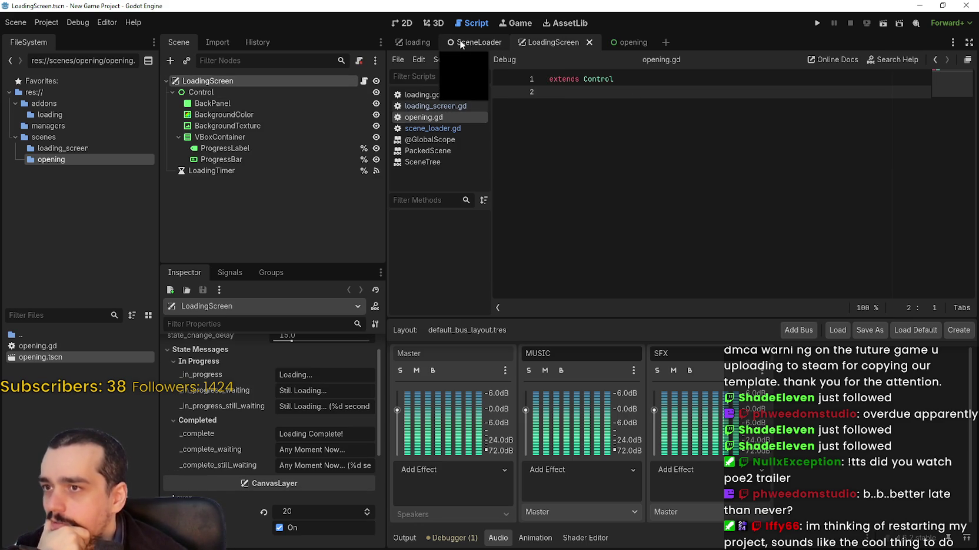
click(623, 43)
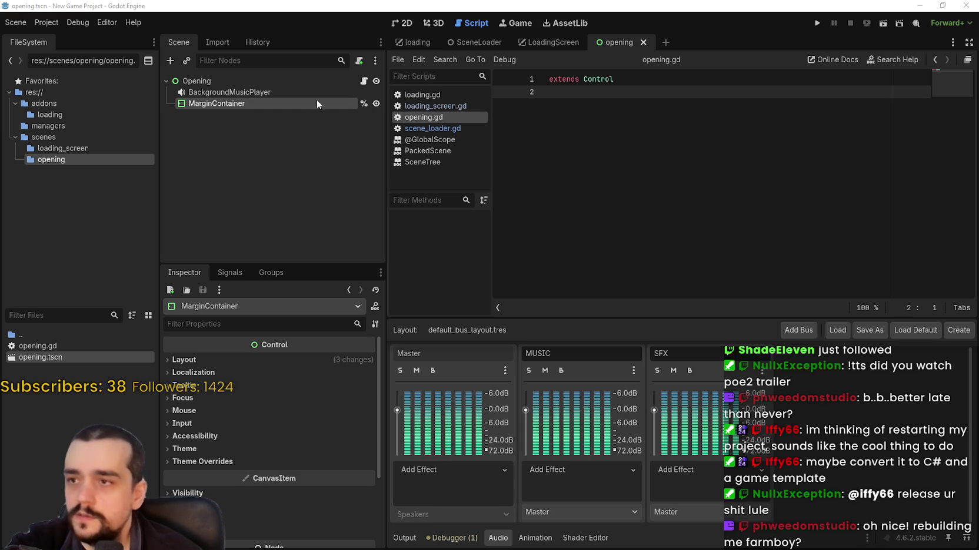
Paste the full opening scene code into opening.gd and return to the top.
key(ctrl+v)
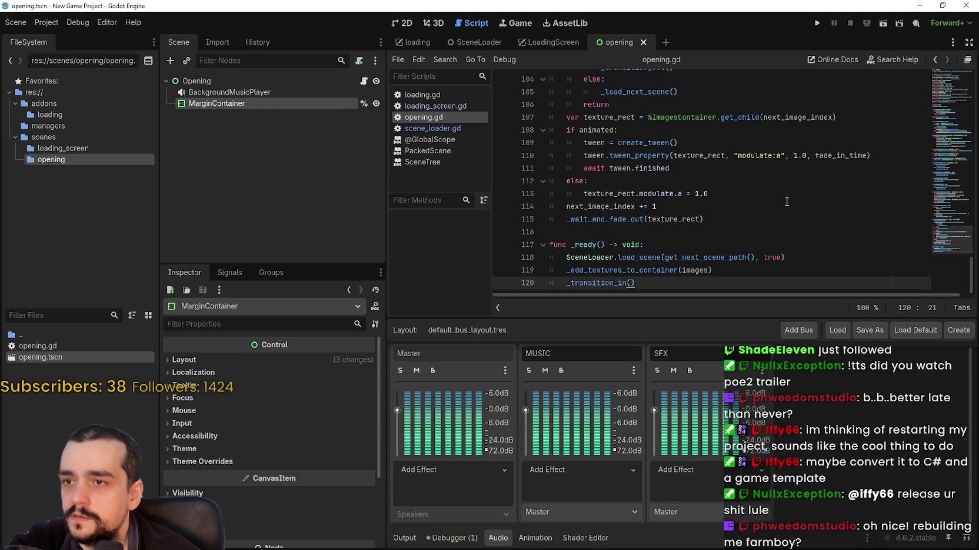
click(941, 86)
click(665, 116)
click(655, 104)
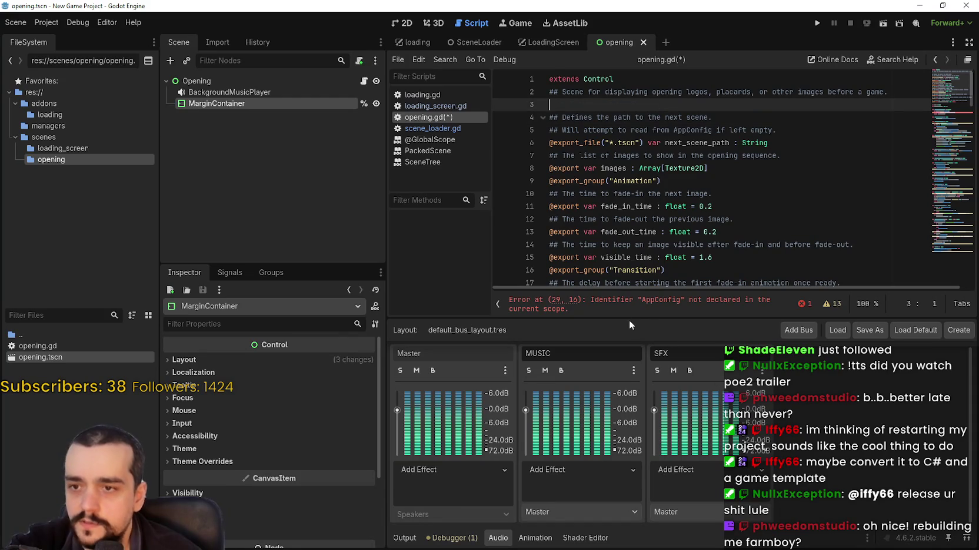
Go to the undeclared AppConfig error on line 29 and select AppConfig.
click(644, 303)
click(692, 194)
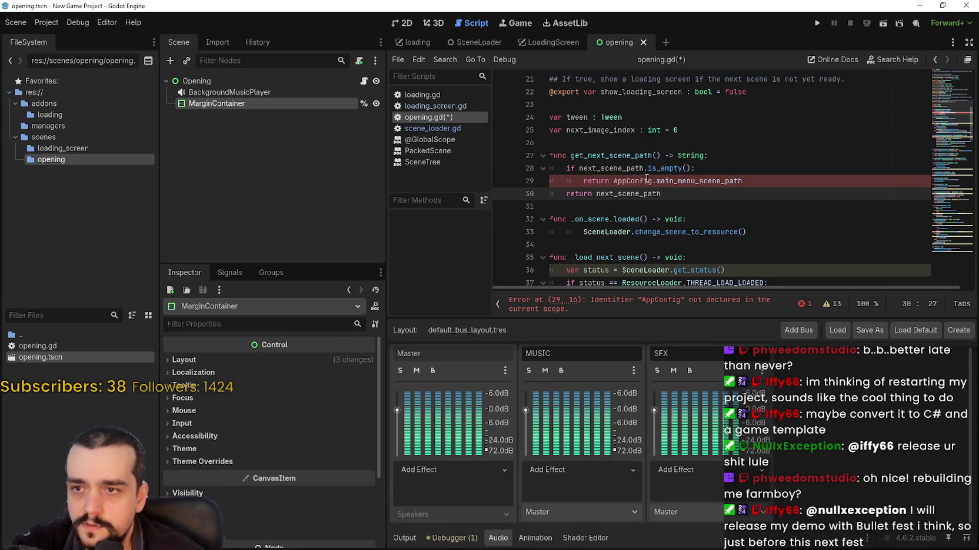
click(686, 181)
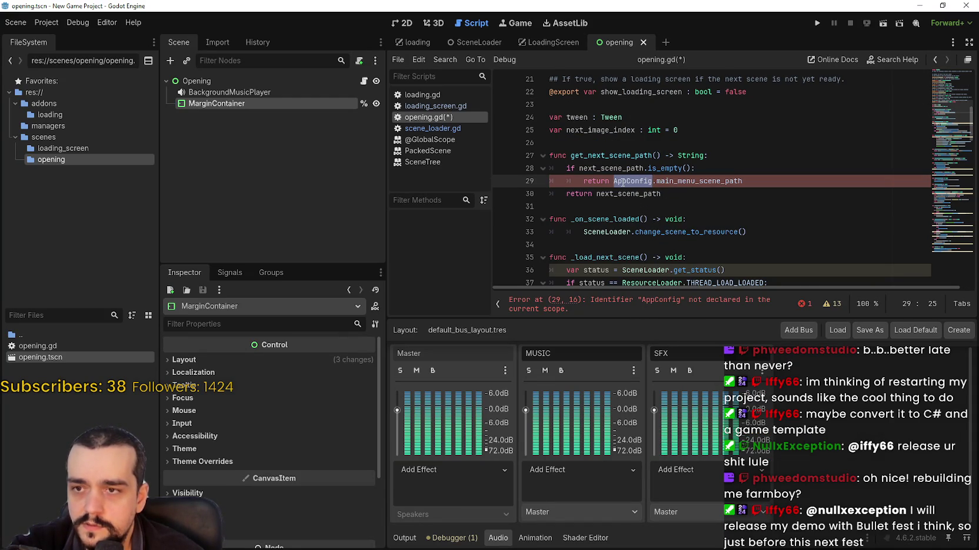
click(728, 181)
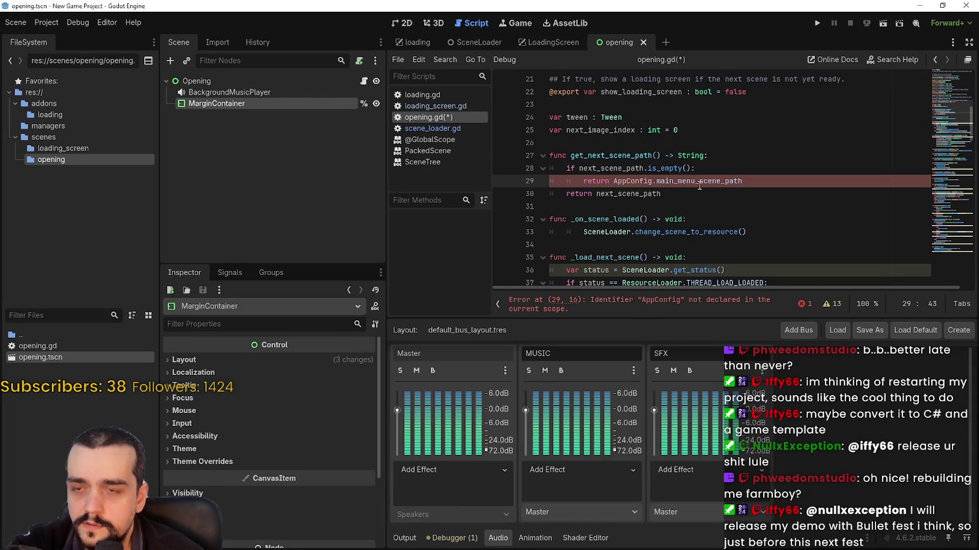
double_click(699, 181)
scroll(618, 111, up, 5)
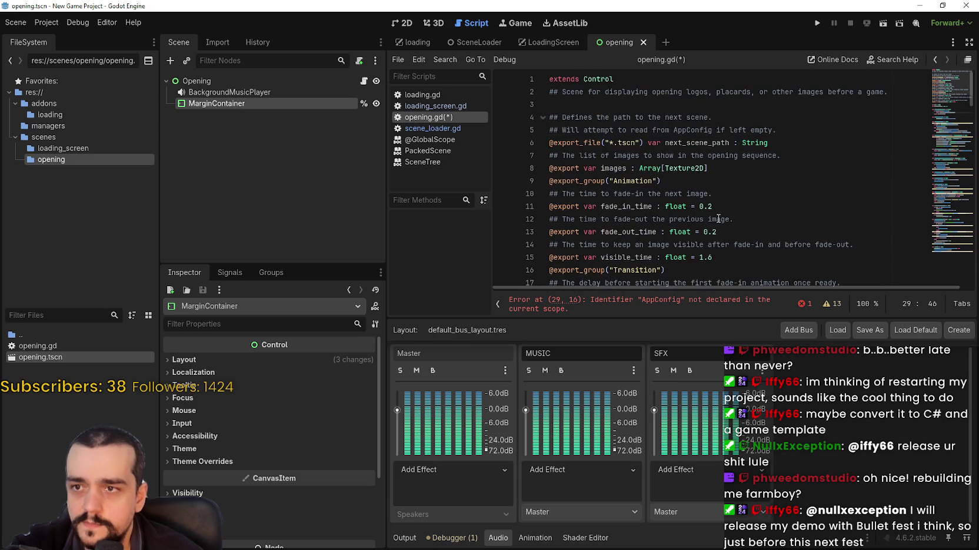
click(618, 109)
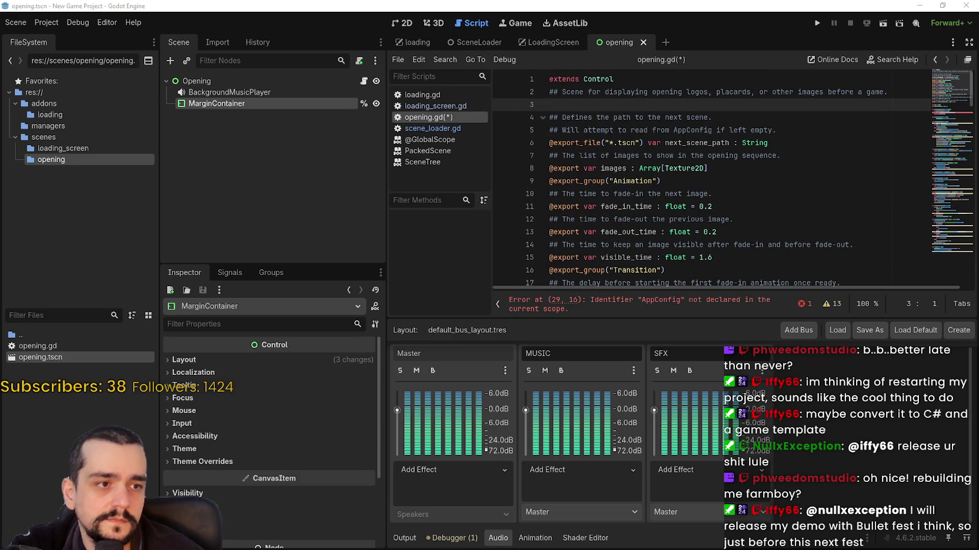
scroll(665, 200, down, 5)
click(661, 303)
double_click(631, 181)
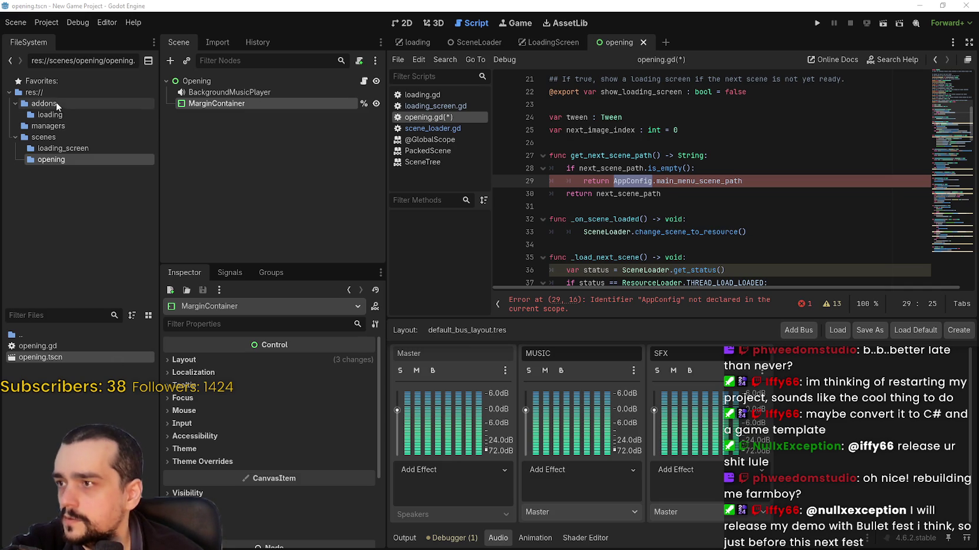
Rename the managers folder to autoloads.
click(53, 128)
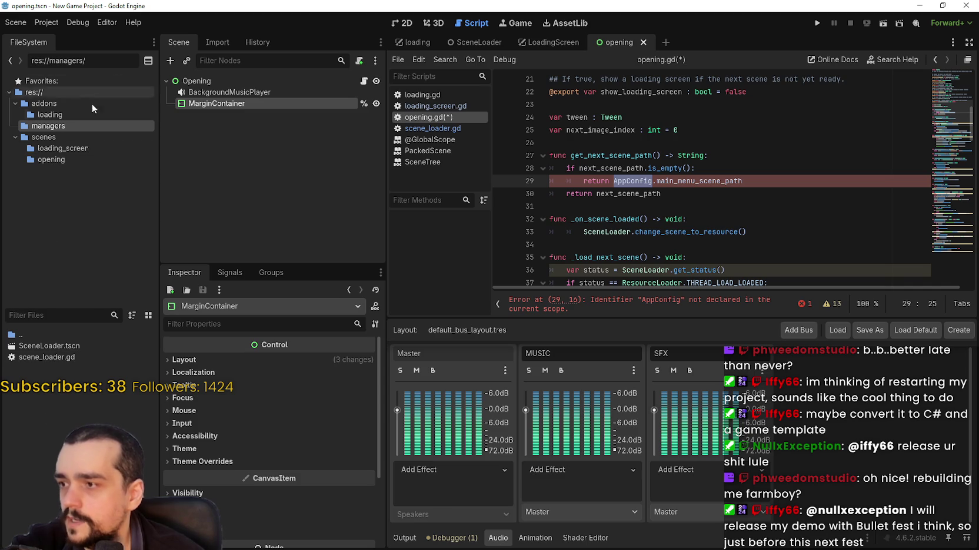
right_click(64, 128)
click(112, 232)
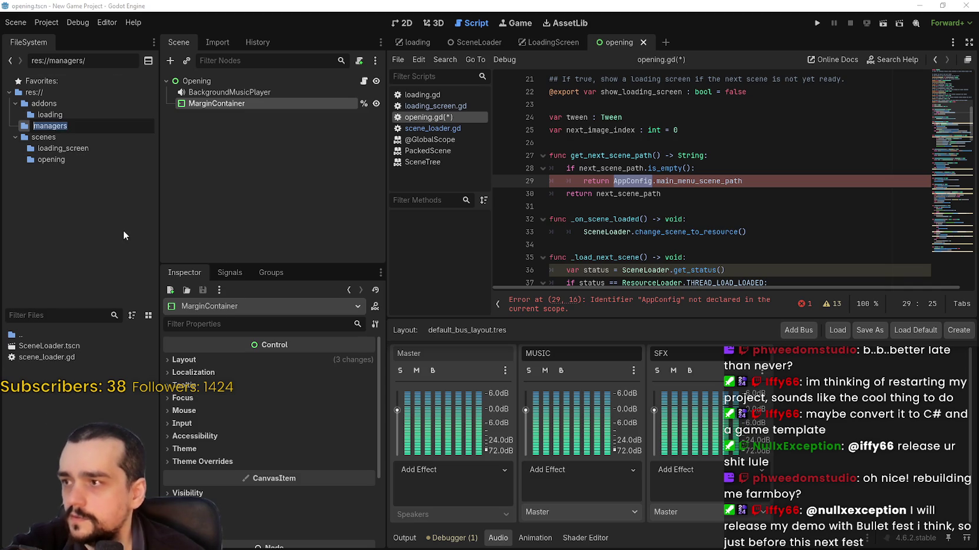
text(autoloaders)
key(Return)
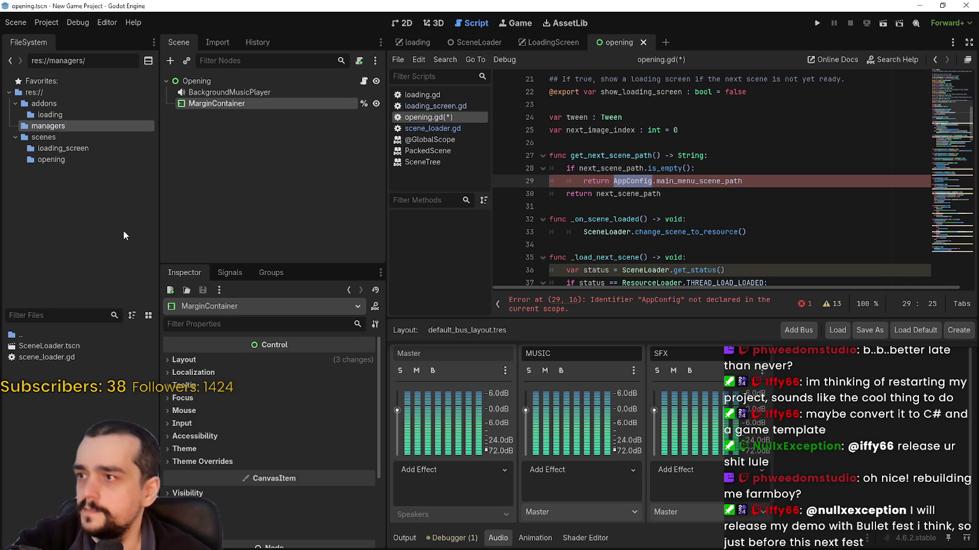
right_click(69, 125)
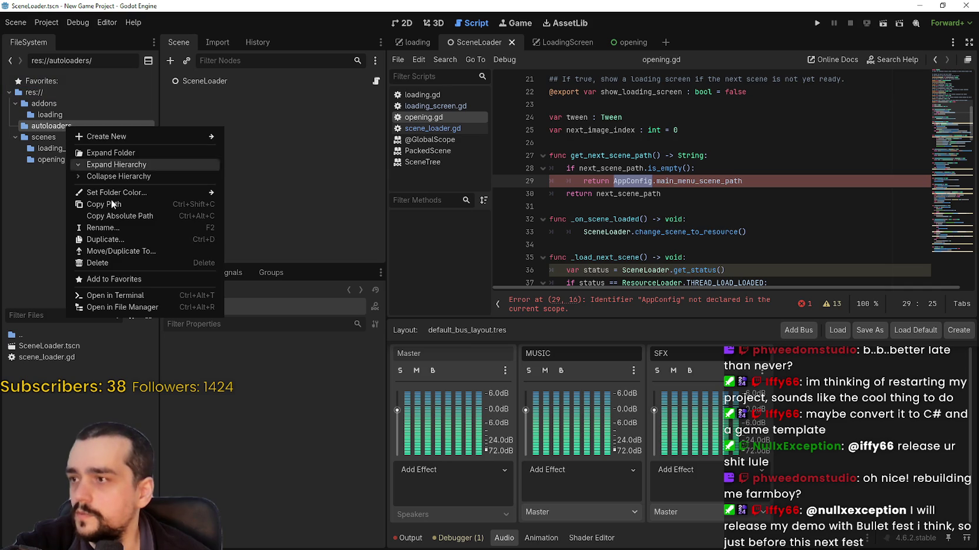
click(114, 230)
text(autoloads)
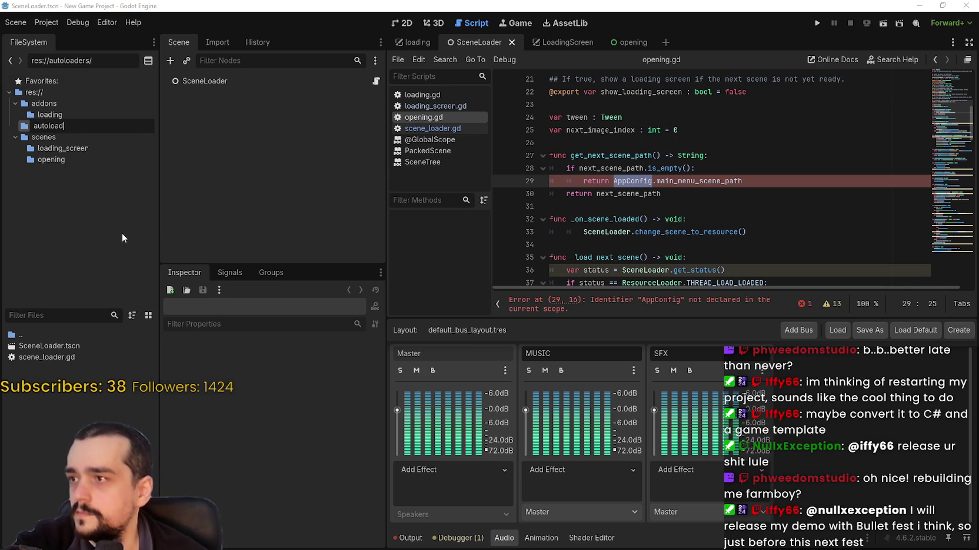
key(Return)
Open the New Scene form in the autoloads folder.
right_click(66, 396)
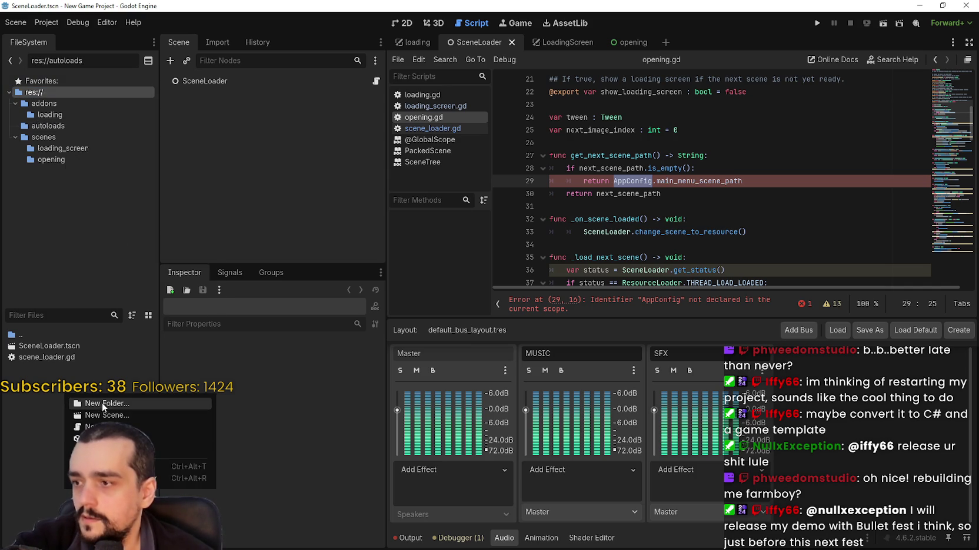
click(102, 404)
click(537, 316)
right_click(62, 398)
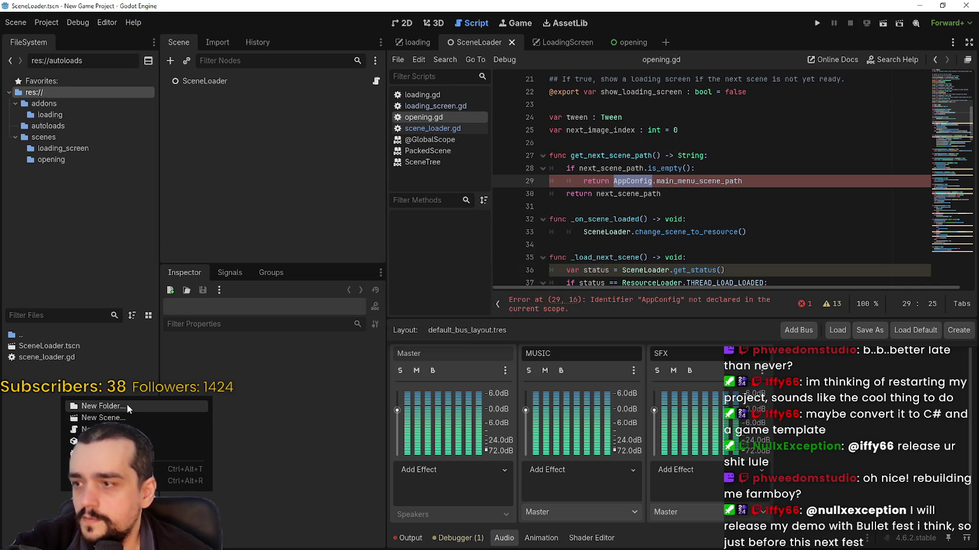
click(119, 421)
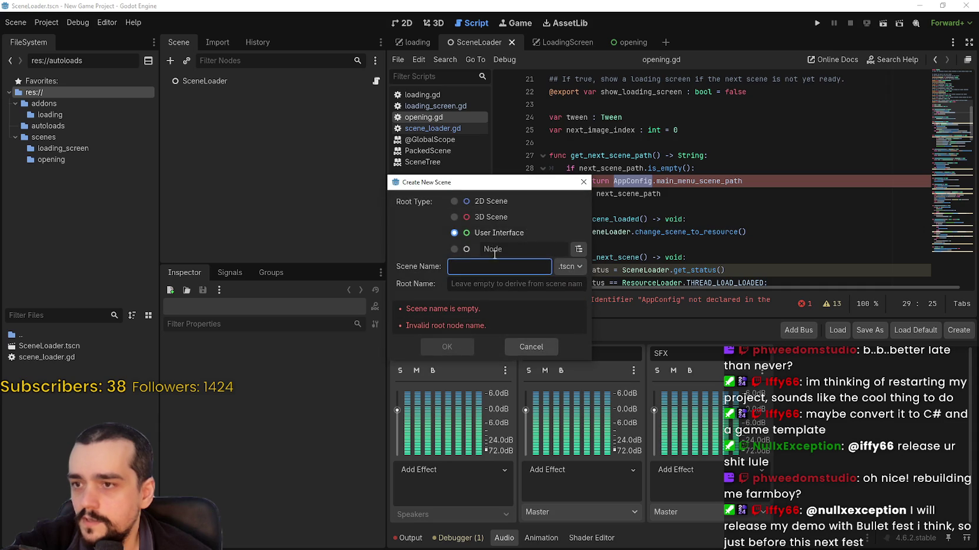
Create the app_config scene with a plain Node root named AppConfig.
text(ap)
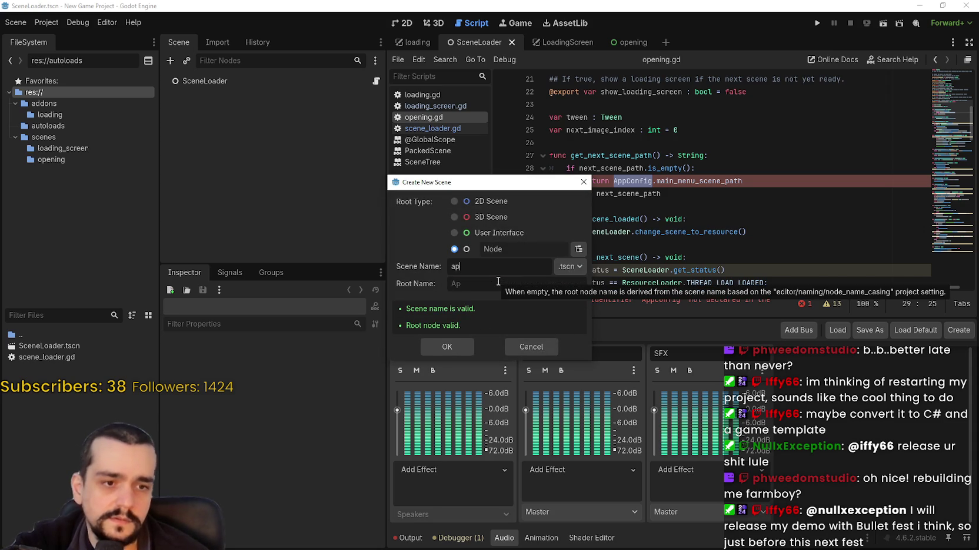
text(p_config)
key(Return)
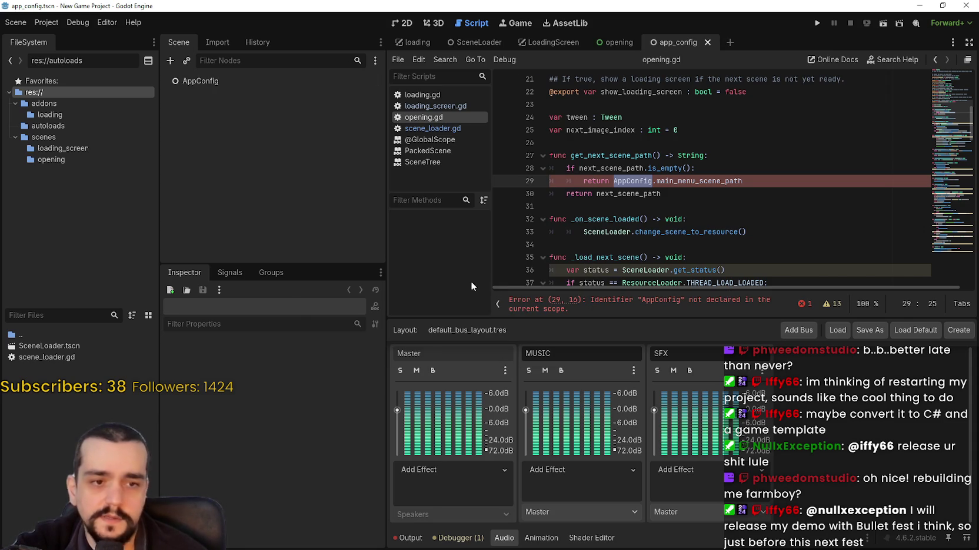
right_click(278, 81)
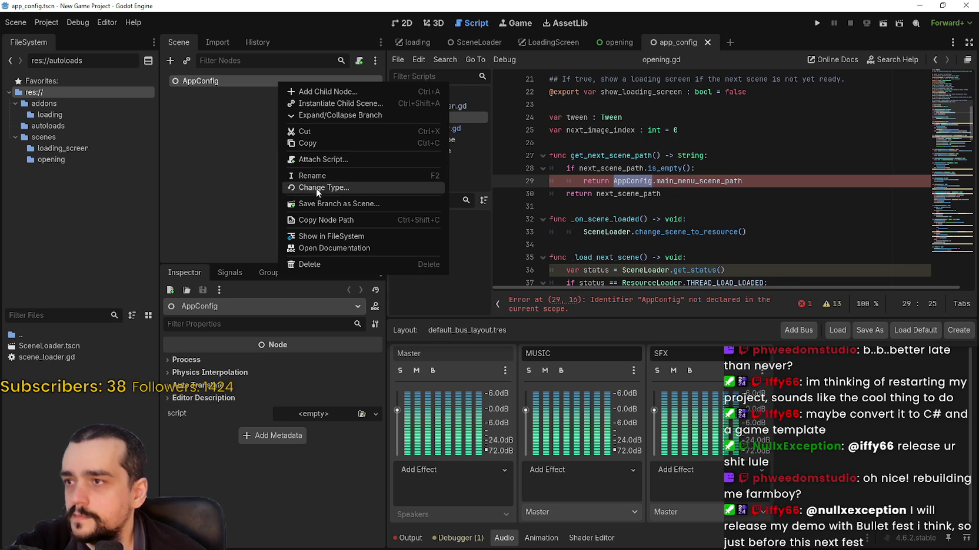
click(327, 161)
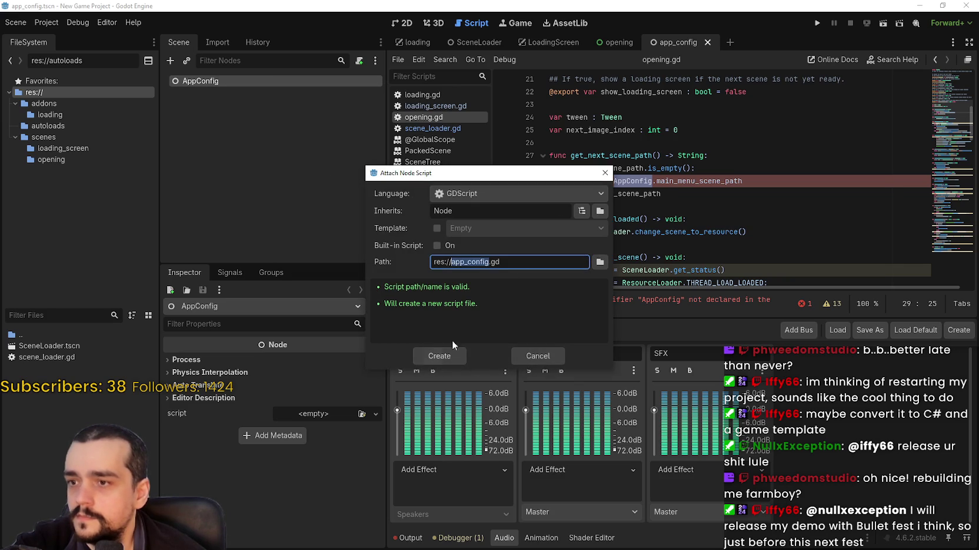
click(541, 355)
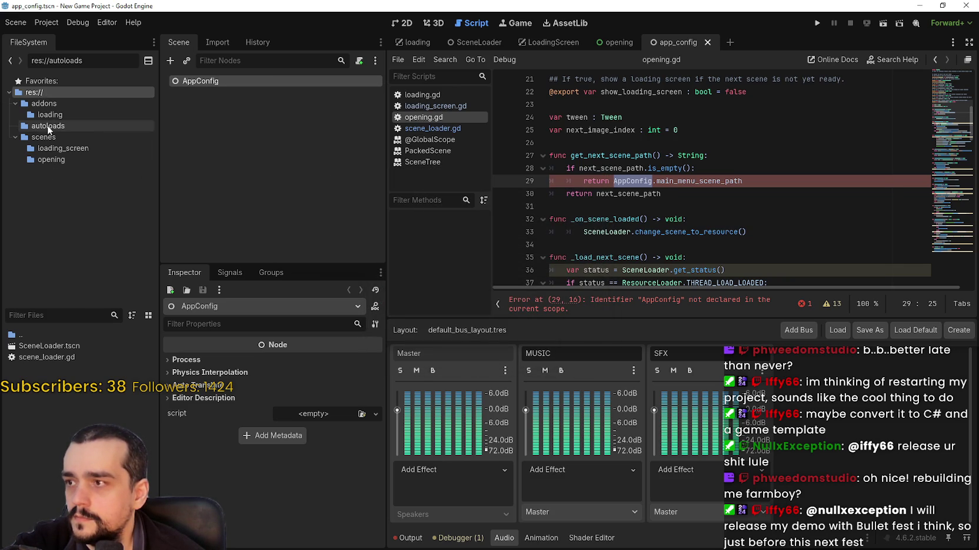
Move app_config.tscn into the autoloads folder.
click(33, 92)
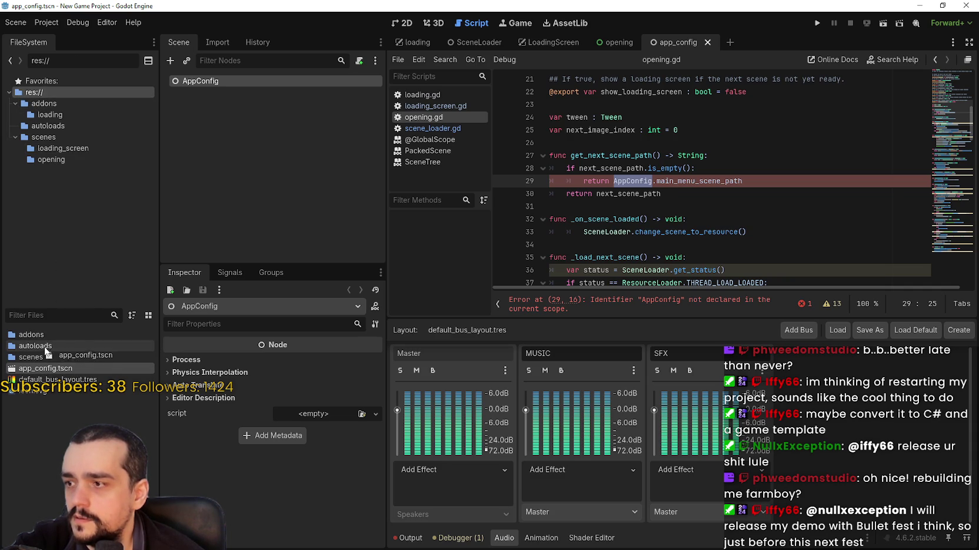
drag(47, 351, 47, 349)
click(447, 287)
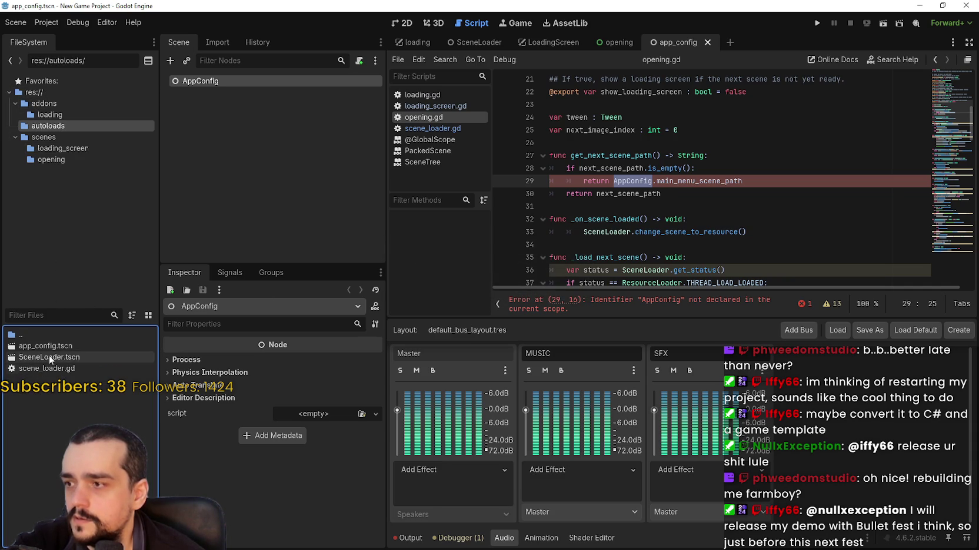
click(70, 348)
right_click(59, 346)
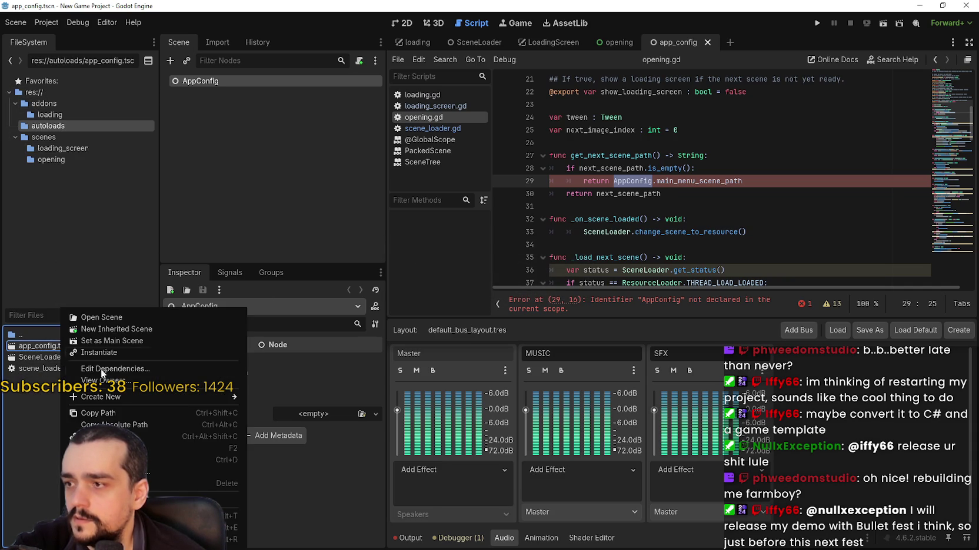
click(264, 102)
Attach res://autoloads/app_config.gd extending Node to AppConfig, then switch to GrowHarvestSell.
right_click(302, 81)
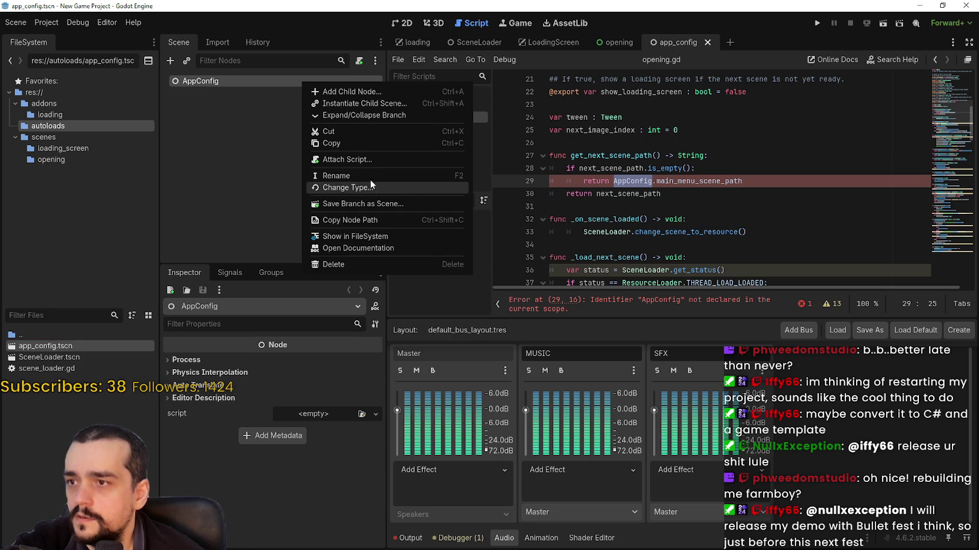
click(371, 157)
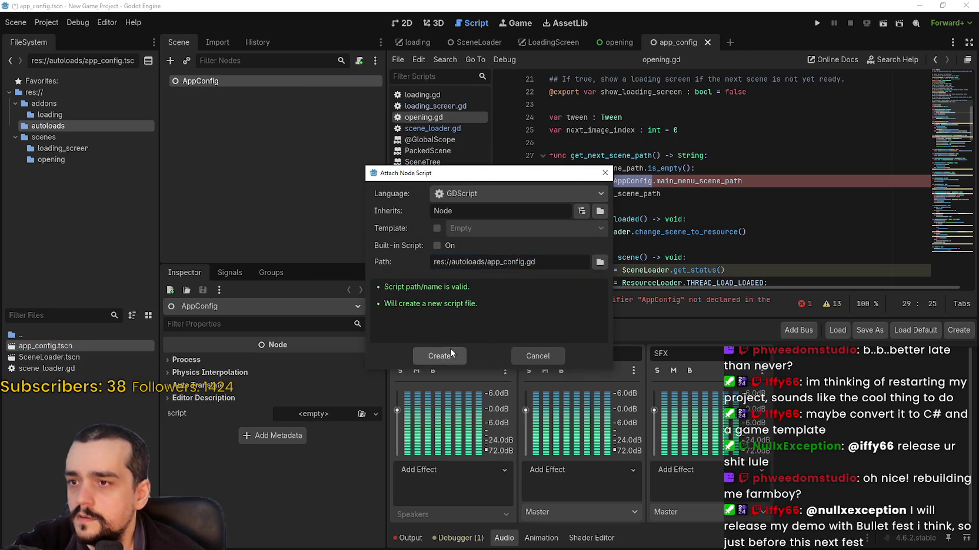
click(440, 356)
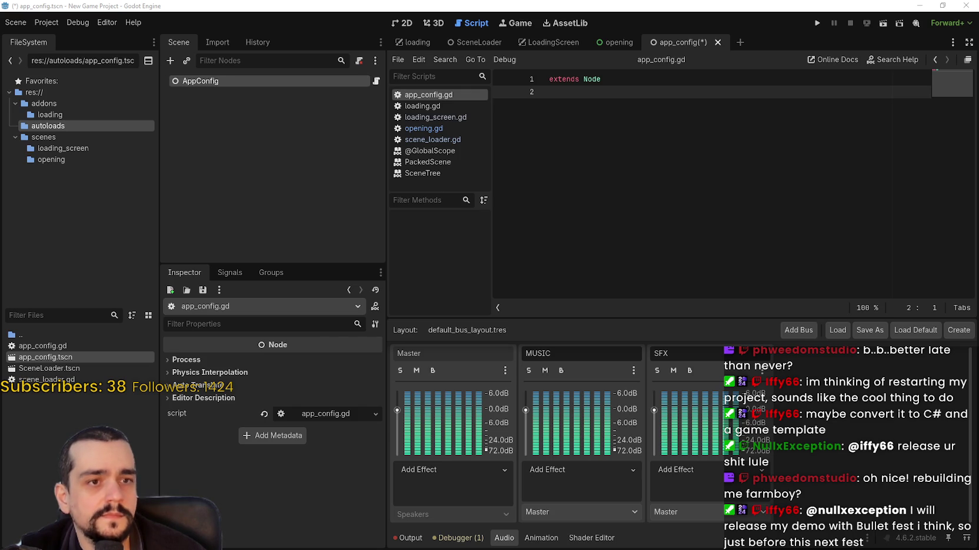
key(F5)
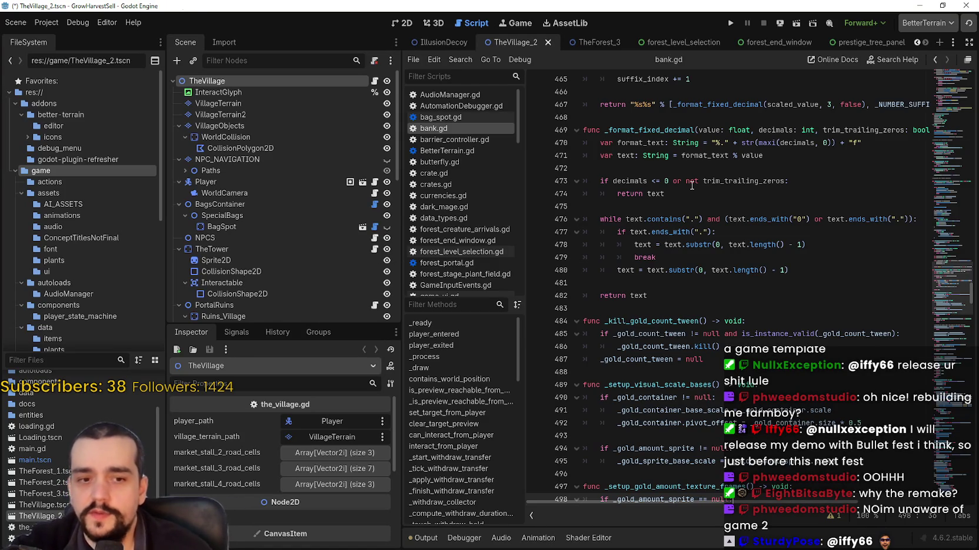
click(702, 118)
scroll(705, 119, up, 3)
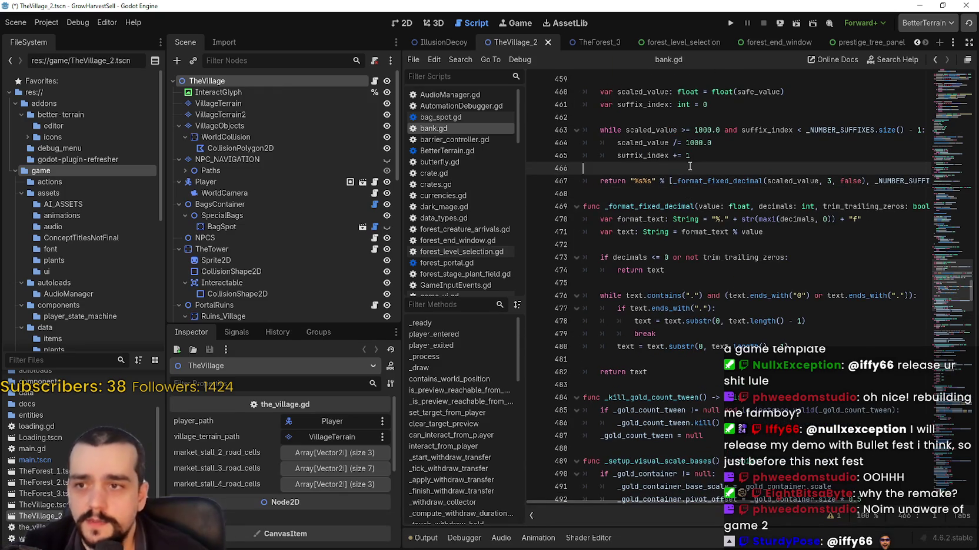
click(676, 130)
click(679, 153)
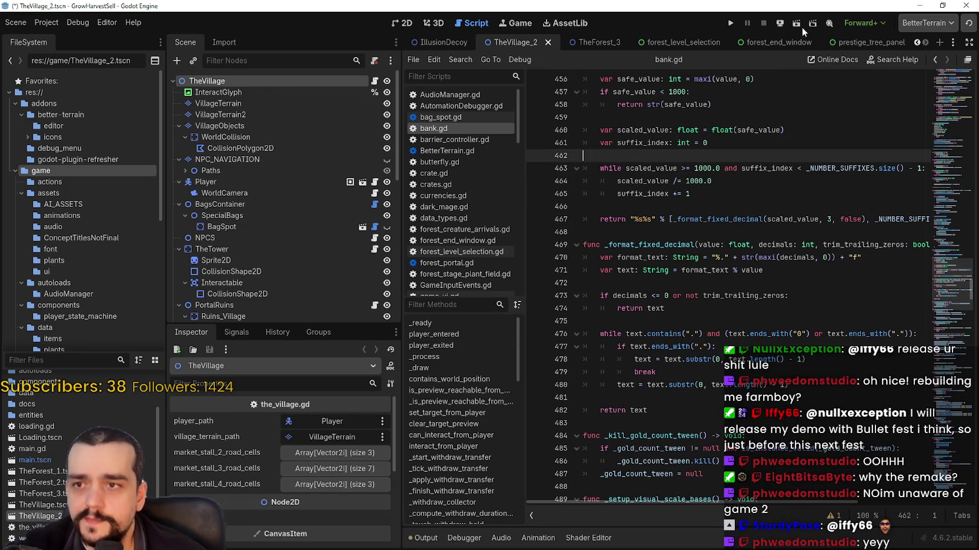
click(729, 24)
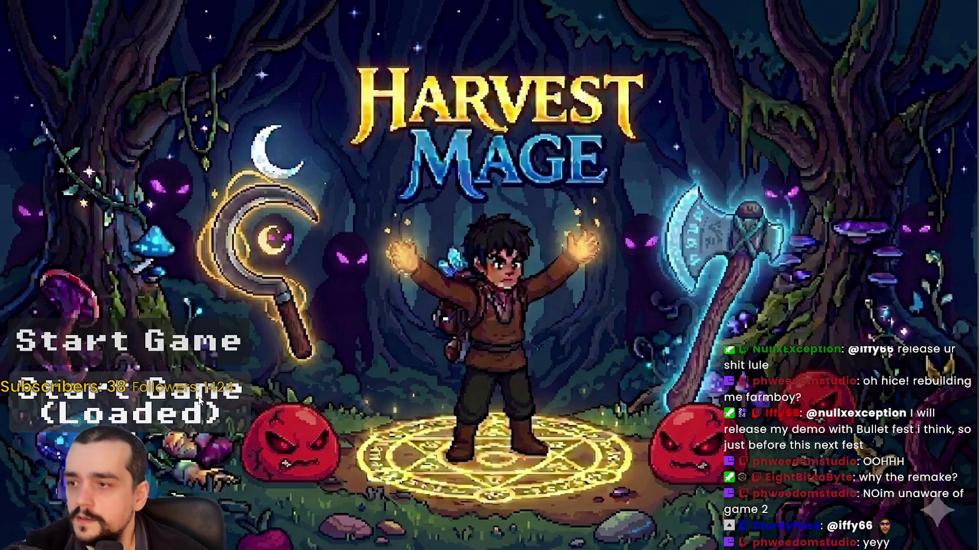
Start Harvest Mage from the loaded save and enter the village.
click(199, 400)
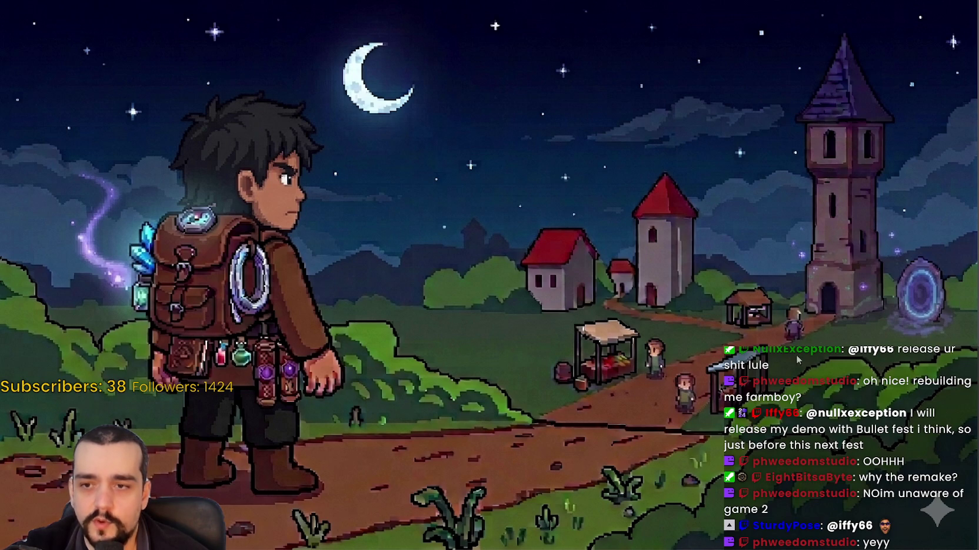
click(587, 265)
Walk the character through the village to the Mage Tower door.
key(w)
key(w)
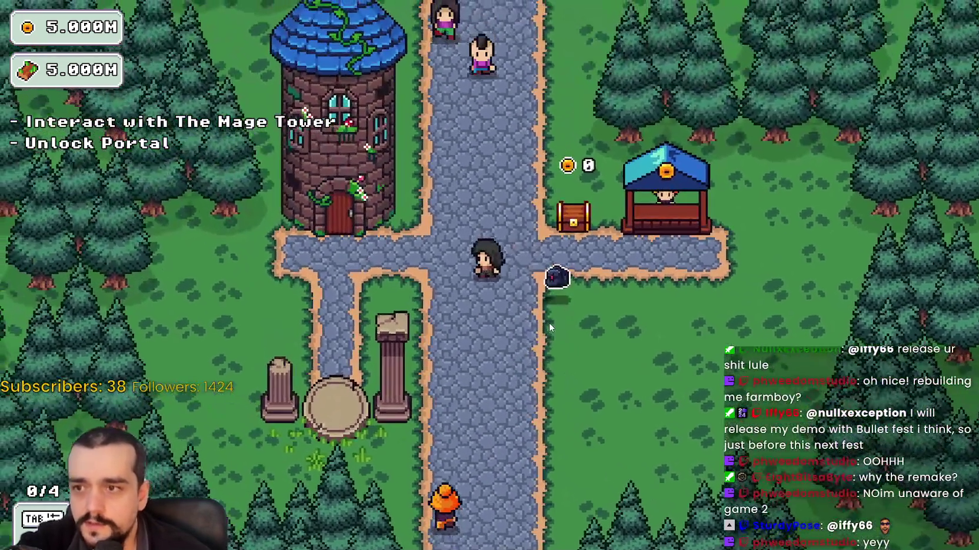
key(a)
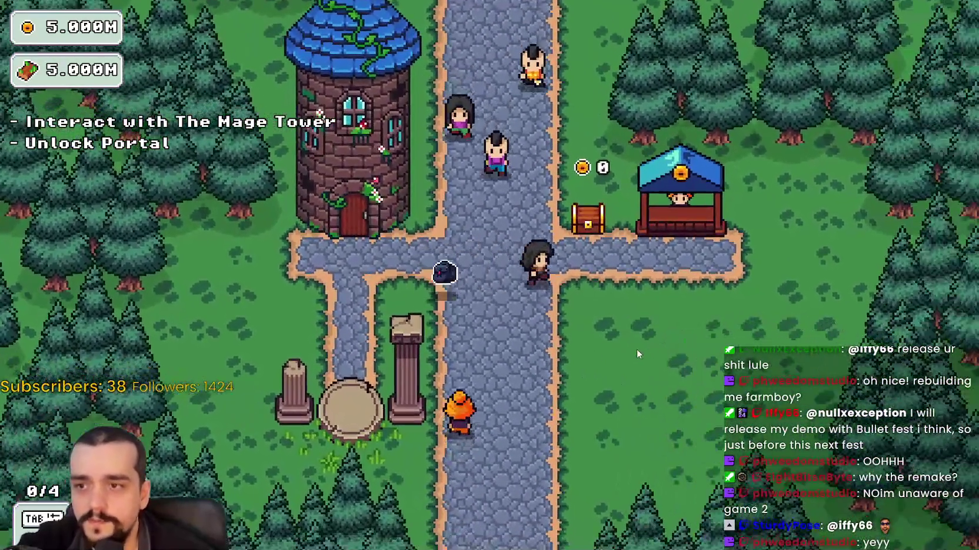
key(d)
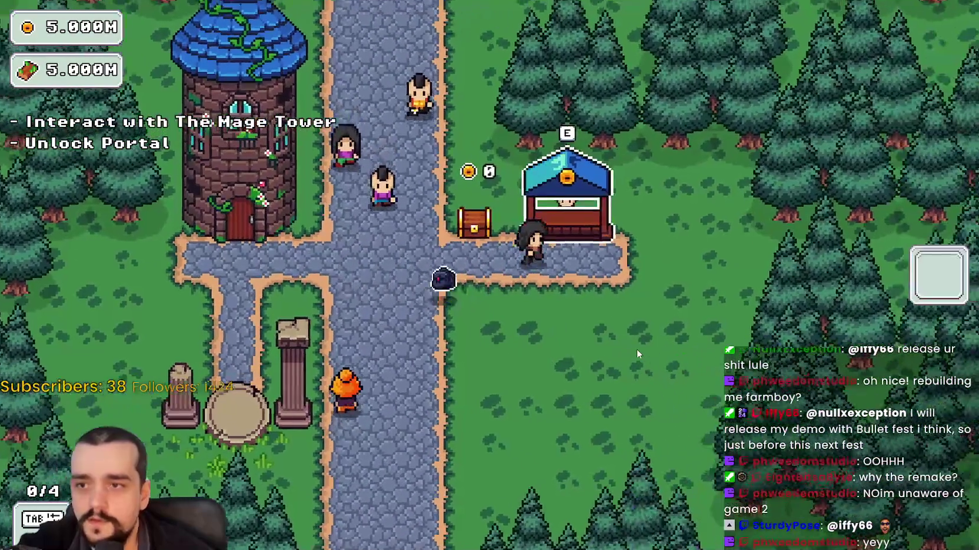
key(a)
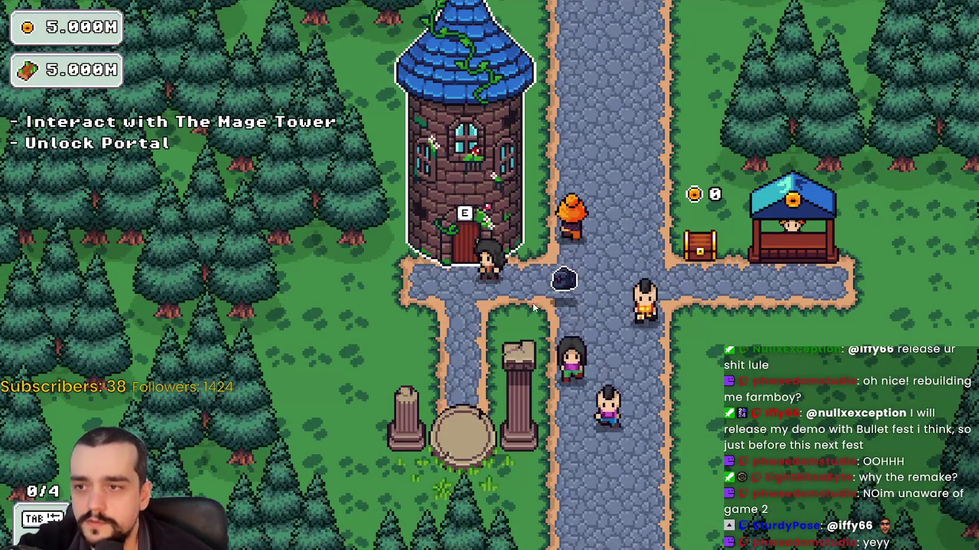
key(a)
key(s)
key(w)
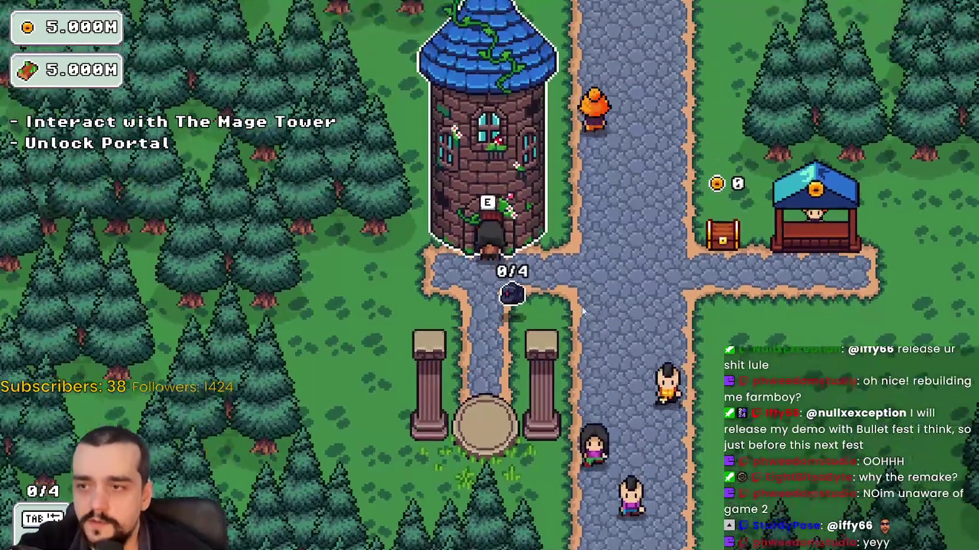
key(d)
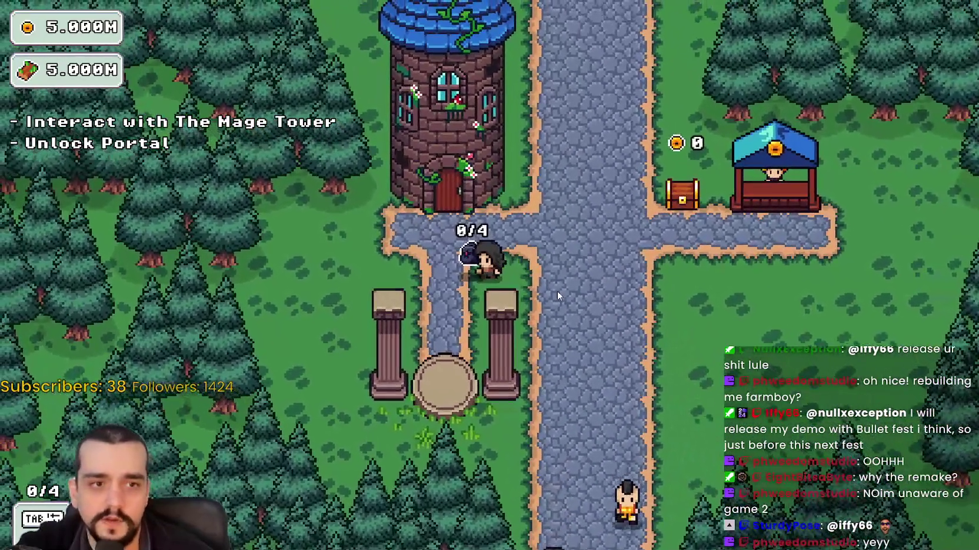
Unlock the Portal node in the Mage Tower's Prestige skill tree.
key(w)
key(e)
click(514, 270)
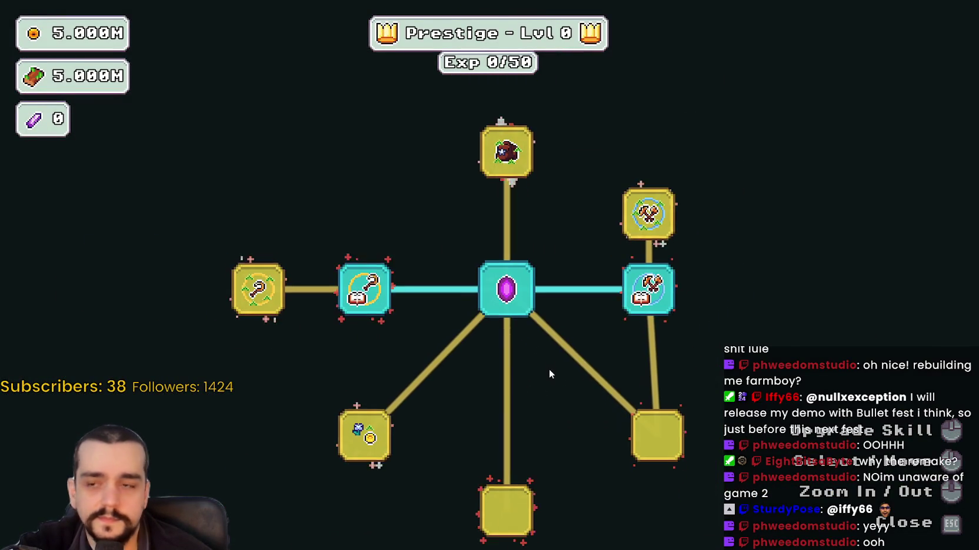
key(Escape)
Walk onto the village portal and travel to the Stage 1 forest.
key(a)
key(s)
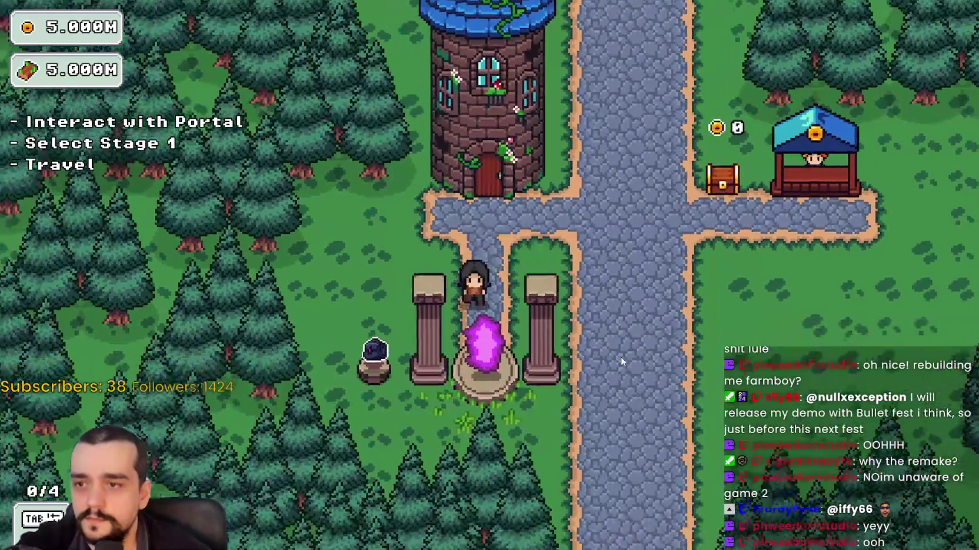
key(a)
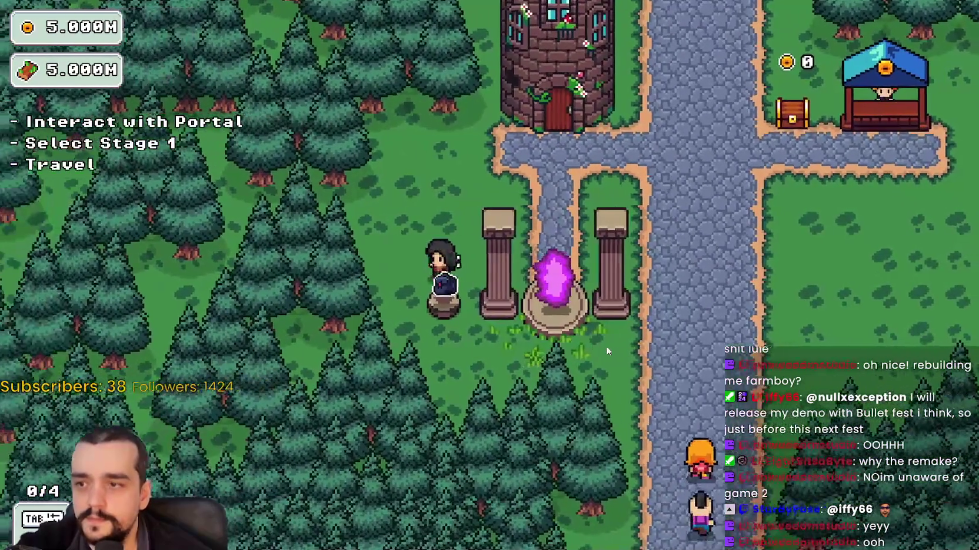
key(w)
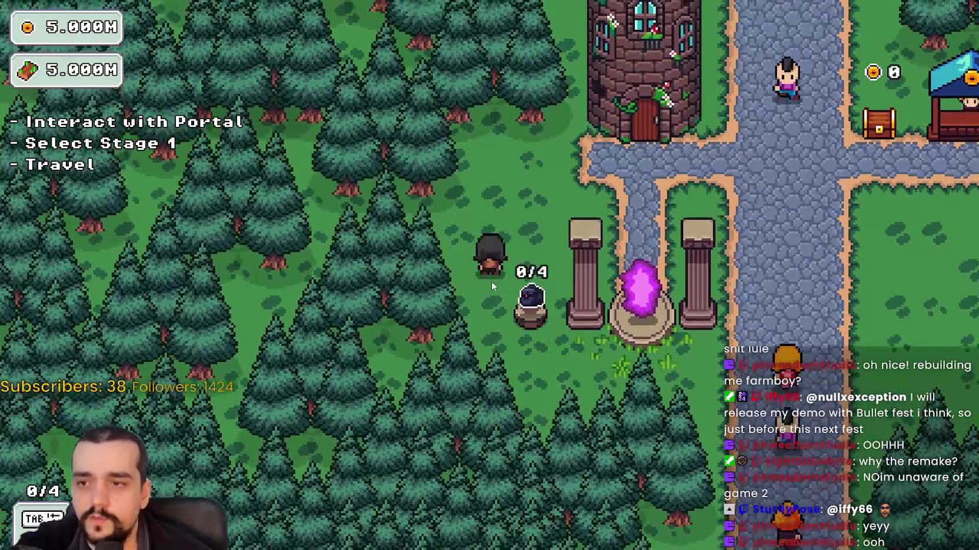
key(d)
key(e)
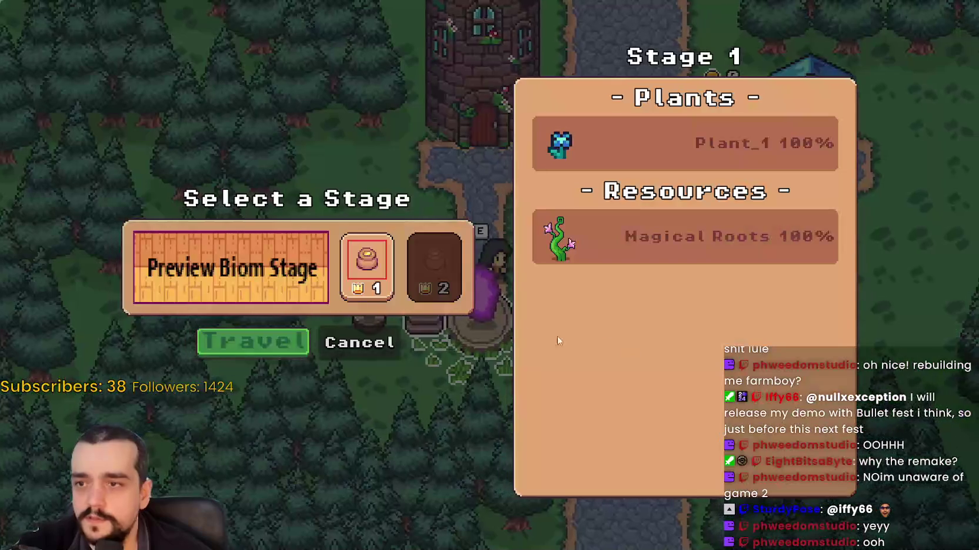
key(e)
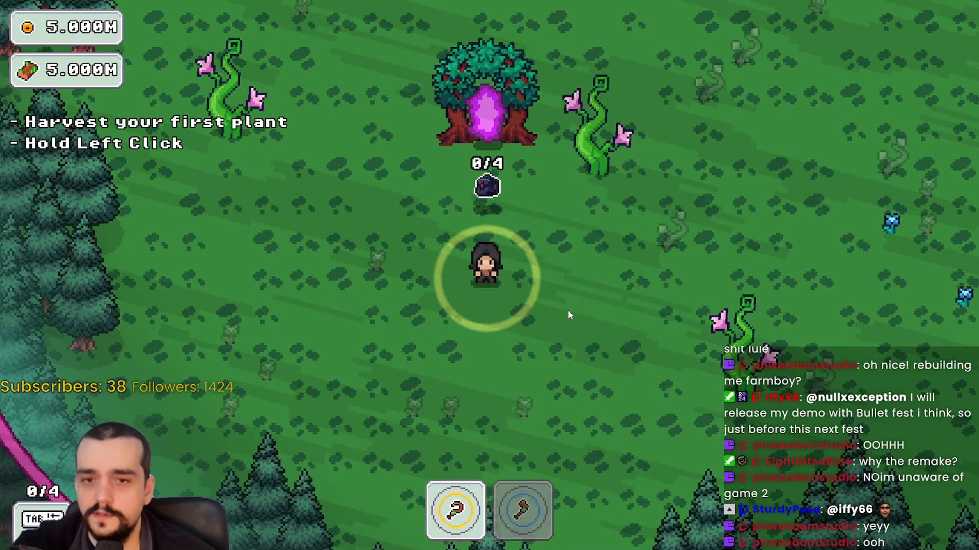
Walk up-right through the forest and harvest the nearby plants with the sickle.
key(w)
key(d)
key(w)
key(d)
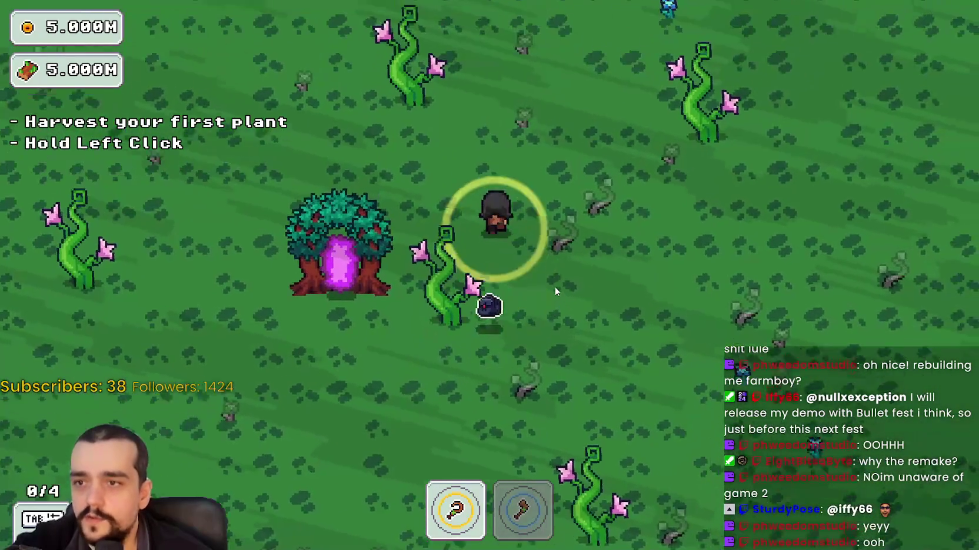
key(w)
key(d)
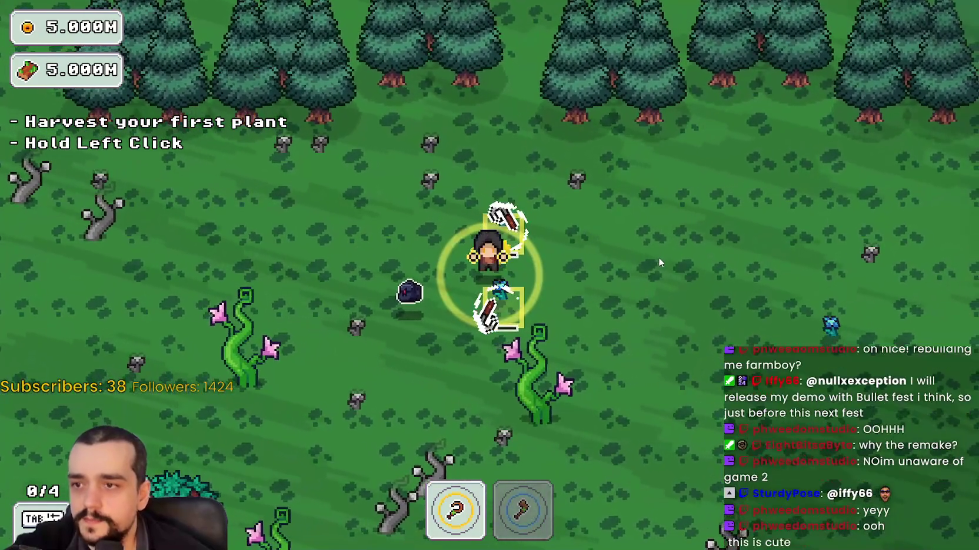
mouse_move(658, 257)
mouse_down()
mouse_move(638, 235)
mouse_move(615, 289)
mouse_move(631, 357)
mouse_move(573, 389)
mouse_move(591, 354)
mouse_move(612, 355)
mouse_move(644, 311)
mouse_move(620, 304)
mouse_move(591, 325)
mouse_move(581, 303)
mouse_move(585, 333)
mouse_move(575, 328)
mouse_move(593, 378)
mouse_up()
key(s)
Switch to the axe and harvest the vine and red mushroom area.
key(s)
key(s)
key(2)
key(w)
key(d)
key(s)
key(d)
key(w)
key(a)
key(a)
key(s)
key(d)
key(s)
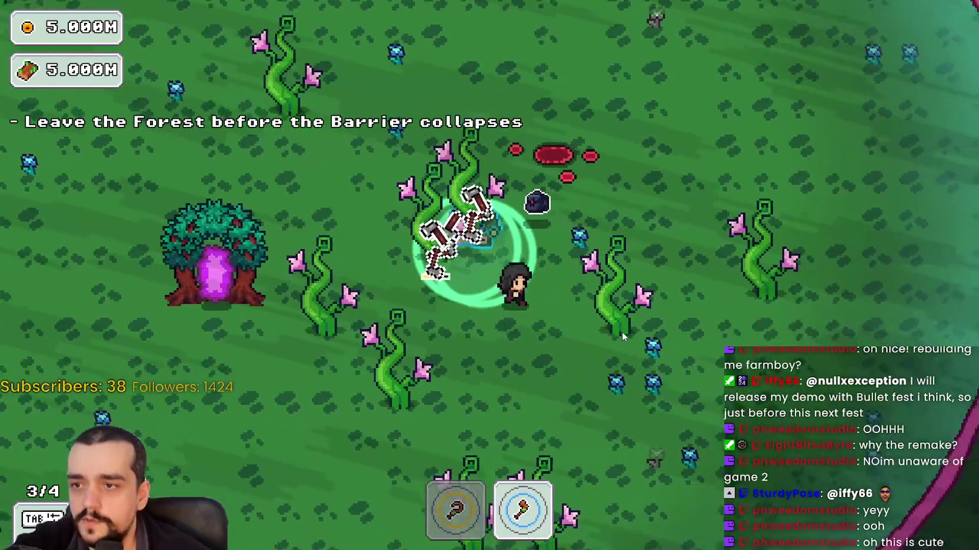
Swap between sickle and axe to gather more plants and Magical Roots.
key(1)
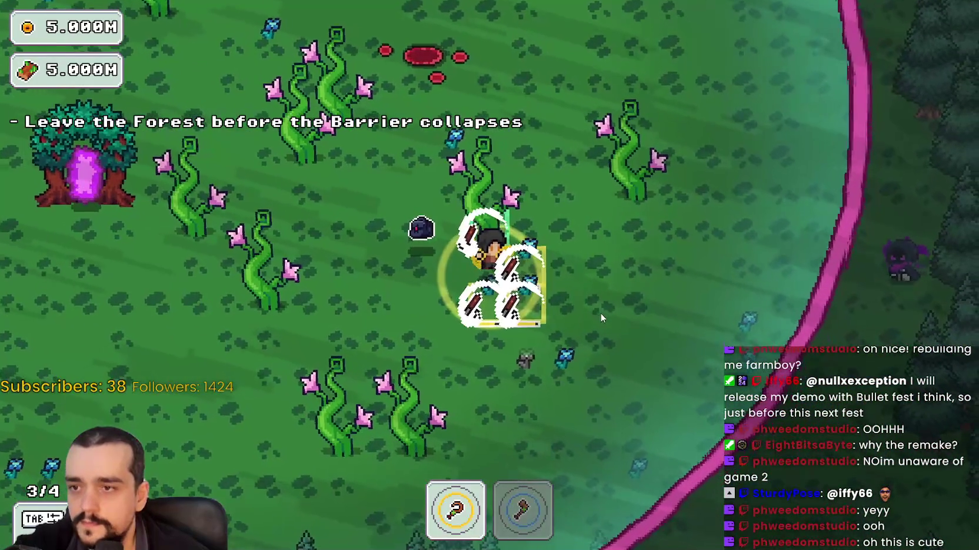
key(w)
key(a)
key(2)
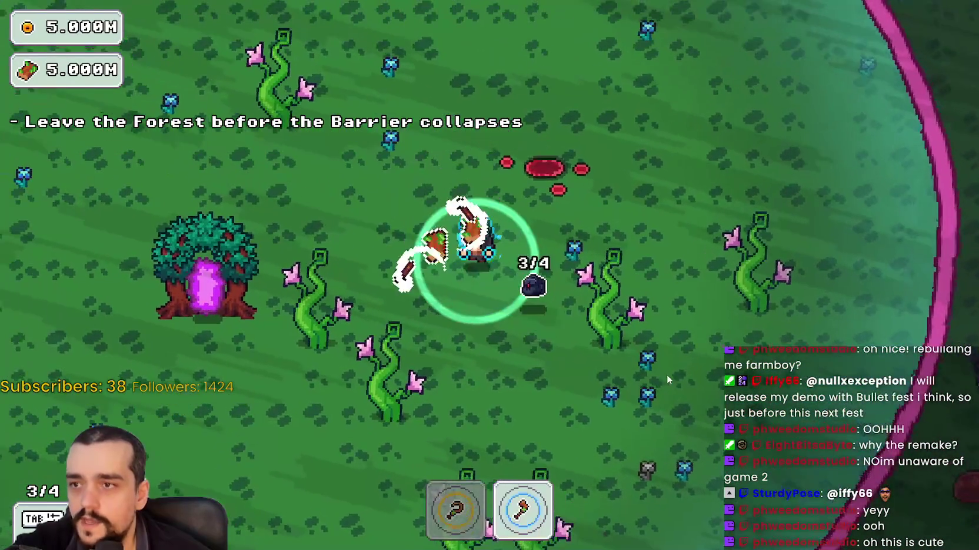
key(1)
key(s)
key(d)
key(s)
key(d)
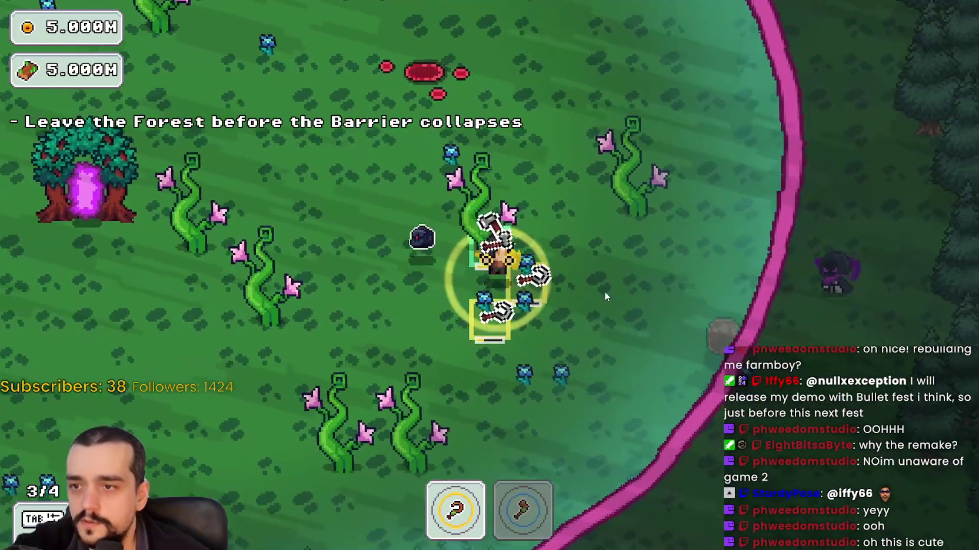
Walk back to the portal tree, leave the forest, and return home to the village.
key(a)
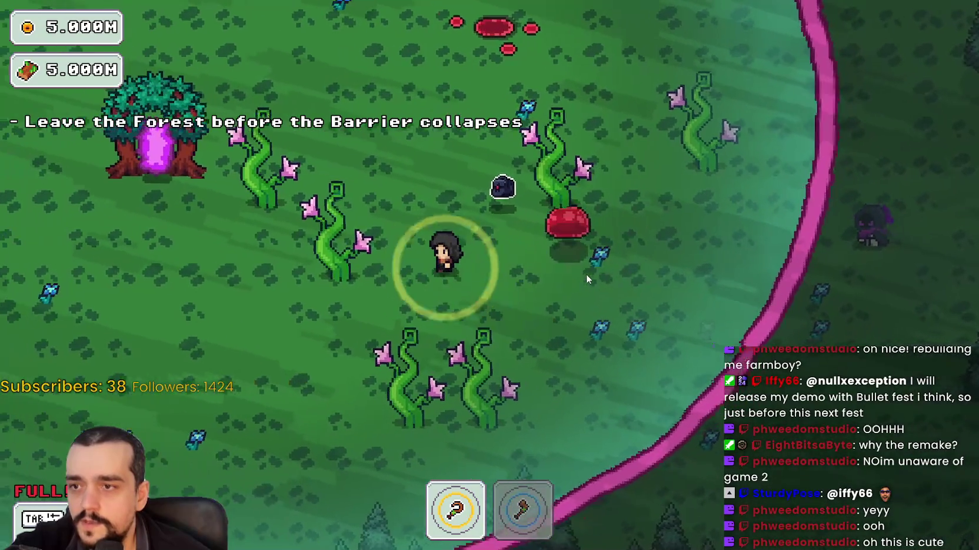
key(w)
key(w)
key(d)
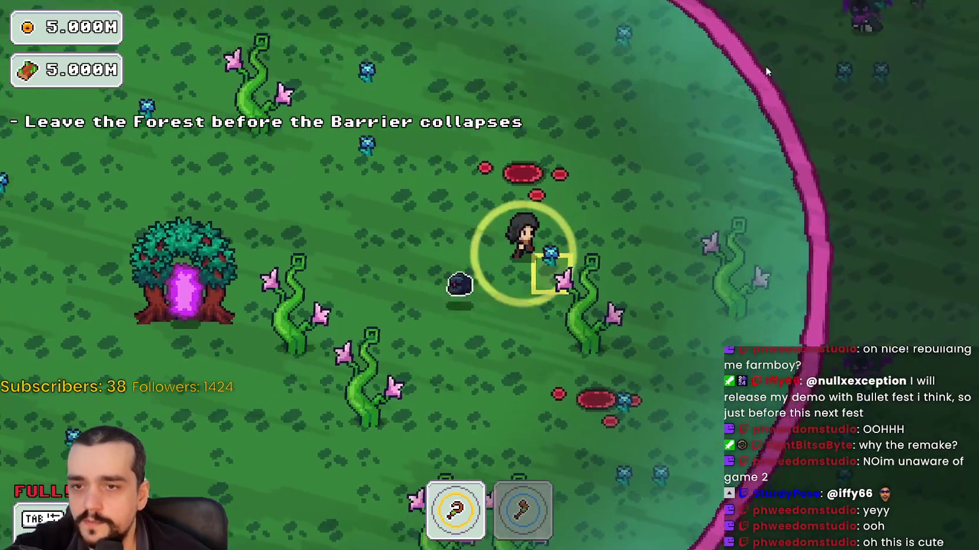
key(a)
key(s)
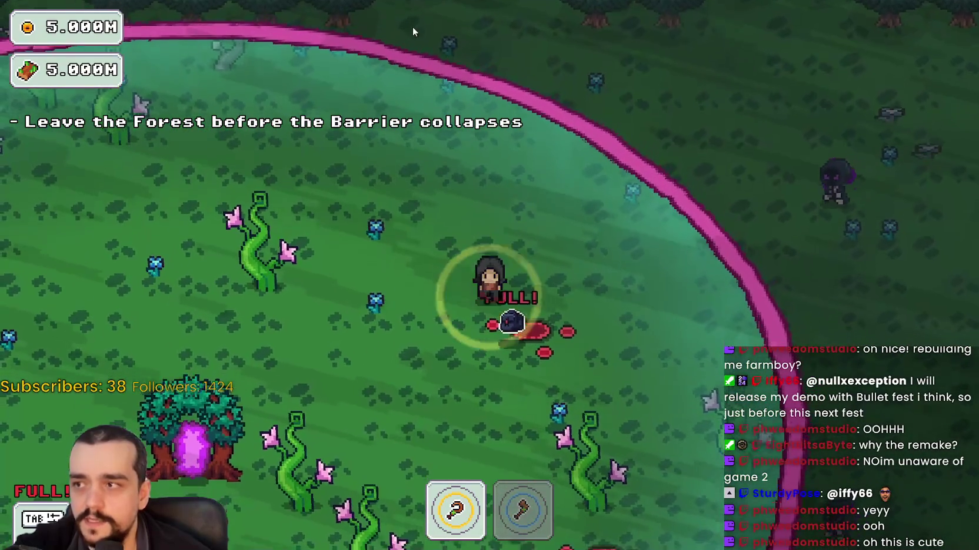
key(a)
key(d)
key(s)
key(d)
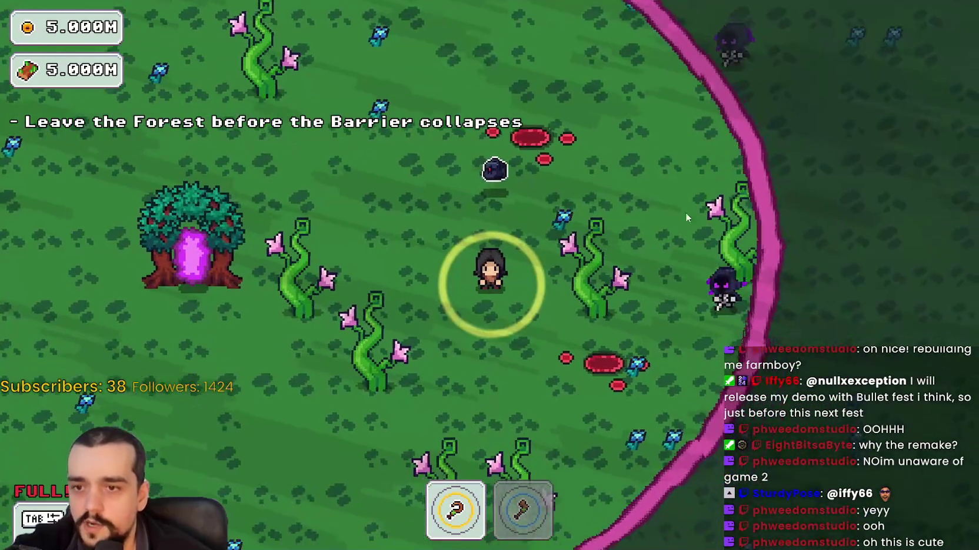
key(a)
key(a)
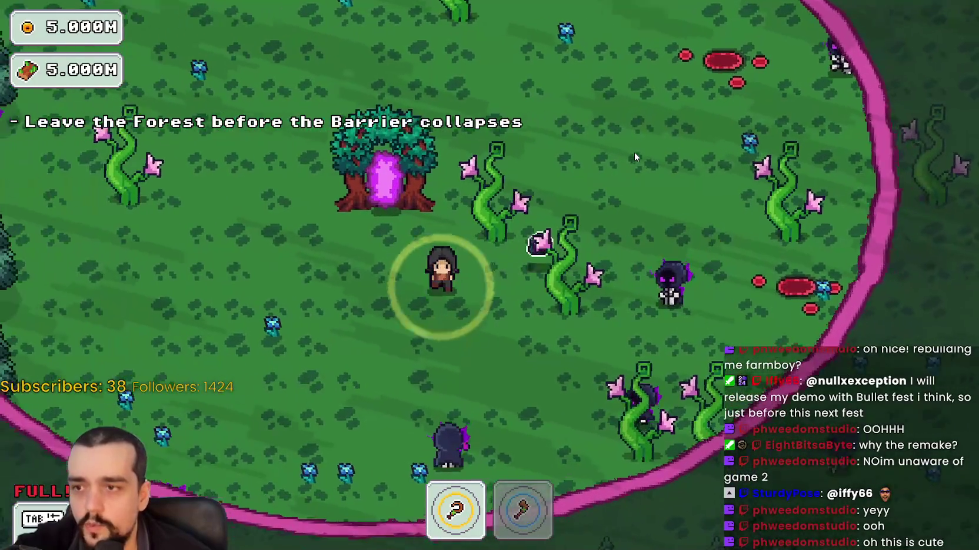
key(s)
key(w)
key(d)
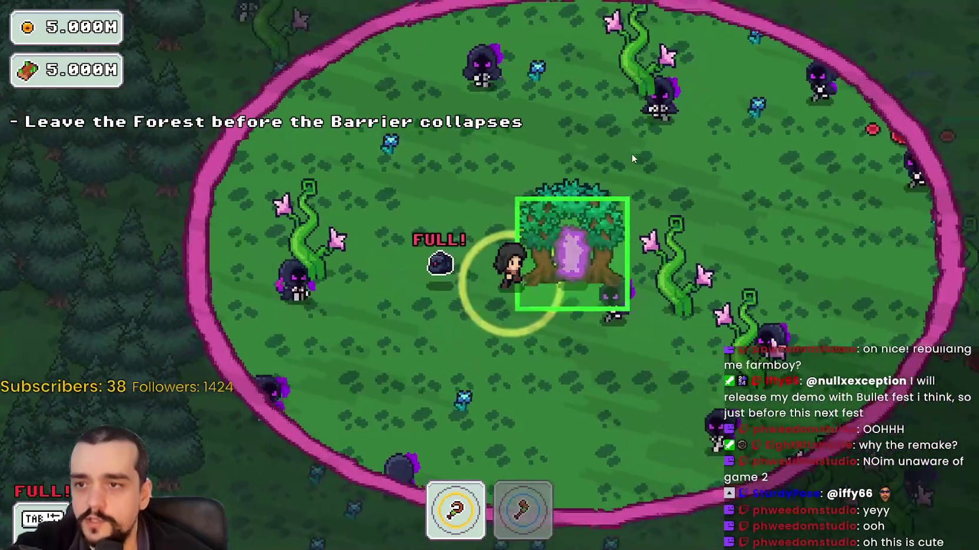
key(e)
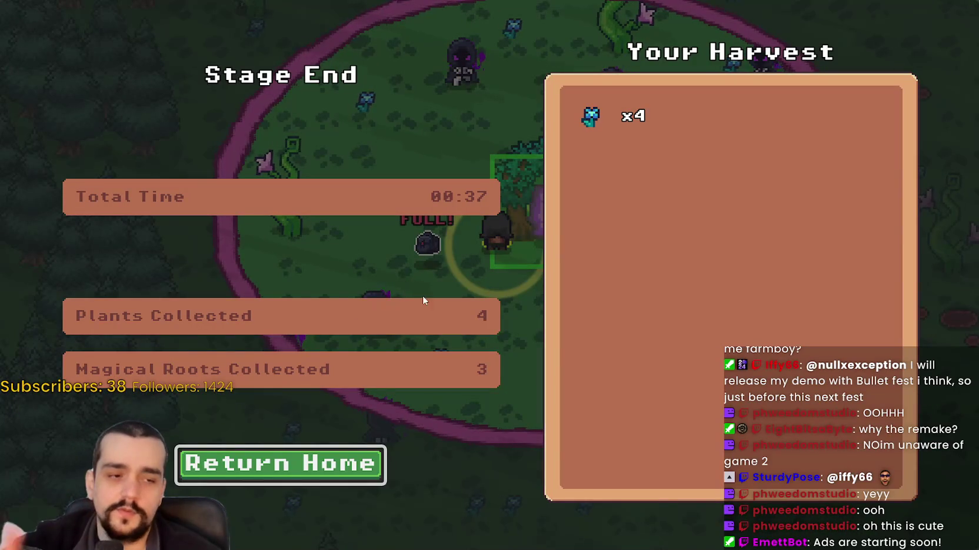
click(307, 462)
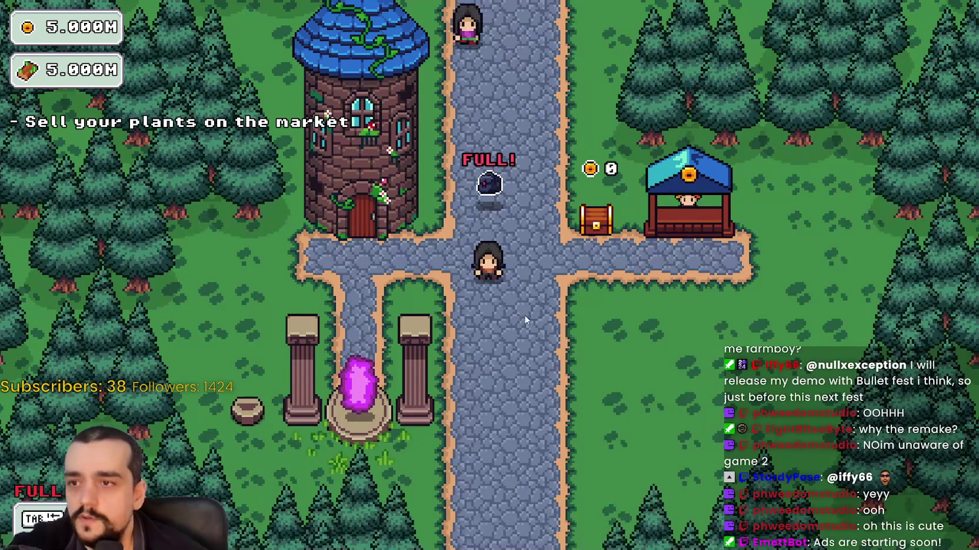
Sell the harvested plants at the market stall and collect the gold from the chest.
key(d)
key(s)
key(d)
key(w)
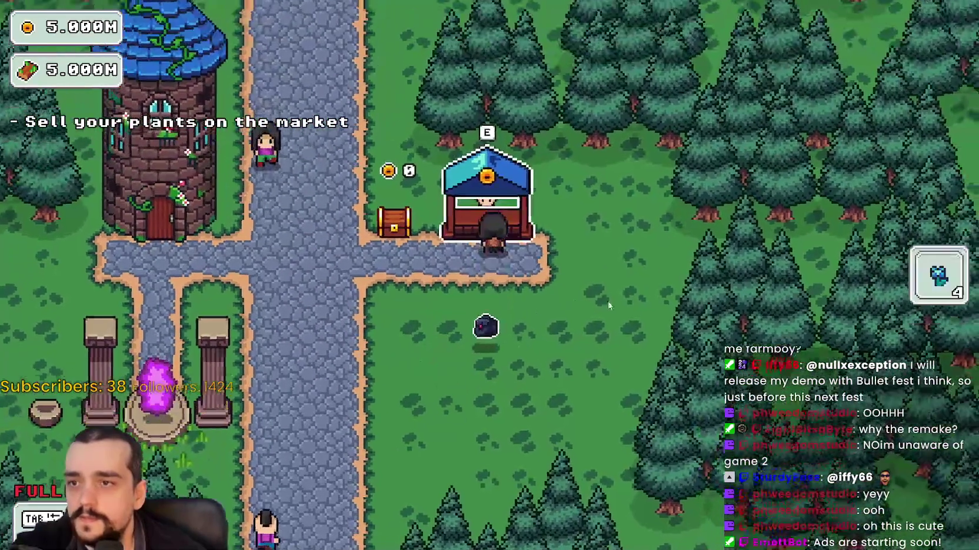
key(e)
key(s)
key(a)
key(w)
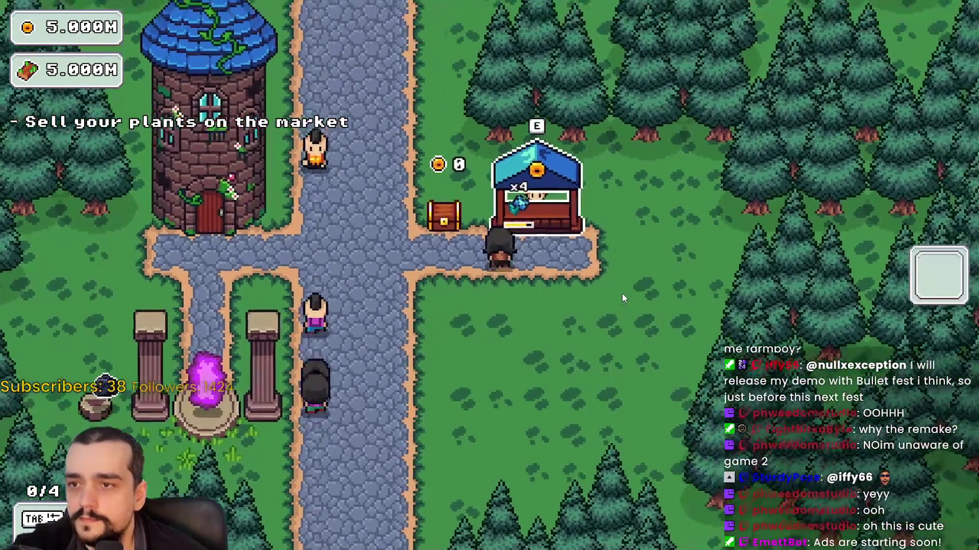
key(e)
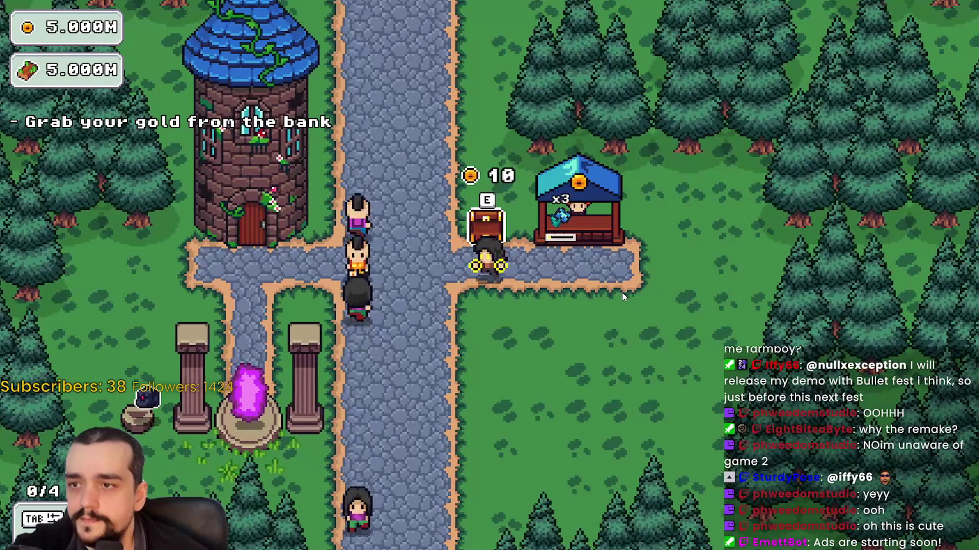
At the Mage Tower, buy the first skill nodes around the centre, including Dopple Sickle.
key(a)
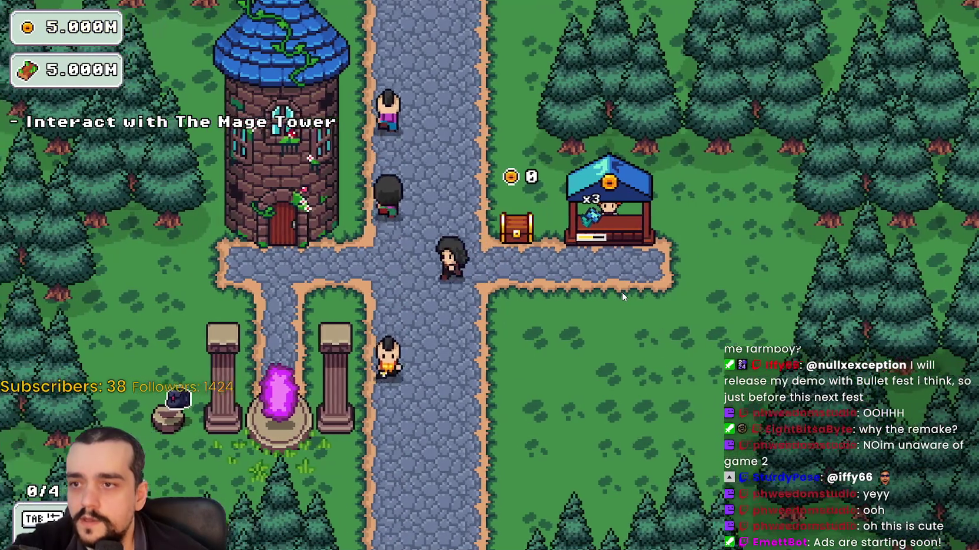
key(e)
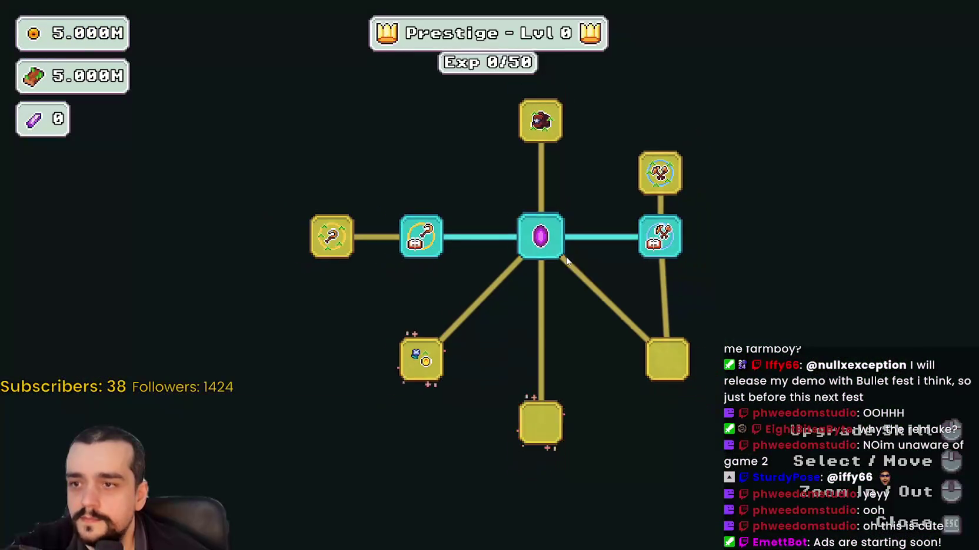
click(652, 168)
click(523, 213)
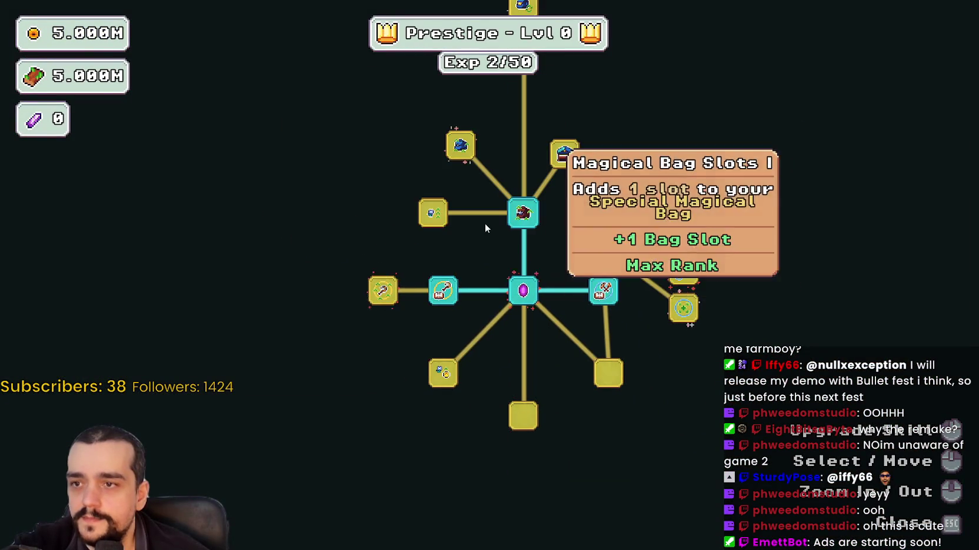
click(382, 290)
click(323, 290)
click(382, 253)
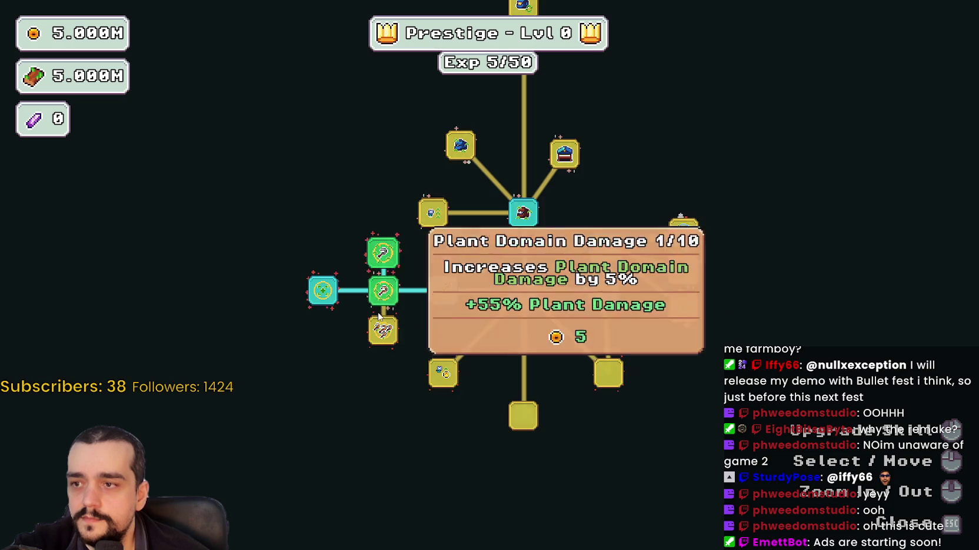
click(433, 213)
click(383, 331)
click(381, 142)
Buy the bag upgrades, right-branch nodes, and Market Stalls I, II and III.
scroll(412, 194, up, 2)
click(404, 205)
click(553, 229)
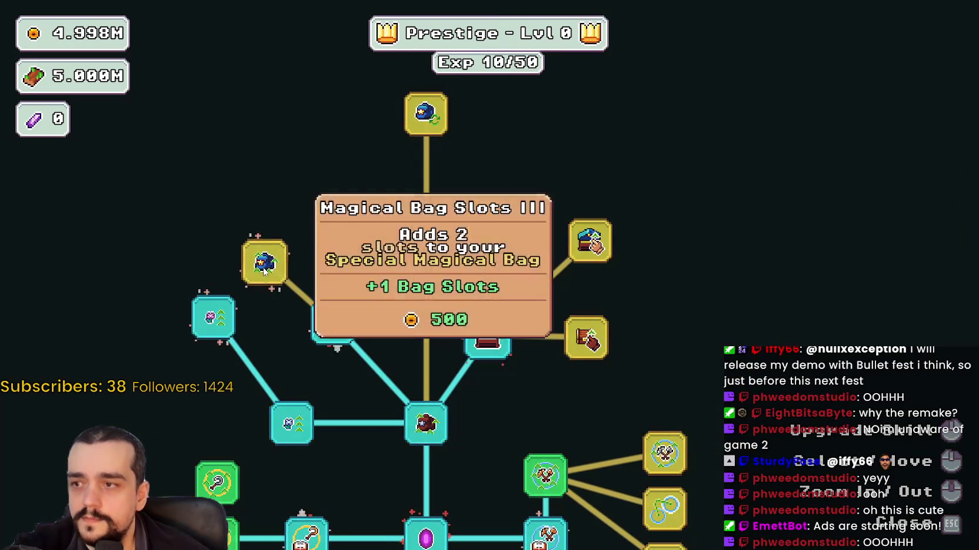
click(465, 111)
click(544, 227)
click(590, 240)
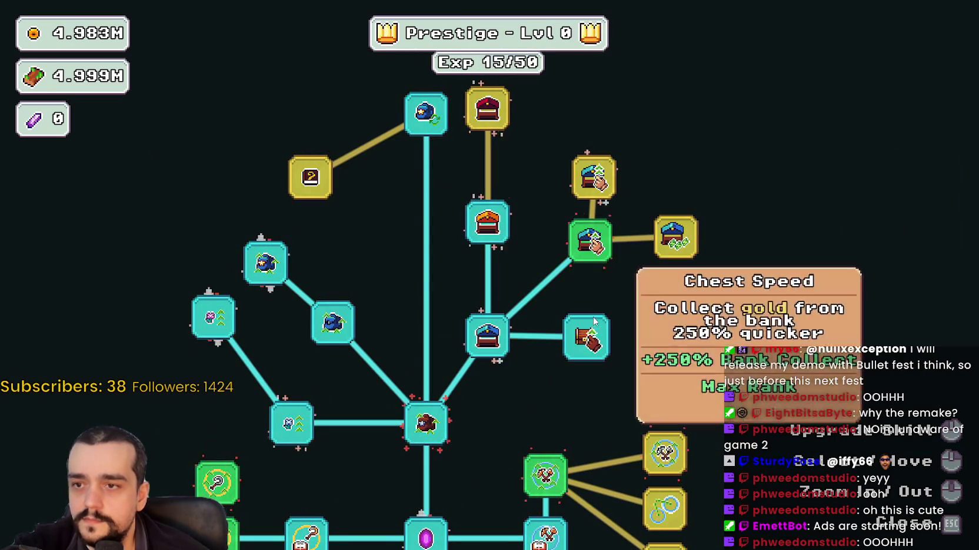
click(675, 236)
click(593, 184)
click(479, 120)
Buy Resource Domain Damage II, Deep Barrier and Magical Roots Gatherer plus nearby nodes.
scroll(683, 320, down, 2)
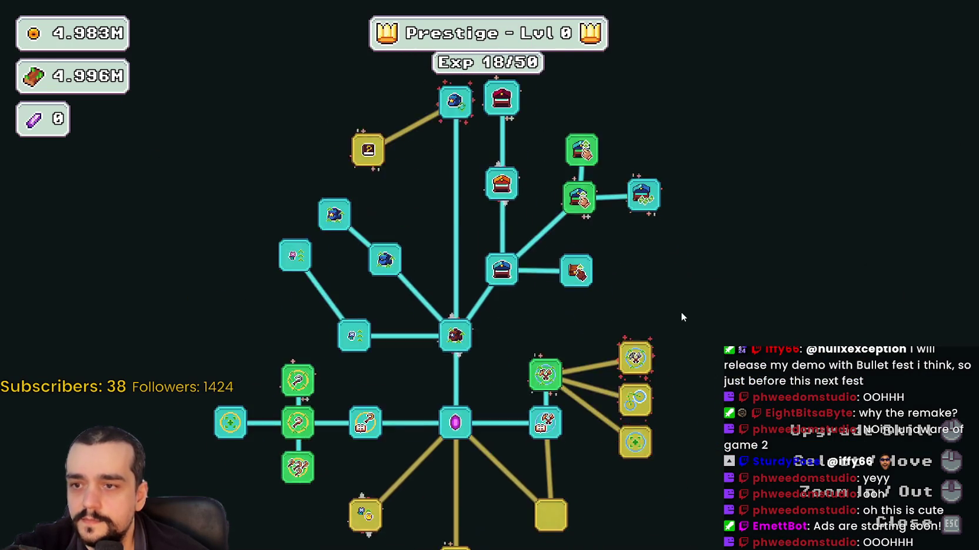
drag(683, 321, 709, 207)
click(650, 223)
click(641, 255)
click(641, 297)
drag(600, 392, 619, 306)
click(575, 285)
click(481, 334)
Max out Plant Merchant, buy Slime Destroyer, Barrier Energy I and the remaining yellow nodes.
click(391, 287)
click(310, 347)
click(481, 424)
click(430, 405)
click(527, 386)
click(647, 350)
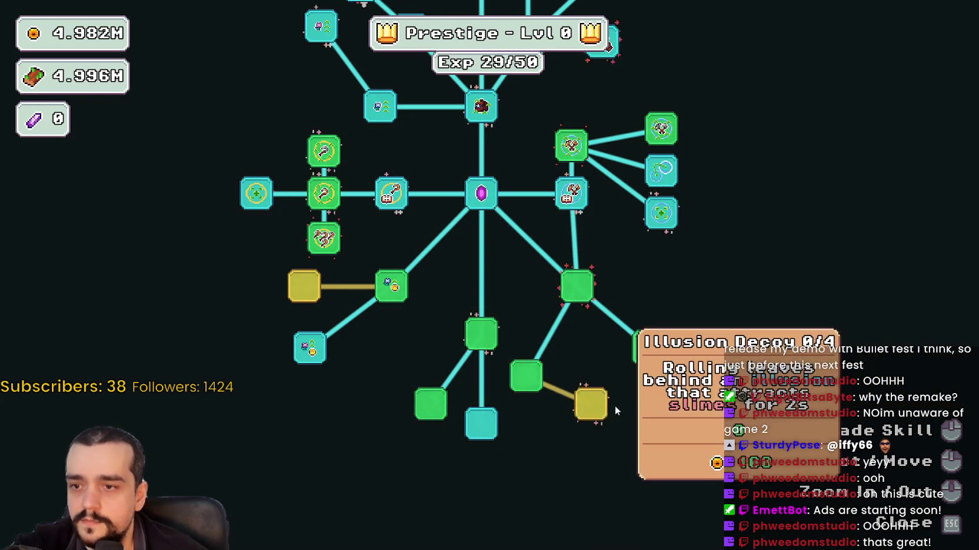
click(705, 400)
click(591, 405)
click(304, 287)
Leave the tower, step onto the portal, and cancel the Stage 1 selection.
key(s)
key(d)
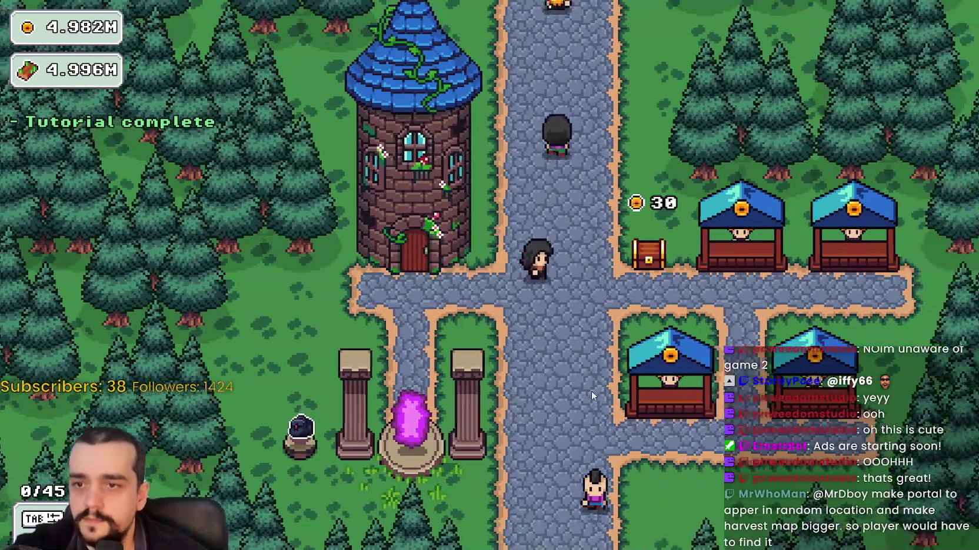
key(a)
key(s)
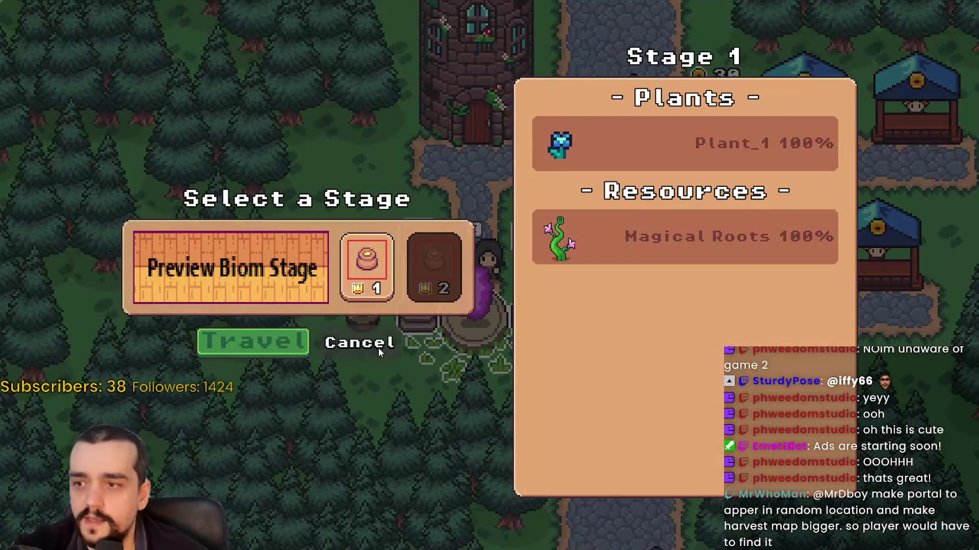
click(364, 343)
Toggle the inventory panel open and closed, then stop the game with F8.
key(w)
key(d)
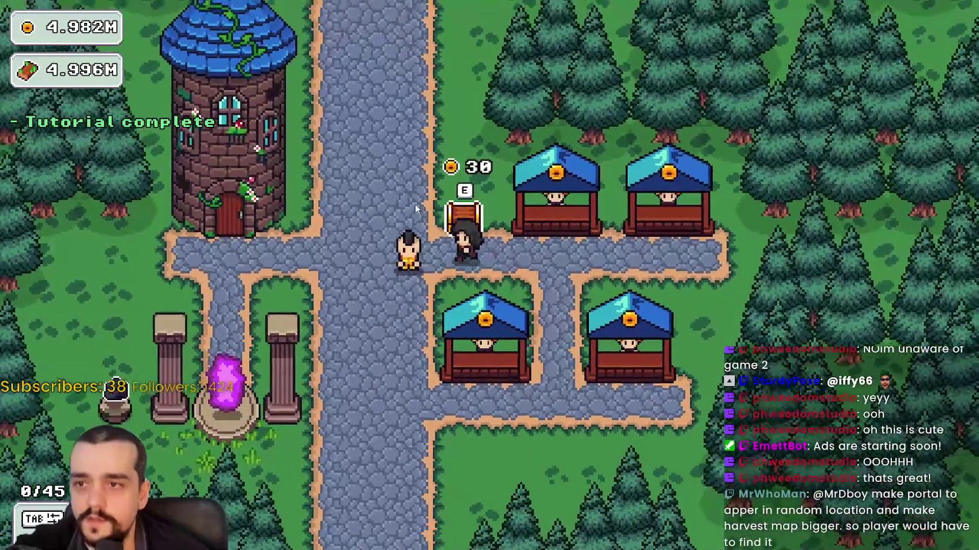
key(s)
key(Tab)
key(s)
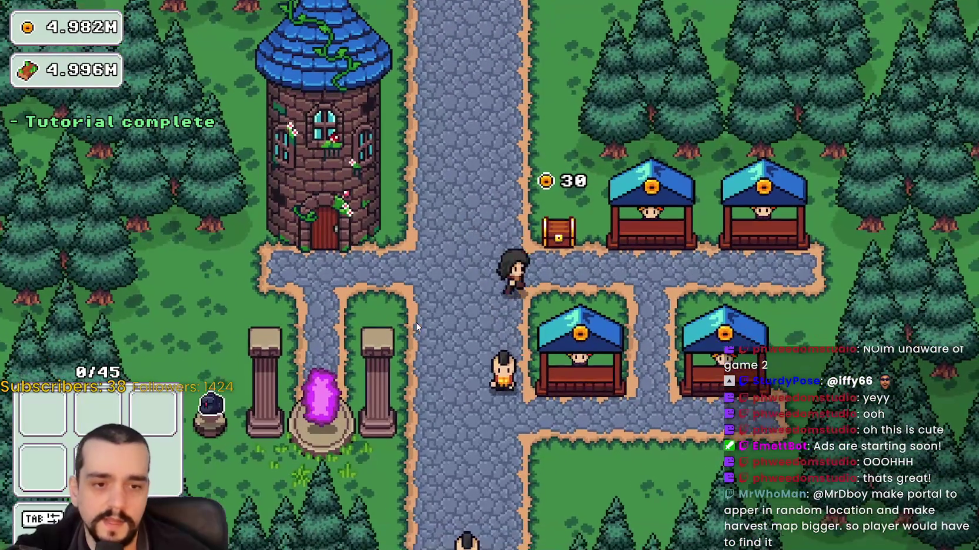
key(Tab)
key(s)
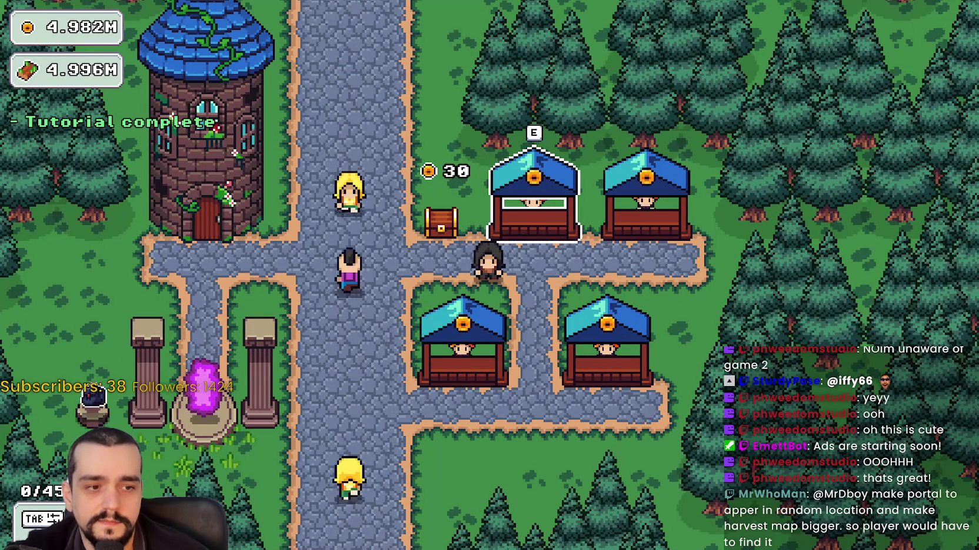
key(F8)
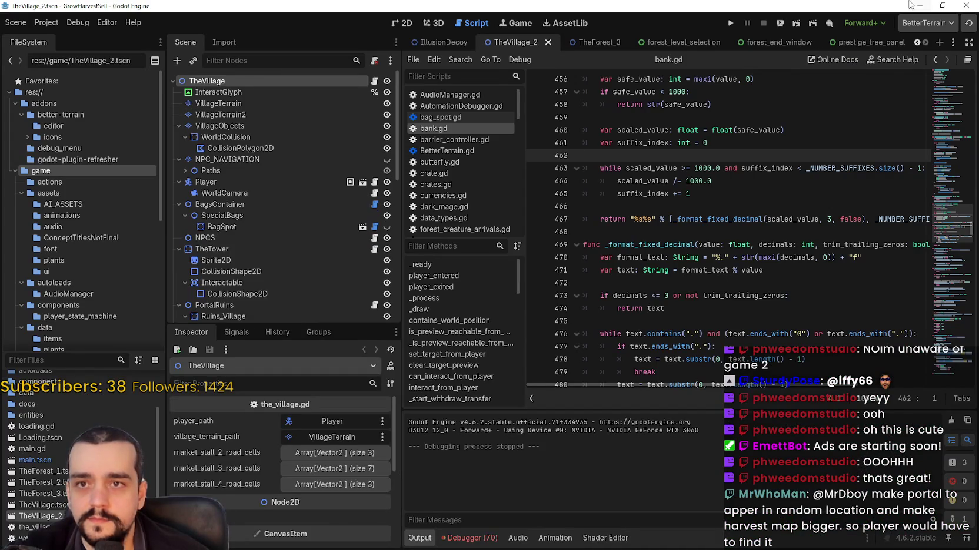
Hide TheVillage editor window and rerun the project with F5 to reach the title screen.
click(910, 5)
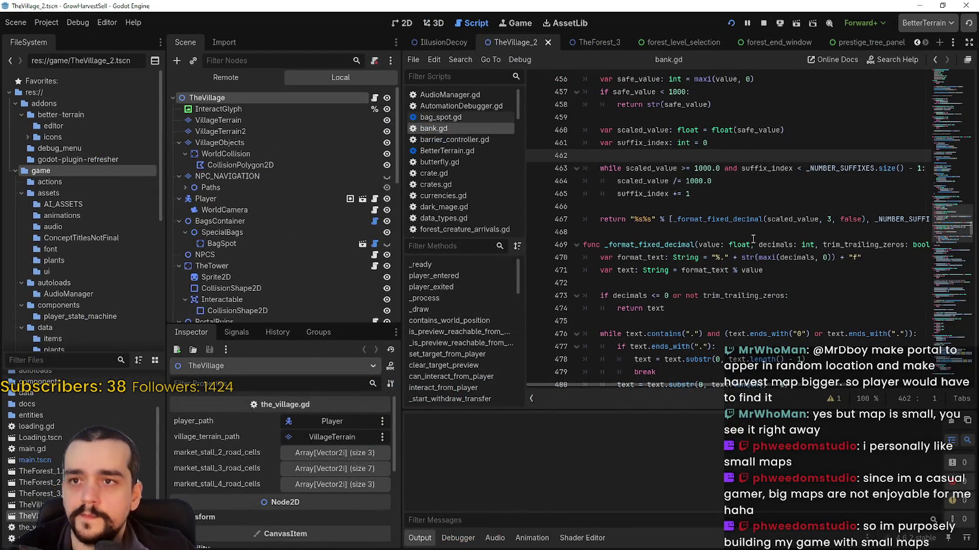
key(F5)
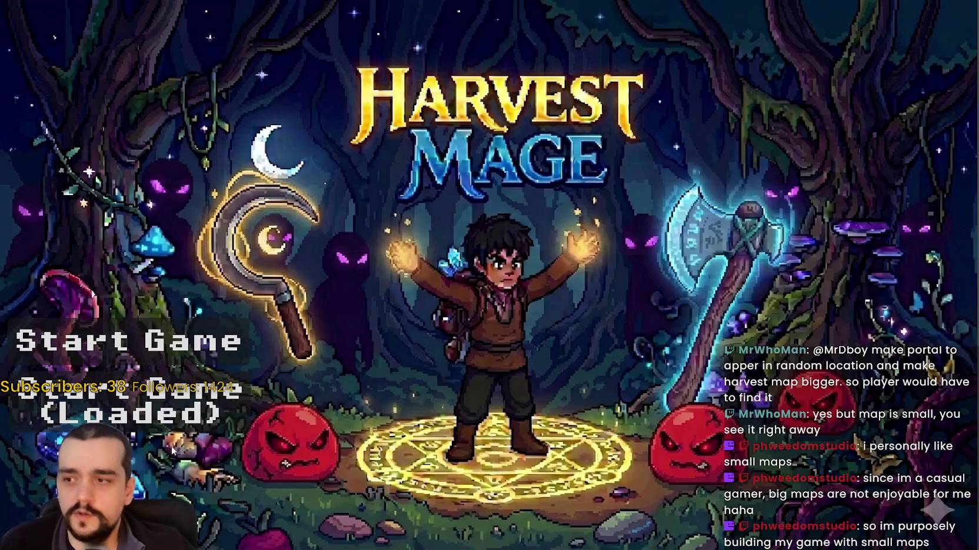
Start the game, check the Mage Tower skill tree, and take the portal to forest Stage 1.
click(128, 341)
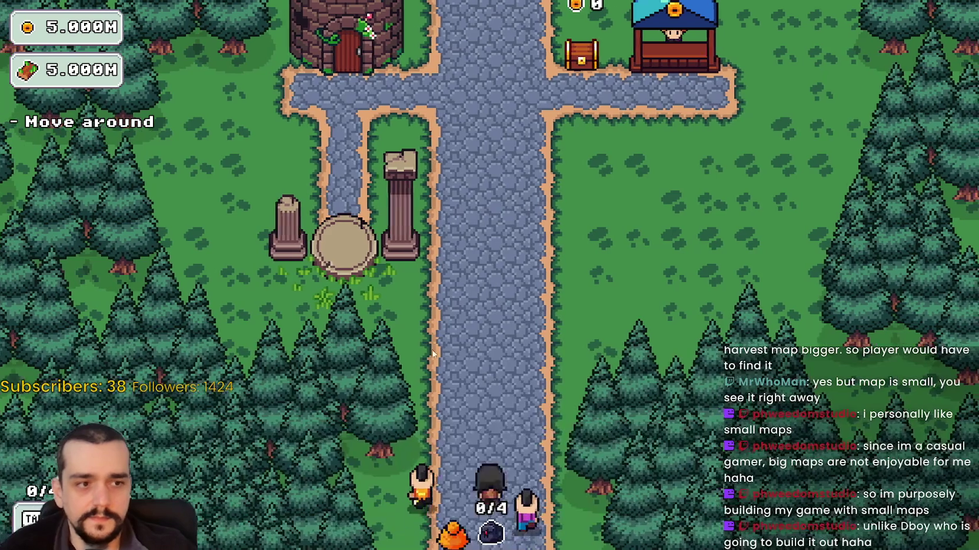
key(w)
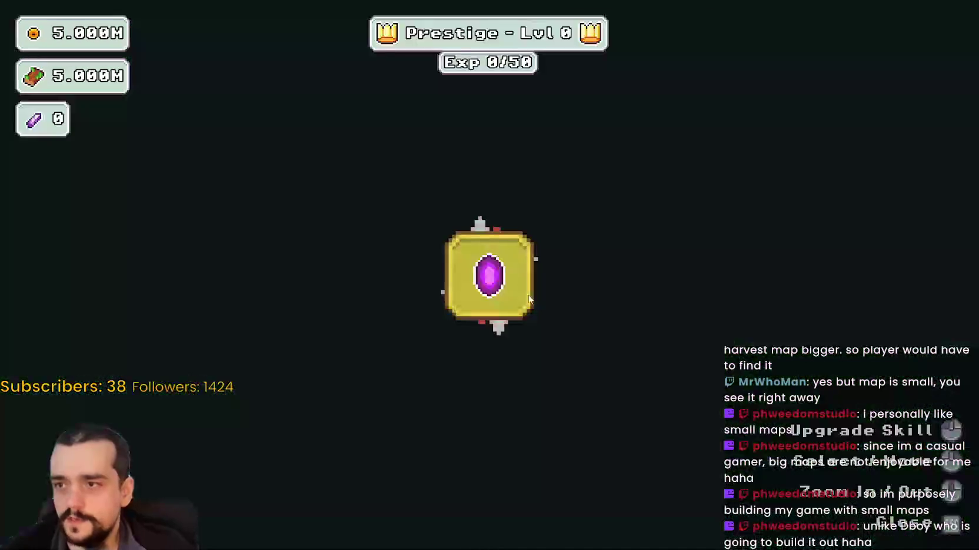
key(Escape)
key(s)
key(e)
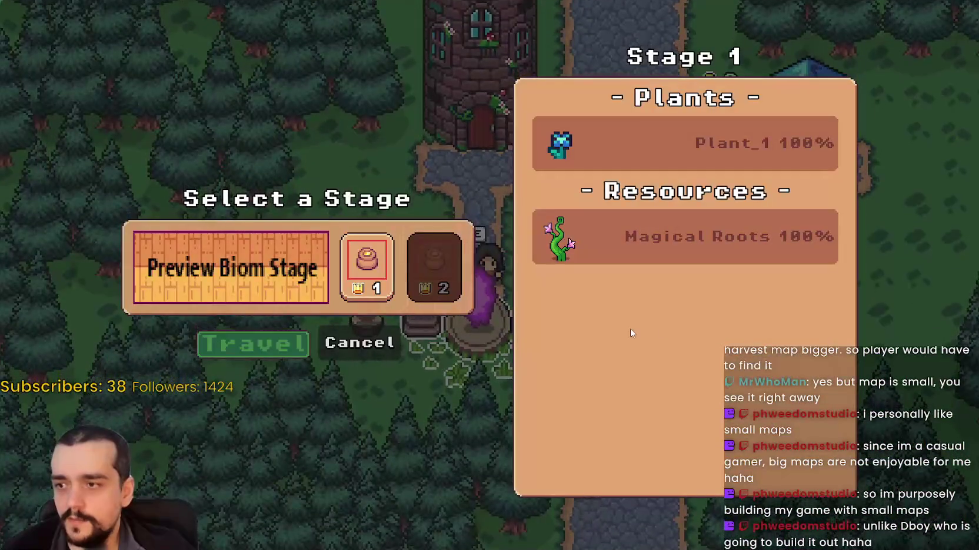
key(Return)
Walk the player around the forest past the flower and vine patches without harvesting.
key(d)
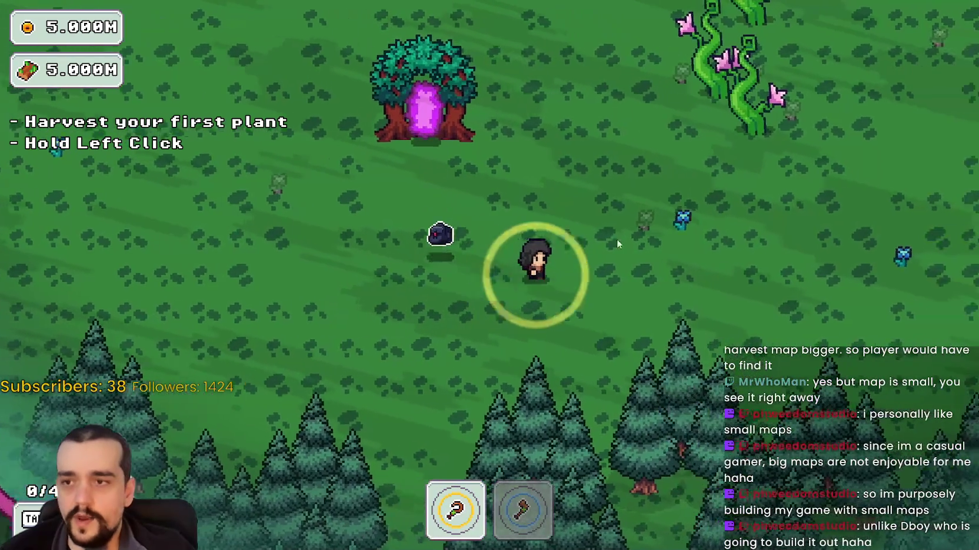
key(s)
key(a)
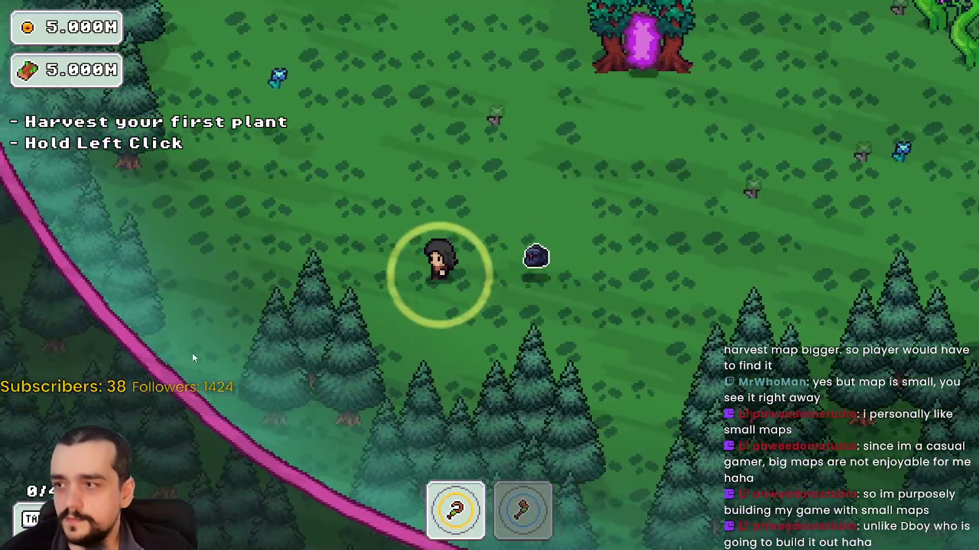
key(a)
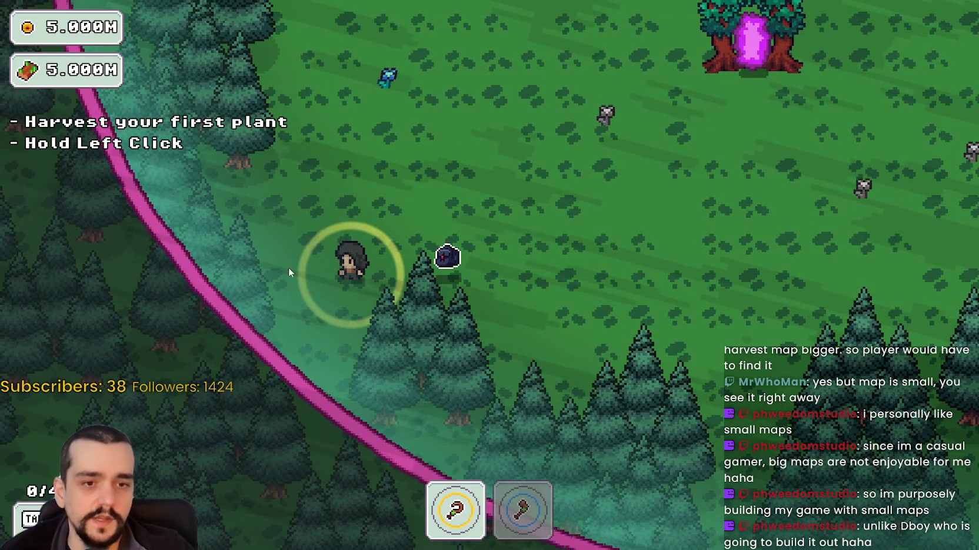
key(w)
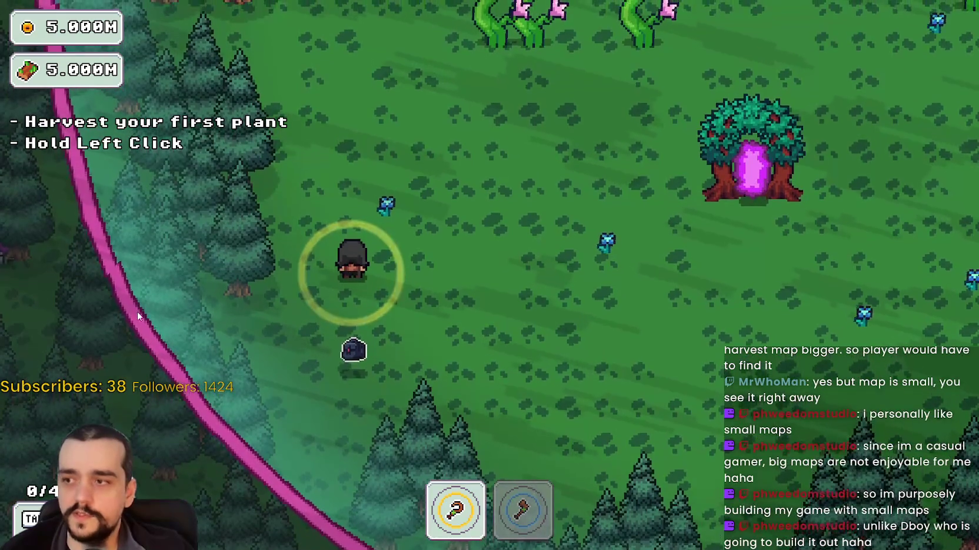
key(w)
key(w)
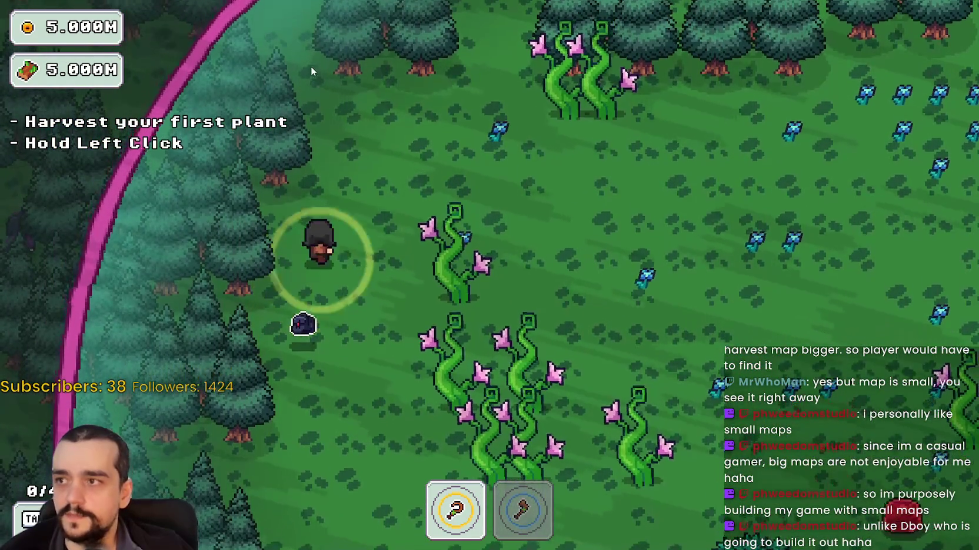
key(w)
key(d)
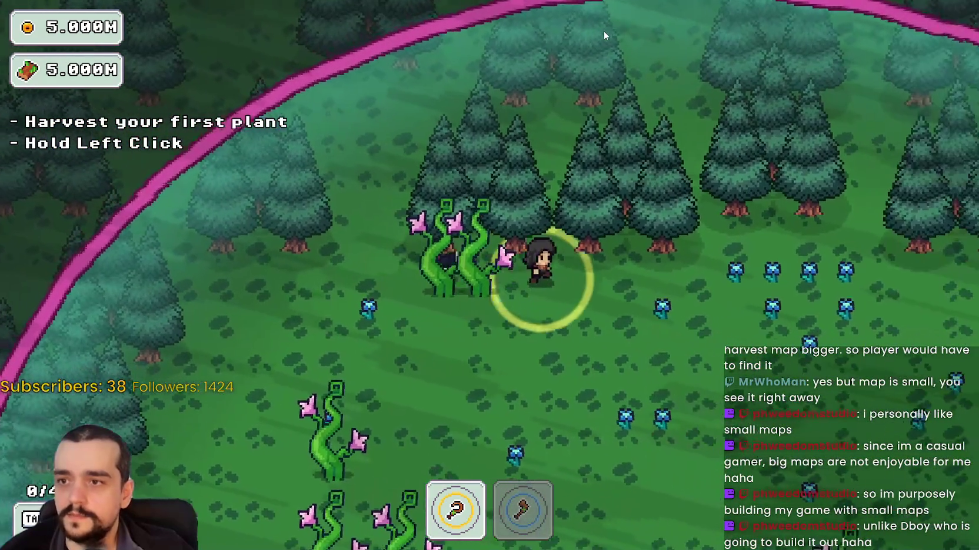
key(d)
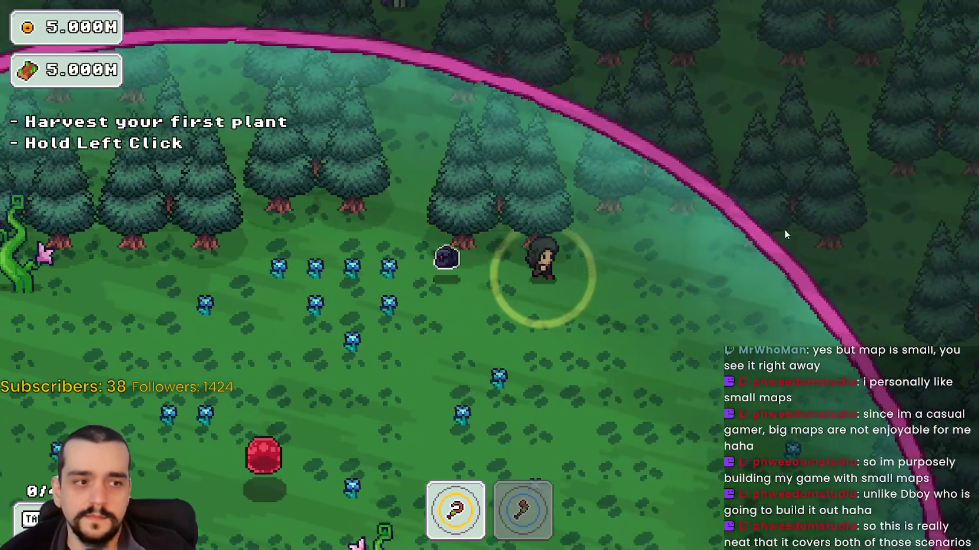
key(d)
key(s)
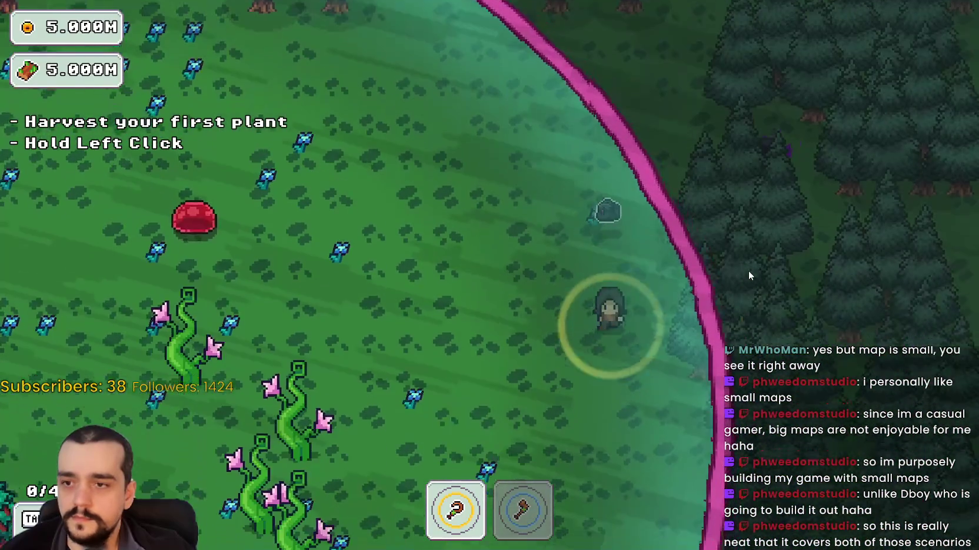
key(s)
key(a)
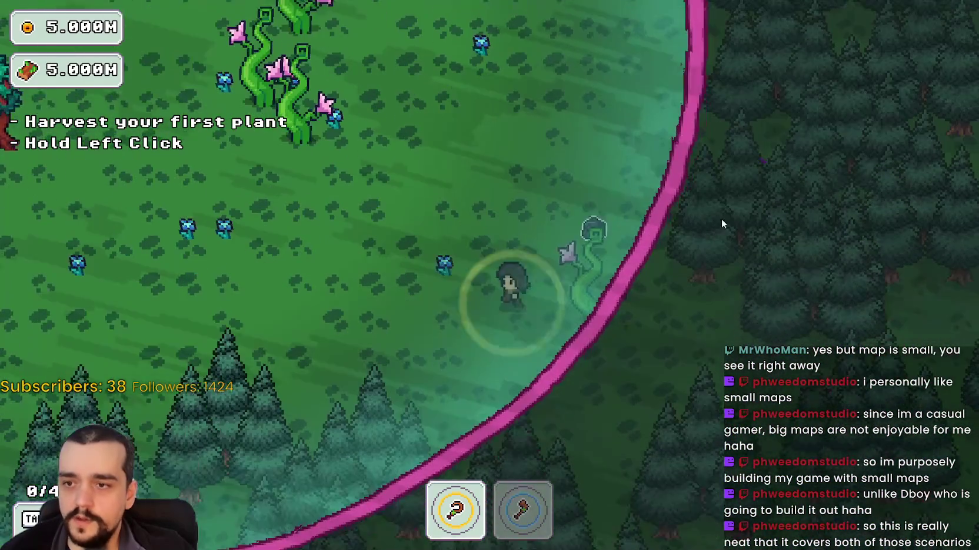
key(s)
key(a)
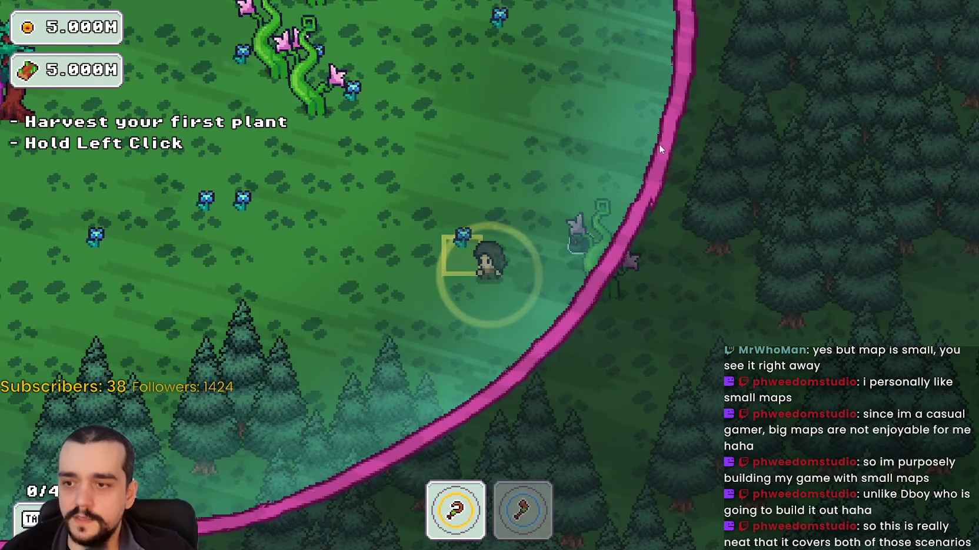
key(w)
key(d)
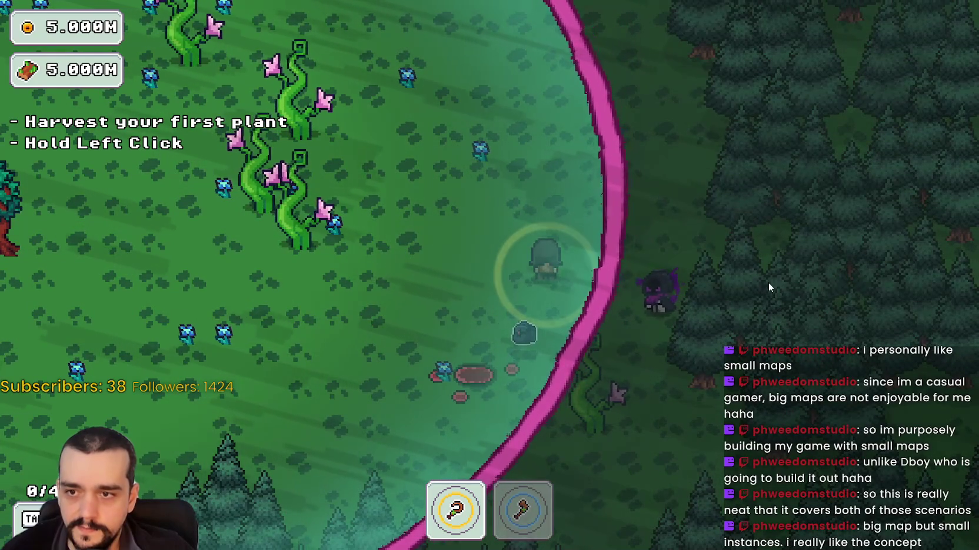
Circle the clearing and walk into the portal tree to finish the stage.
key(a)
key(s)
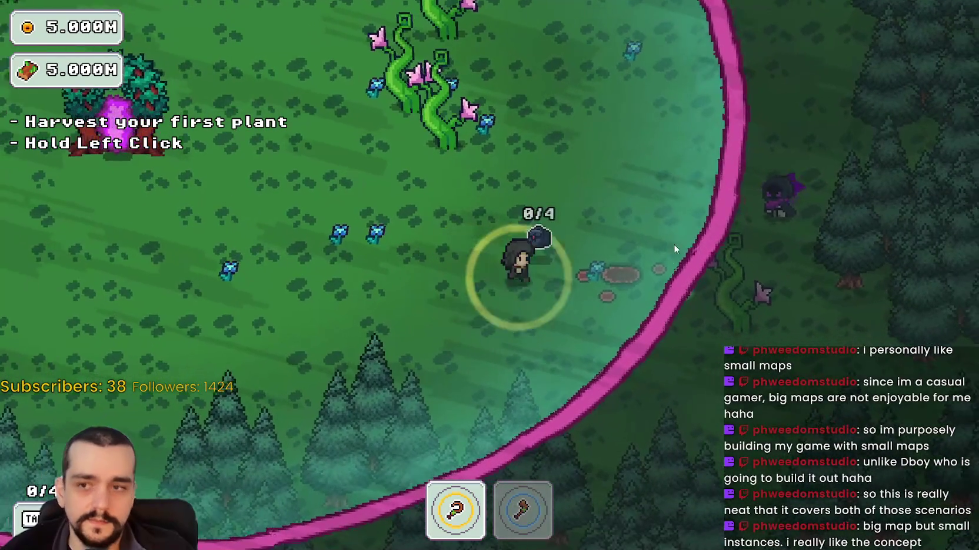
key(d)
key(s)
key(a)
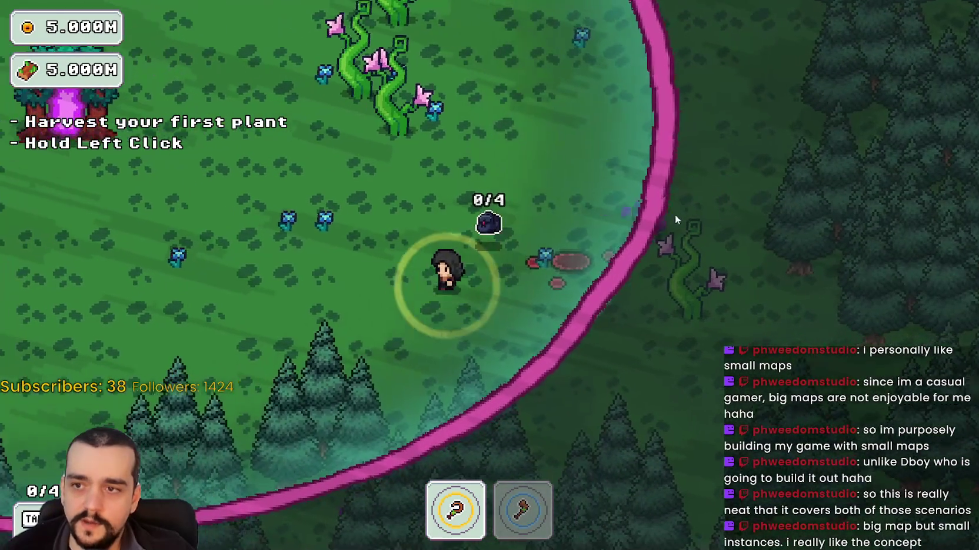
key(a)
key(s)
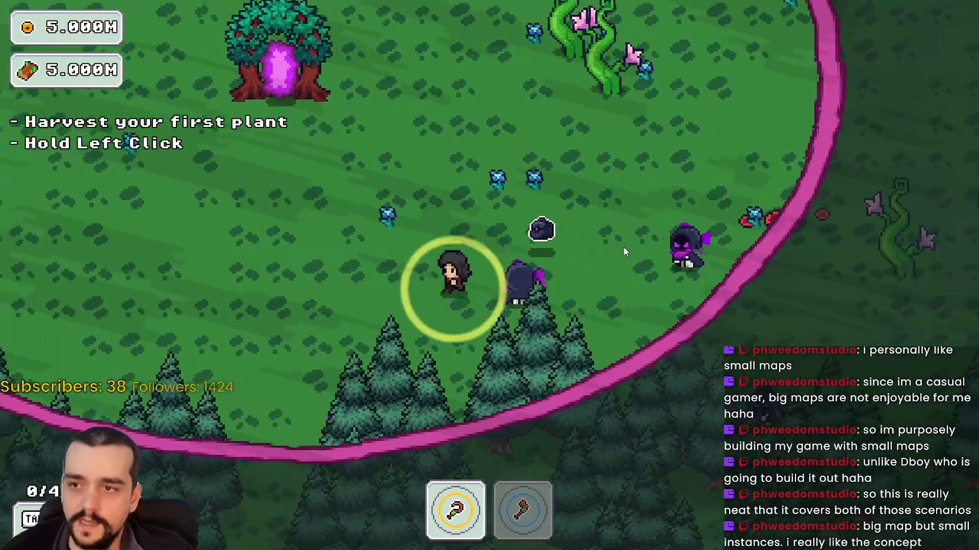
key(a)
key(s)
key(w)
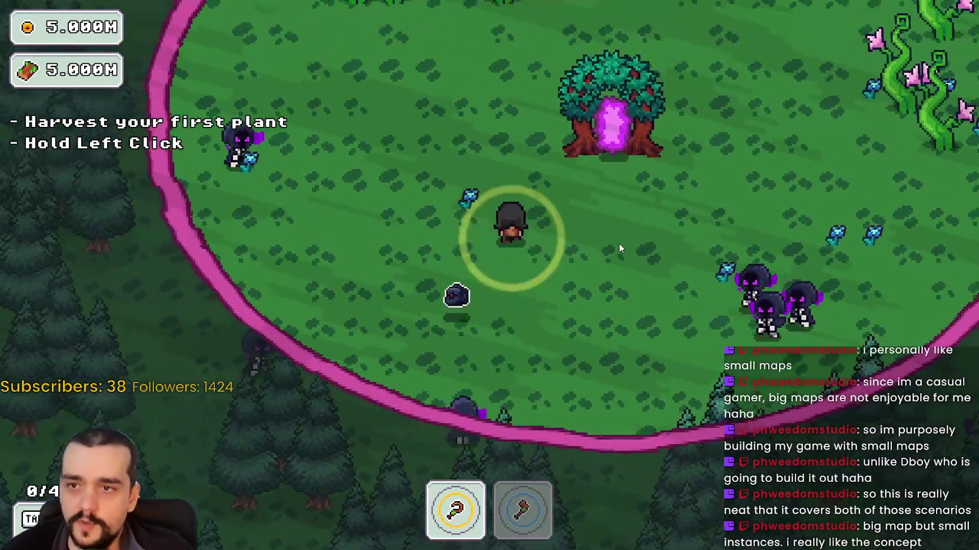
key(d)
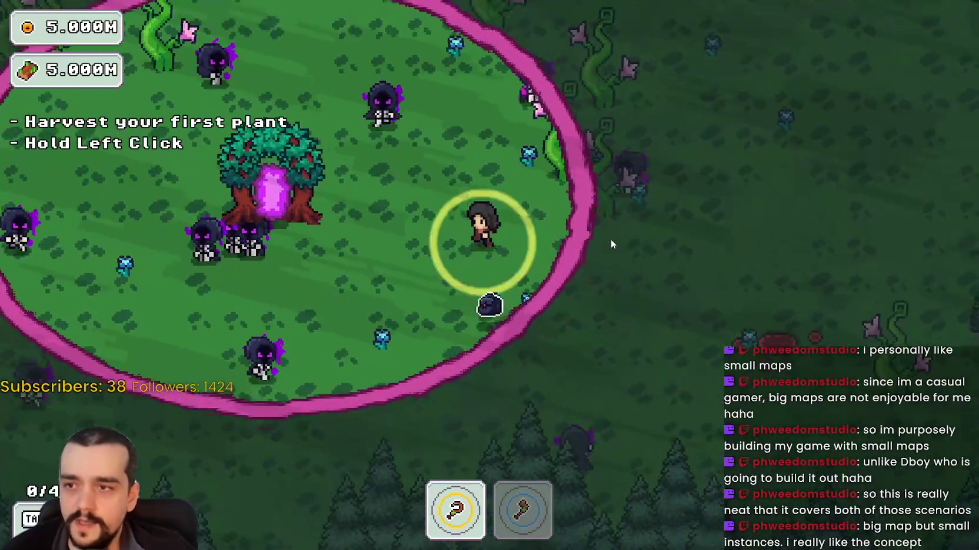
key(a)
key(w)
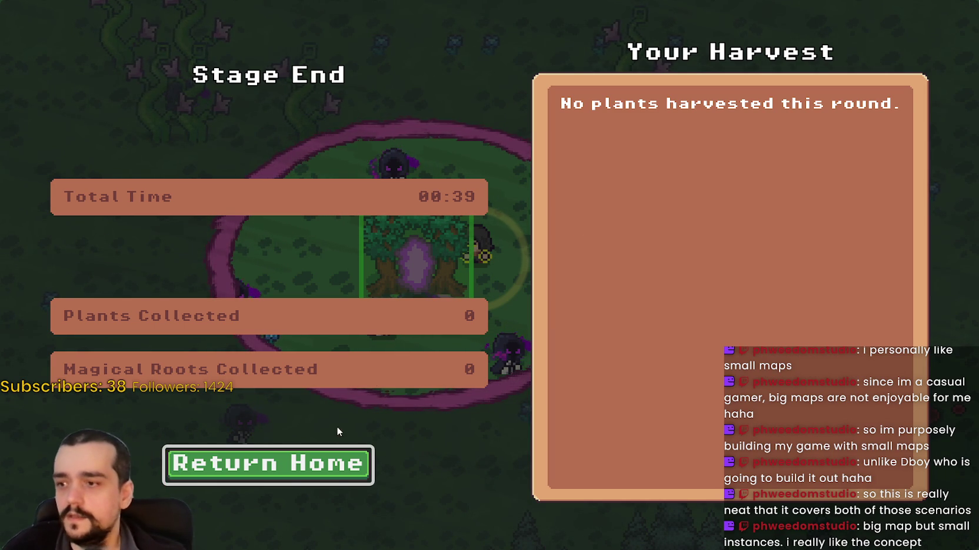
Return home, walk past the village shop stall, then switch back to the New Game Project editor.
click(319, 468)
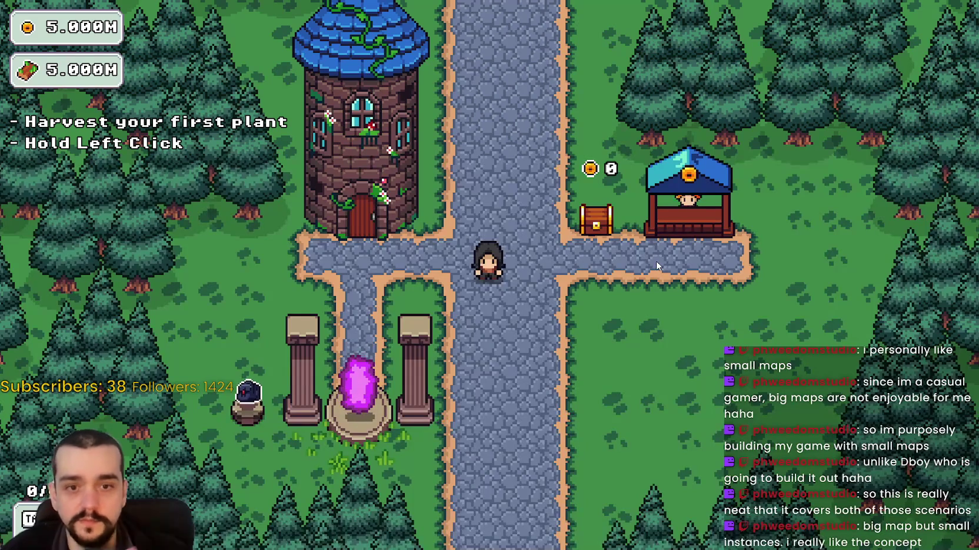
key(d)
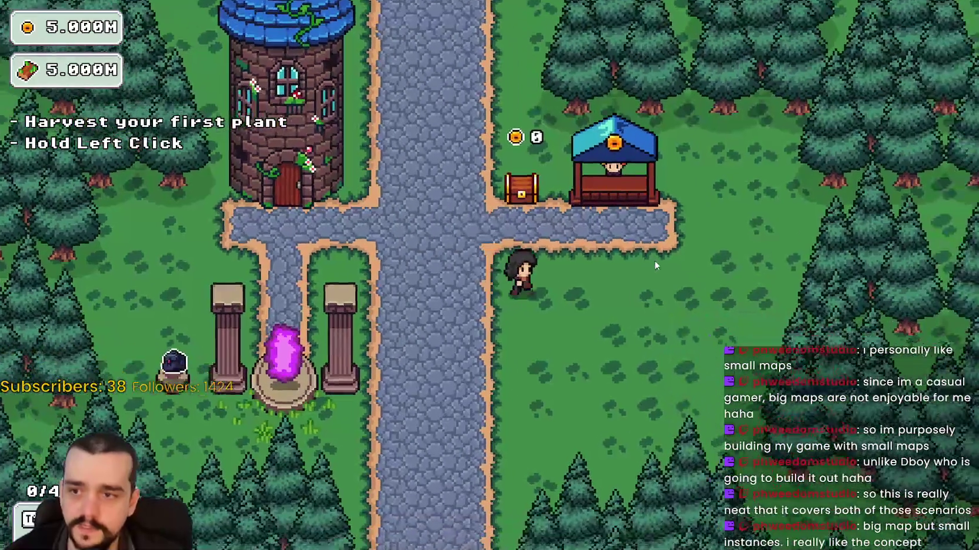
key(w)
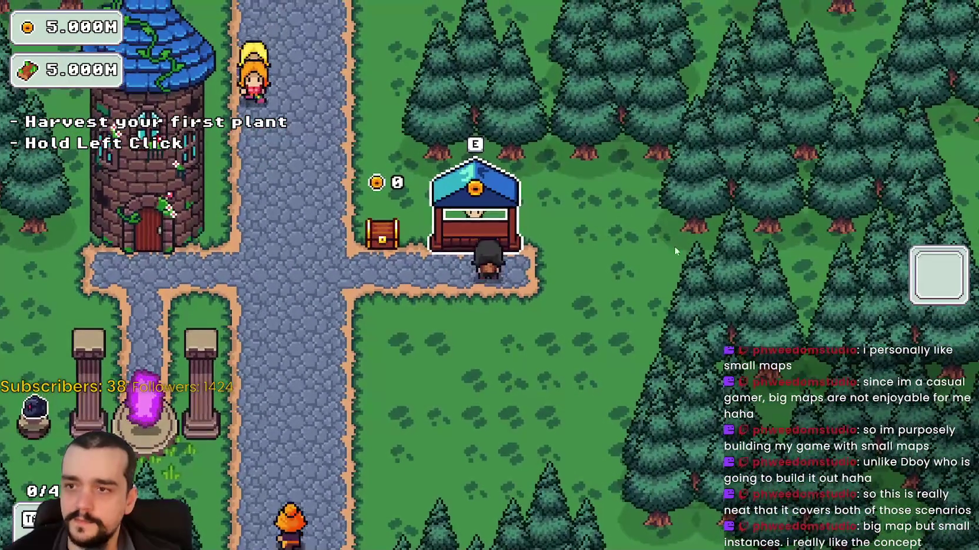
key(a)
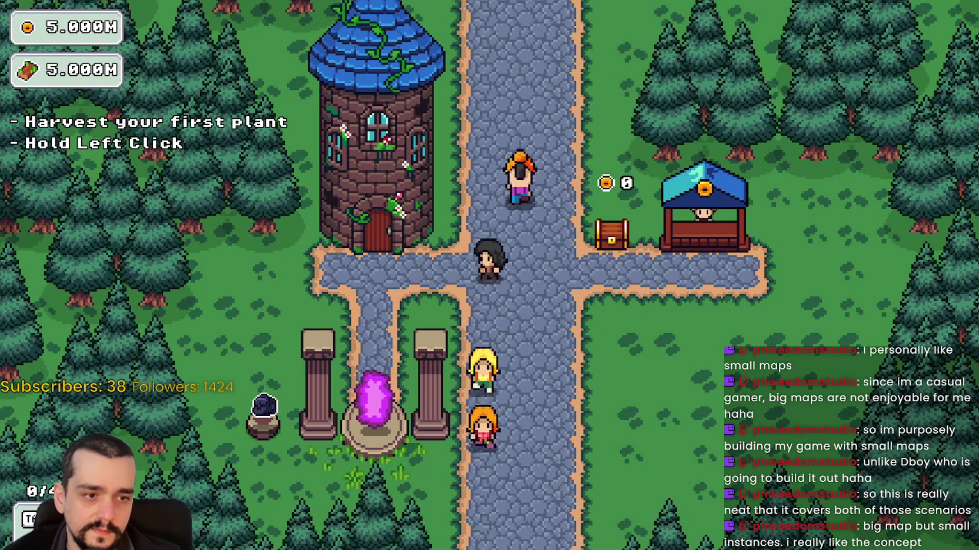
key(alt+Tab)
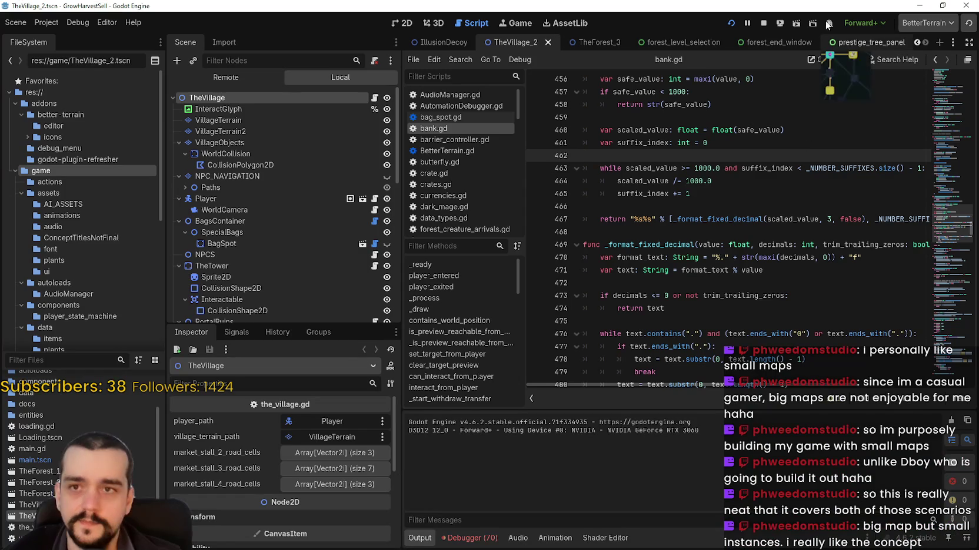
key(alt+Tab)
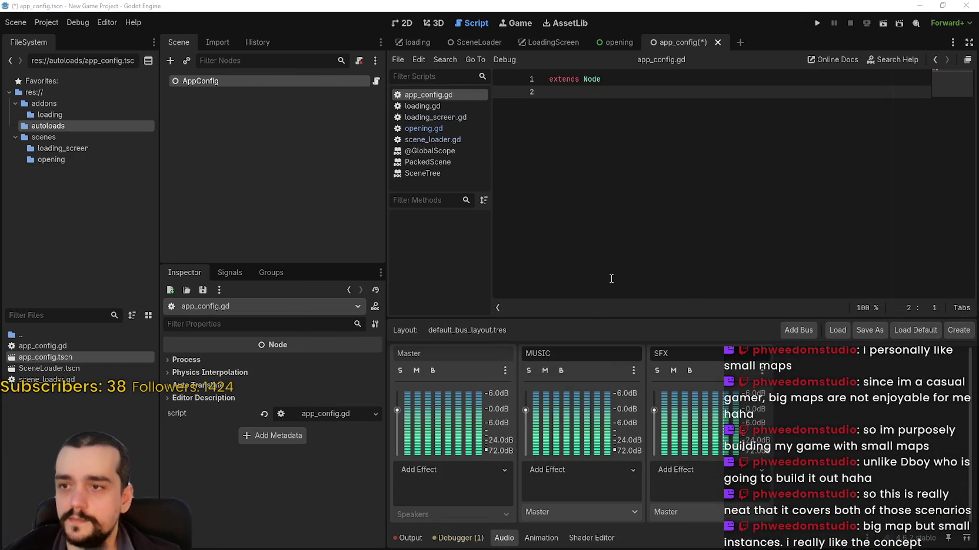
Save the scene and paste the exported main_menu, game and ending scene path vars plus _ready.
key(ctrl+s)
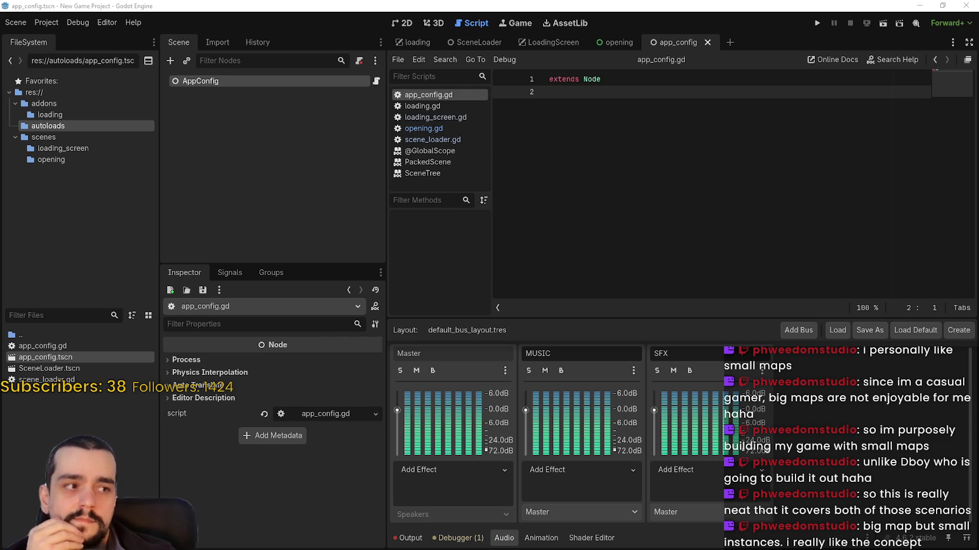
text(@export_group("Scenes") @export_file("*.tscn") var main_menu_scene_path : String @export_file("*.tscn") var game_scene_path : String @export_file("*.tscn") var ending_scene_path : String  func _ready() -> void: 	GlobalState.open() 	AppSettings.set_from_config_and_window(get_window()))
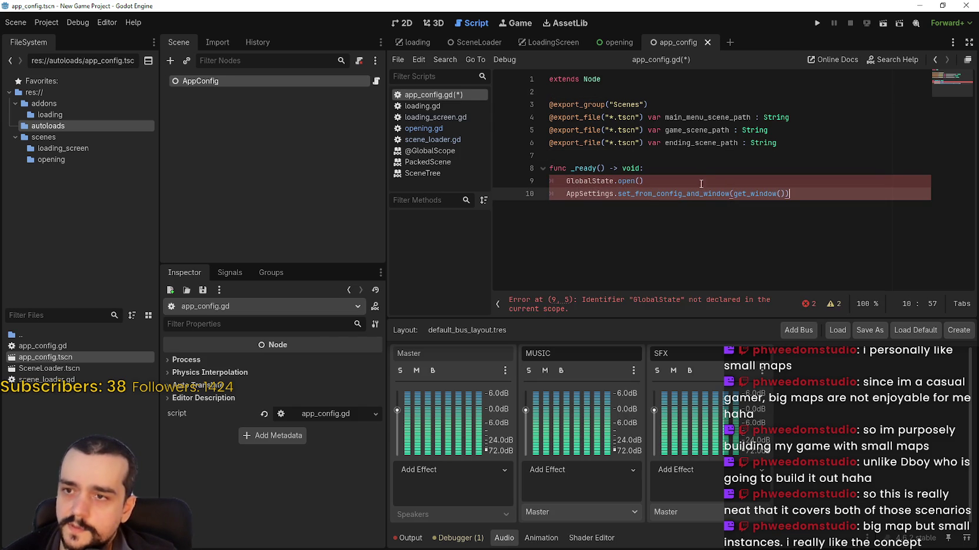
double_click(601, 194)
key(Up)
key(Up)
key(Up)
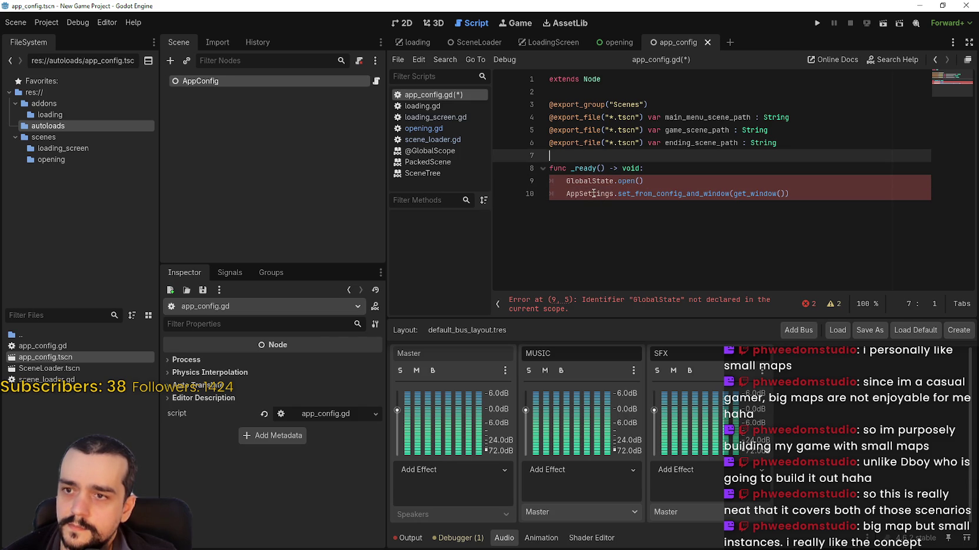
Comment out the GlobalState and AppSettings calls, add pass to _ready, and save the script.
click(566, 194)
text(#)
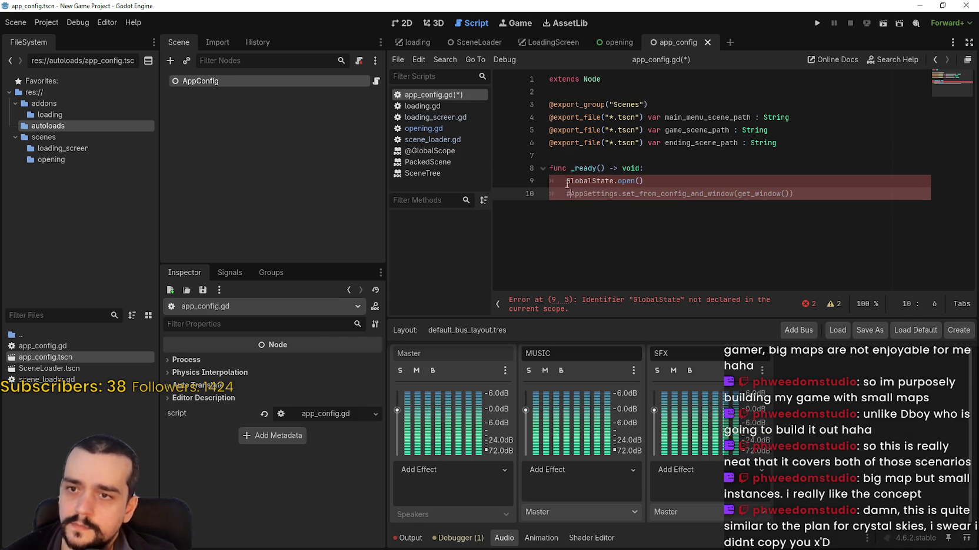
click(566, 181)
text(#)
click(733, 170)
key(Return)
text(pass)
key(ctrl+s)
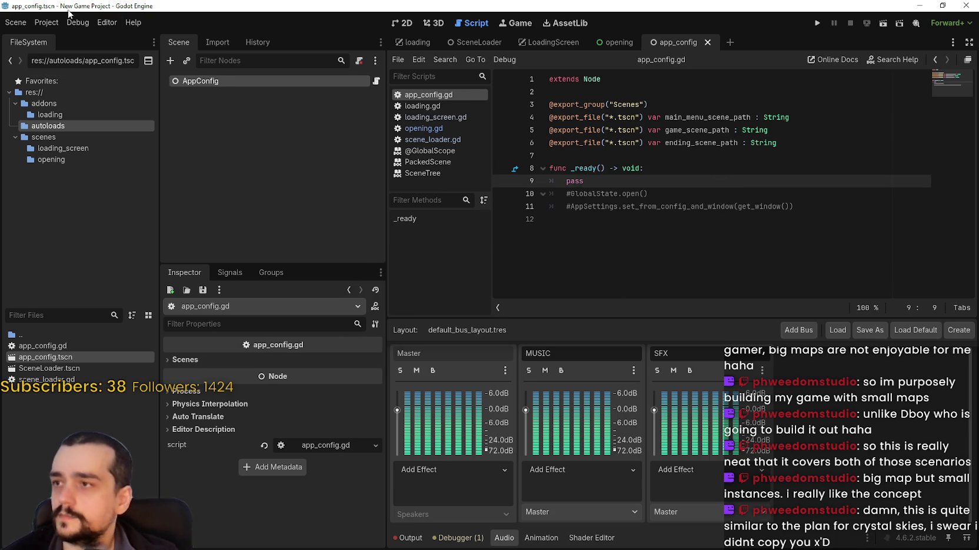
click(46, 22)
Add res://autoloads/app_config.tscn as the AppConfig autoload and move it above SceneLoader.
click(64, 36)
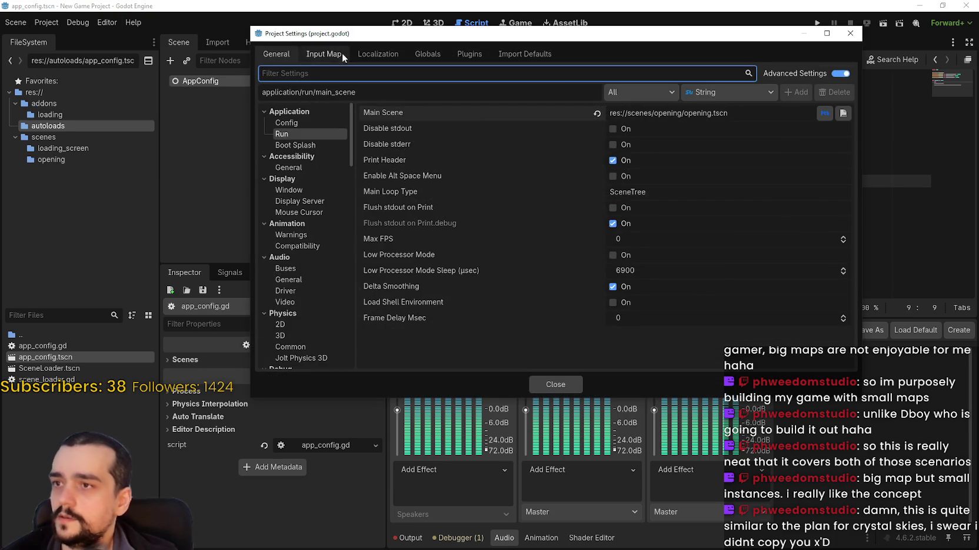
click(379, 54)
click(423, 53)
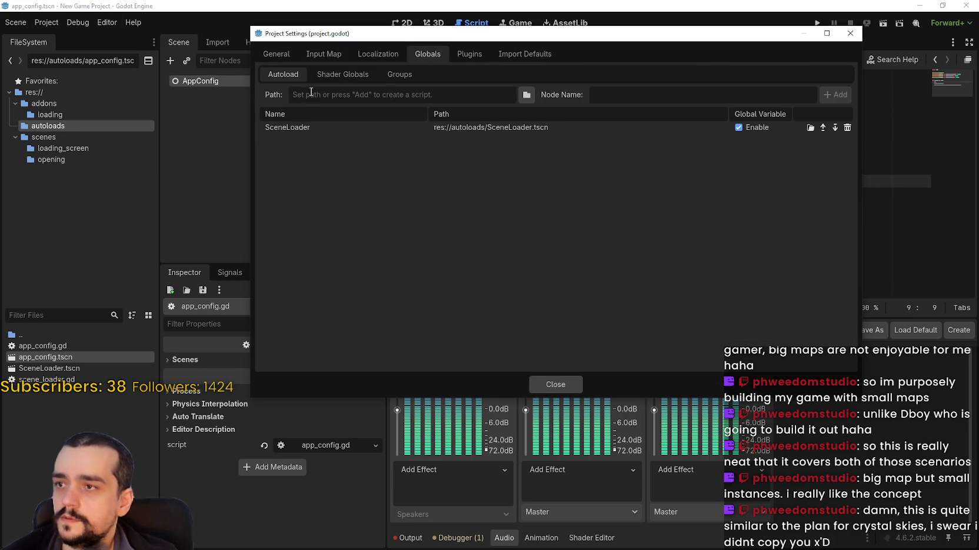
click(527, 94)
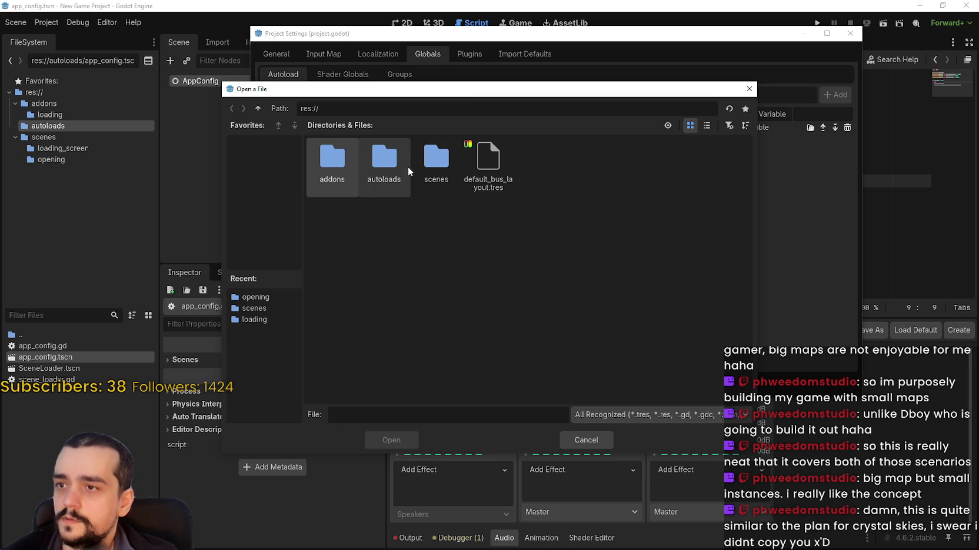
double_click(382, 165)
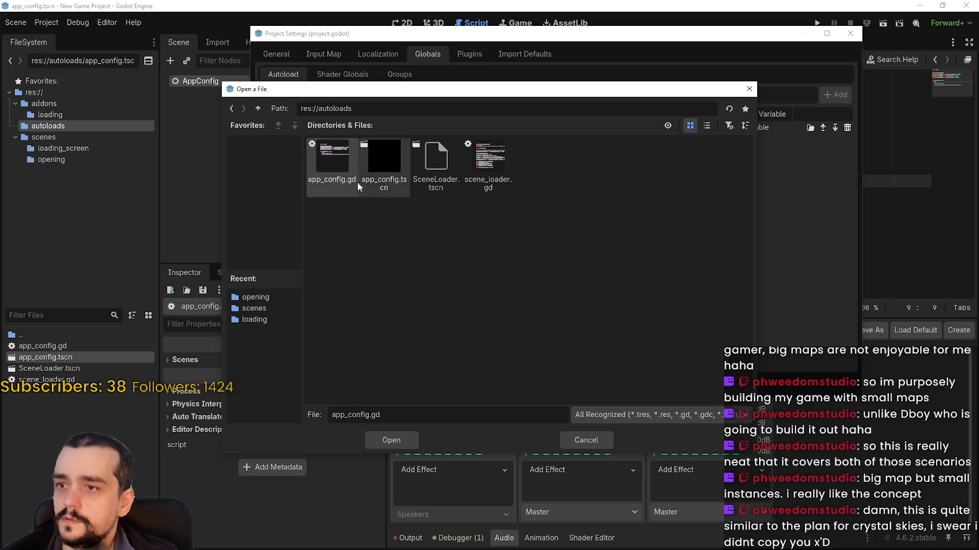
click(403, 191)
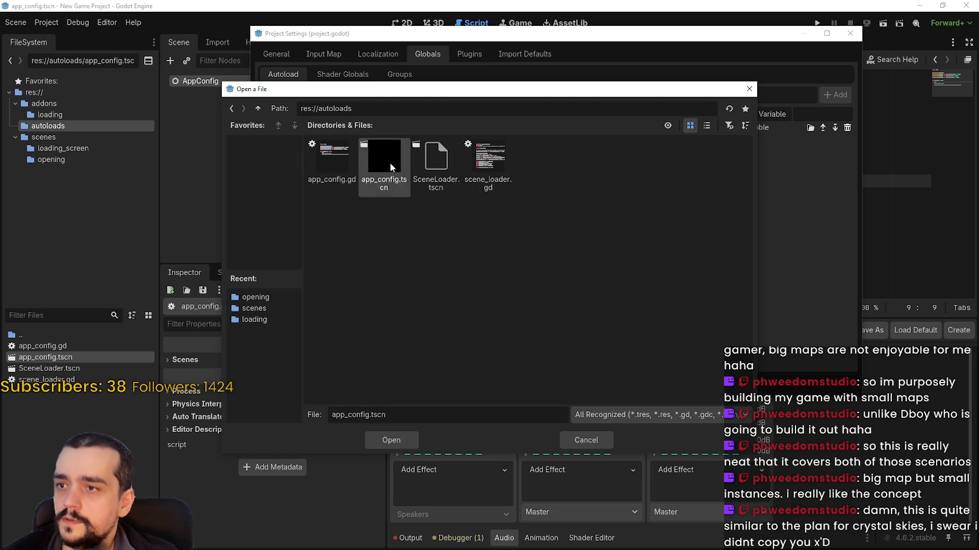
double_click(390, 162)
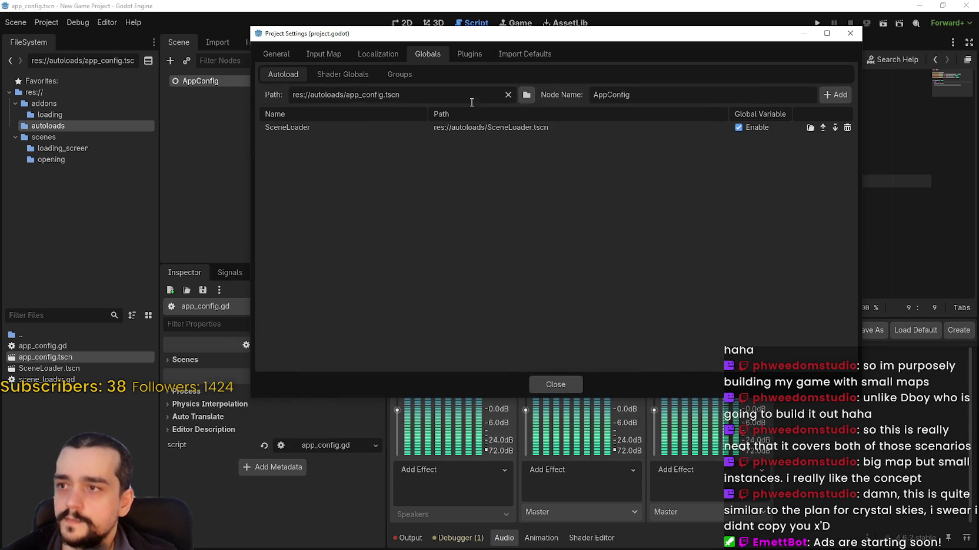
click(831, 95)
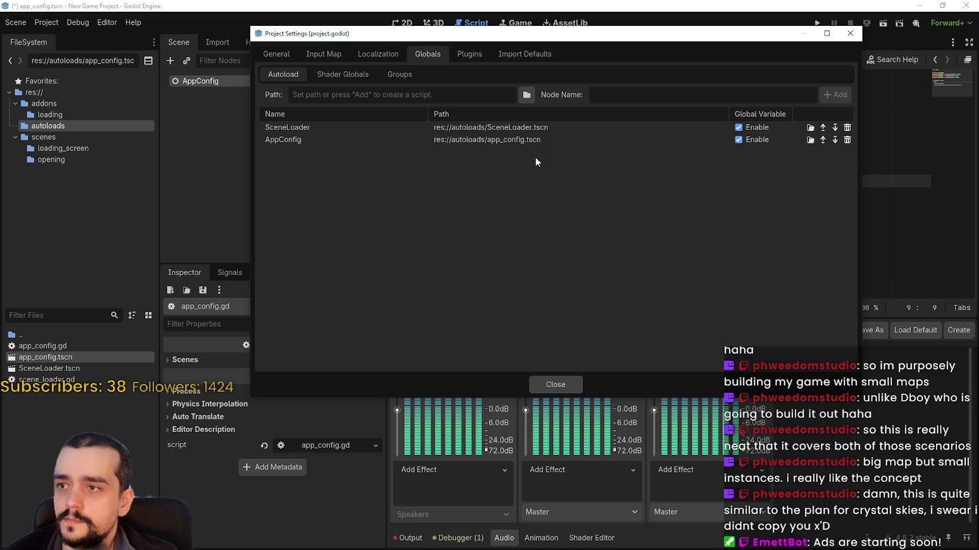
click(822, 140)
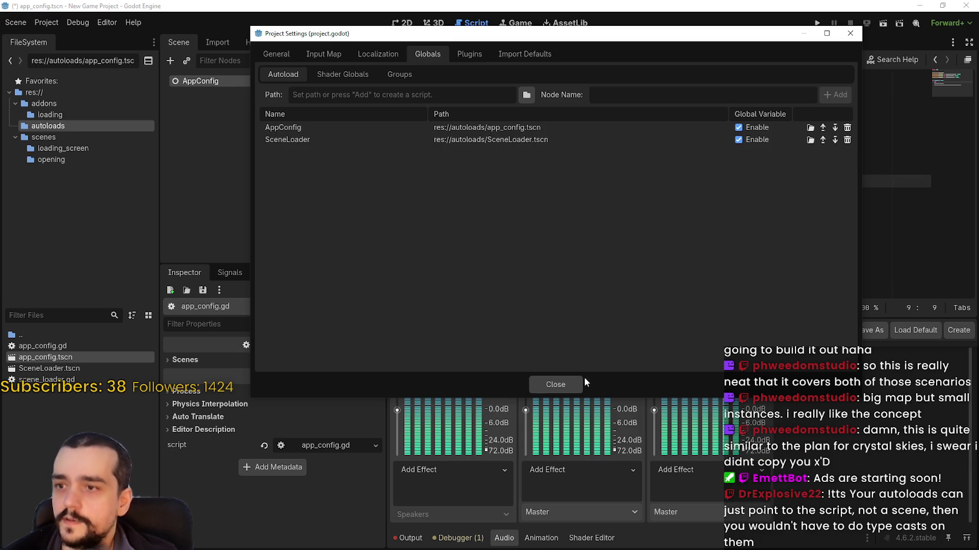
click(565, 384)
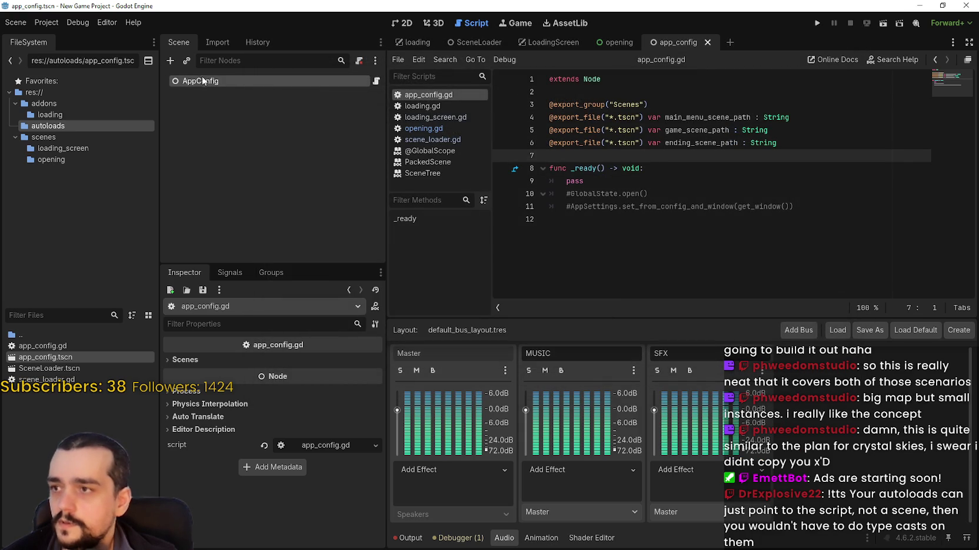
Expand the AppConfig node's Scenes group and focus the empty main_menu_scene_path field.
key(F2)
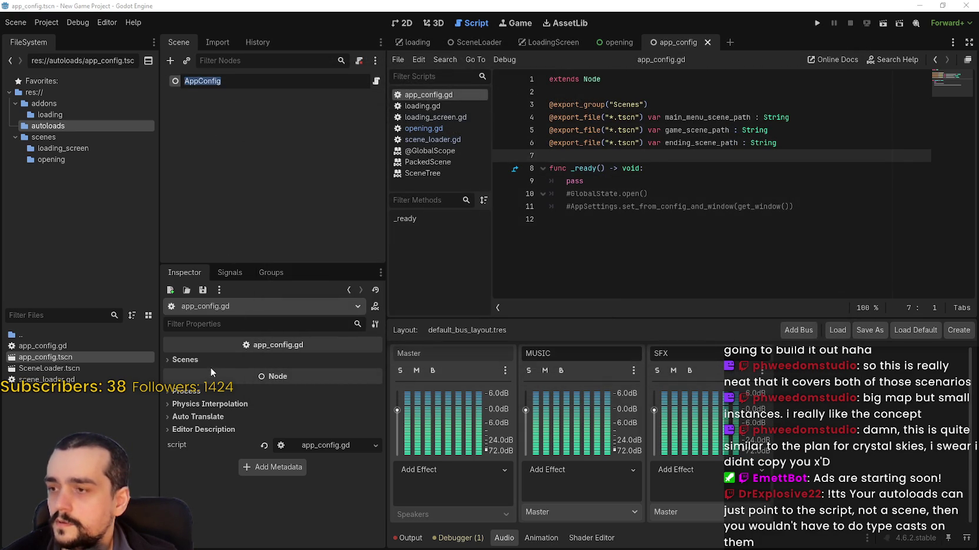
click(206, 360)
click(293, 374)
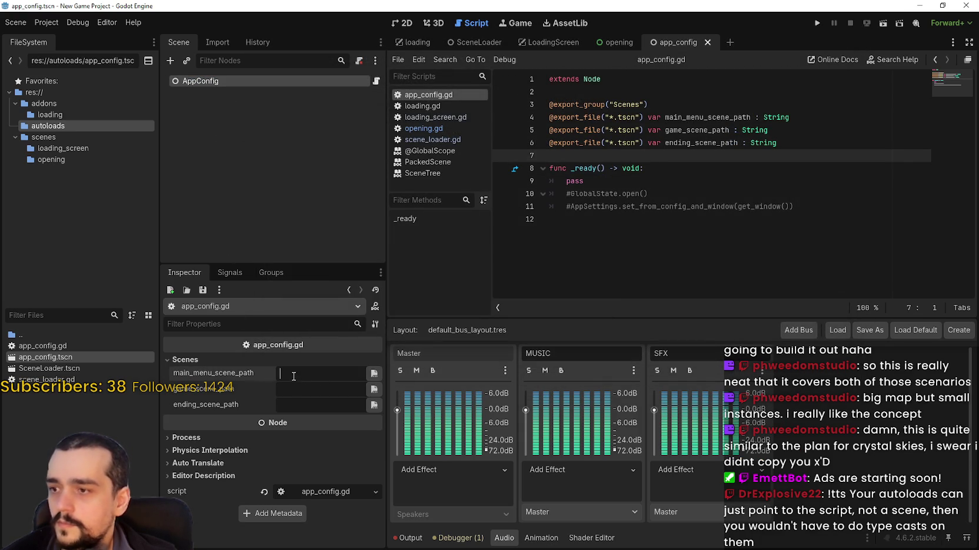
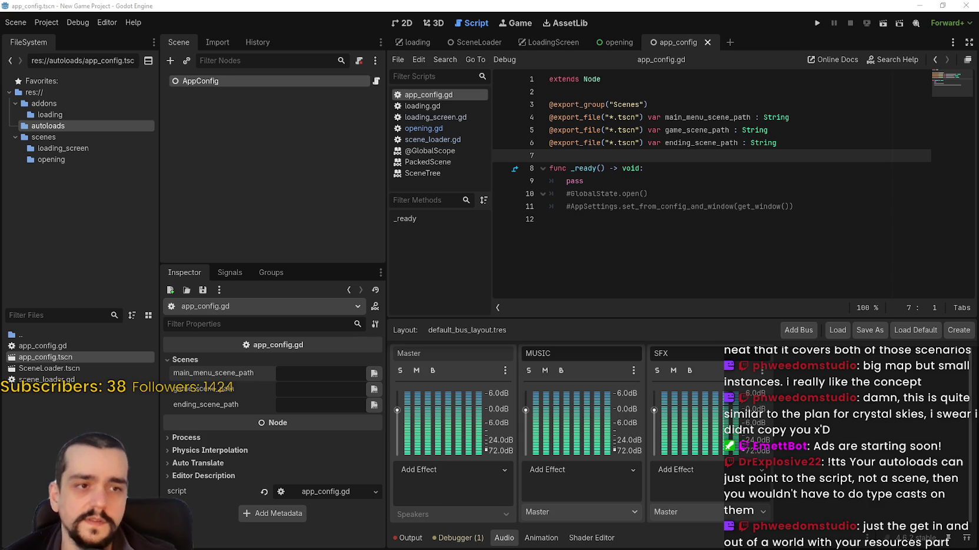
Review the main_menu, game and ending scene path exports in app_config.gd, then switch to the opening scene.
click(647, 159)
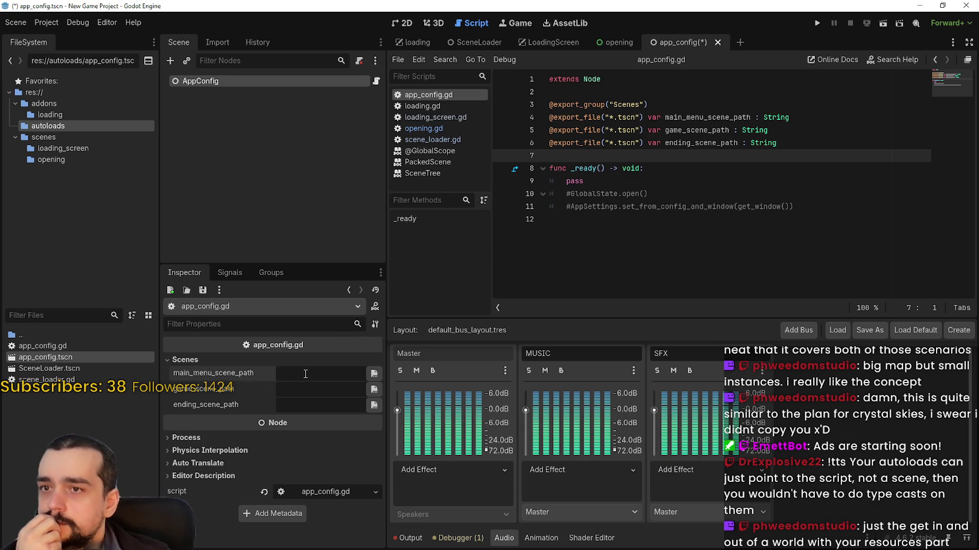
double_click(700, 117)
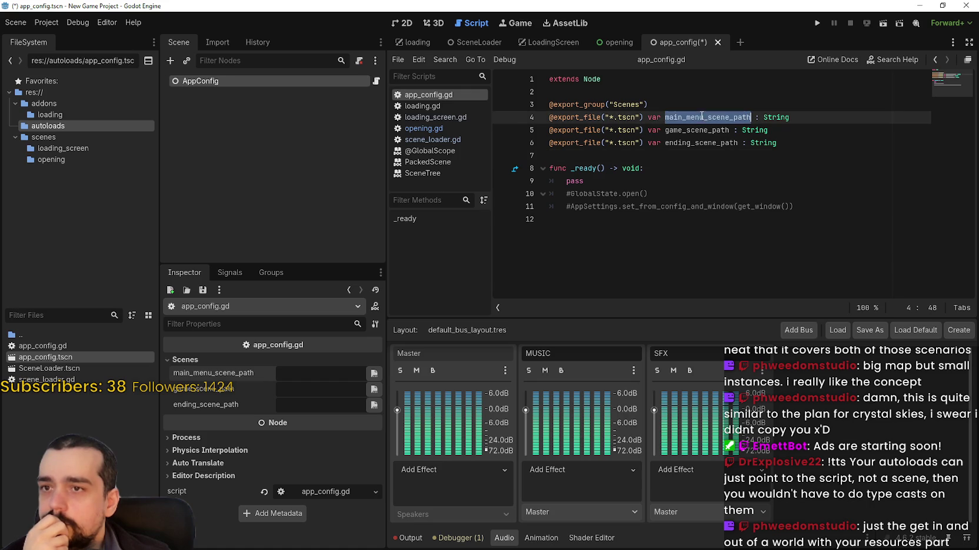
double_click(699, 130)
double_click(700, 143)
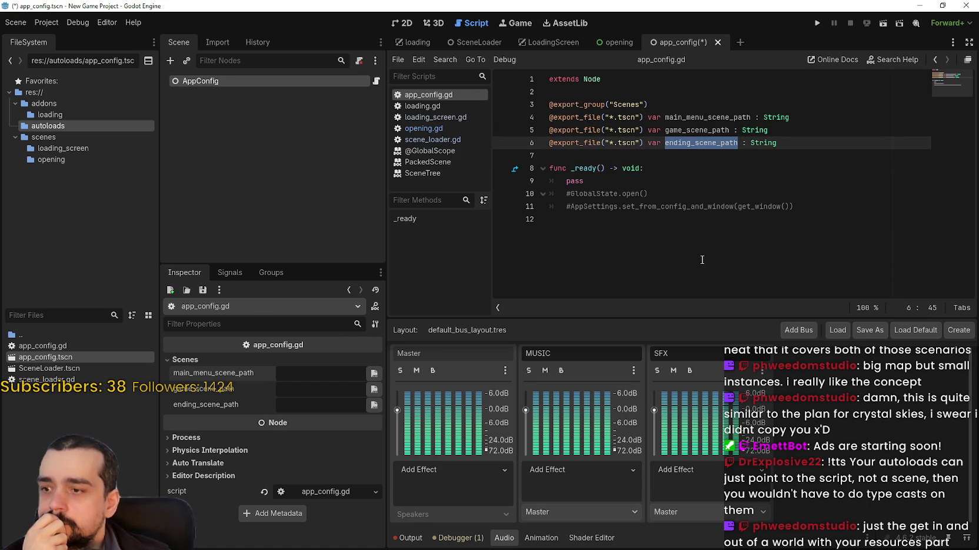
click(808, 145)
key(shift+Home)
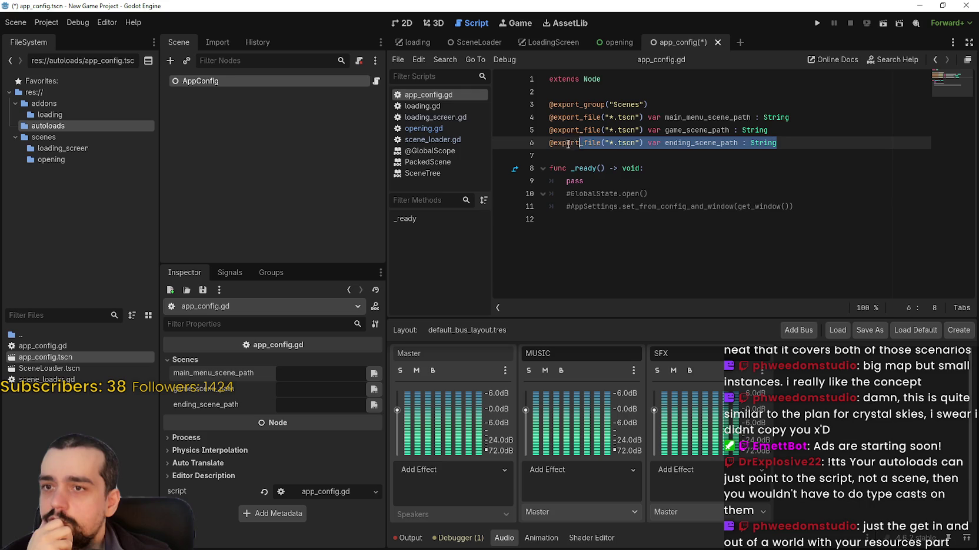
drag(802, 130, 493, 120)
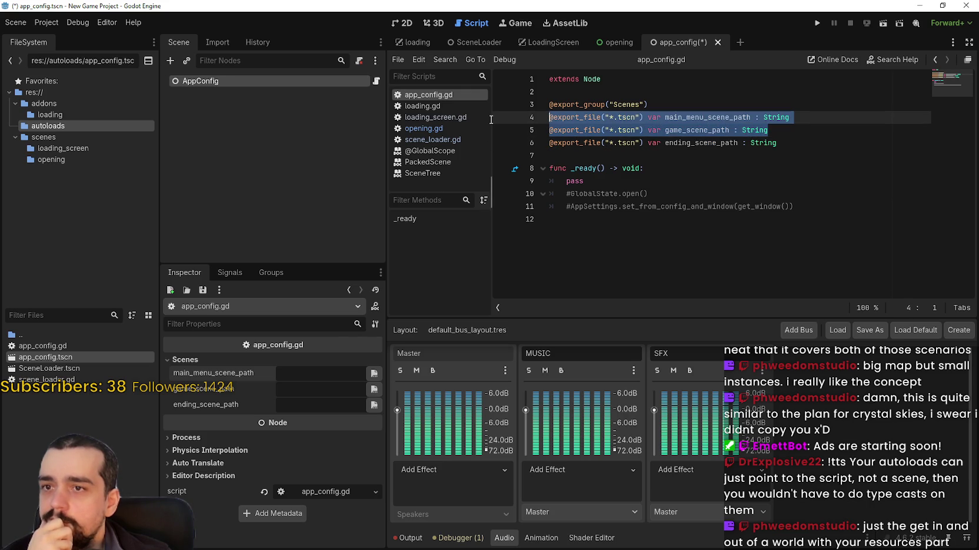
double_click(702, 116)
double_click(697, 130)
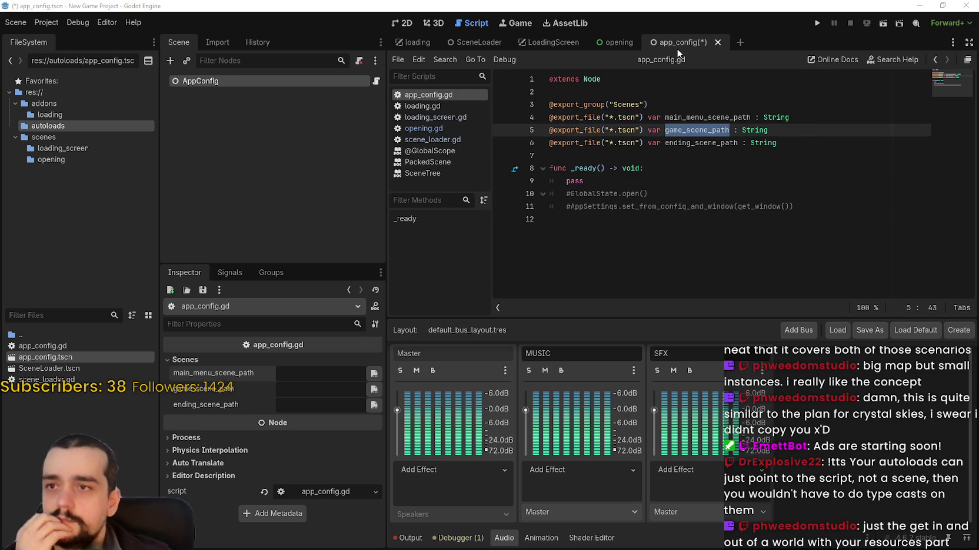
click(618, 43)
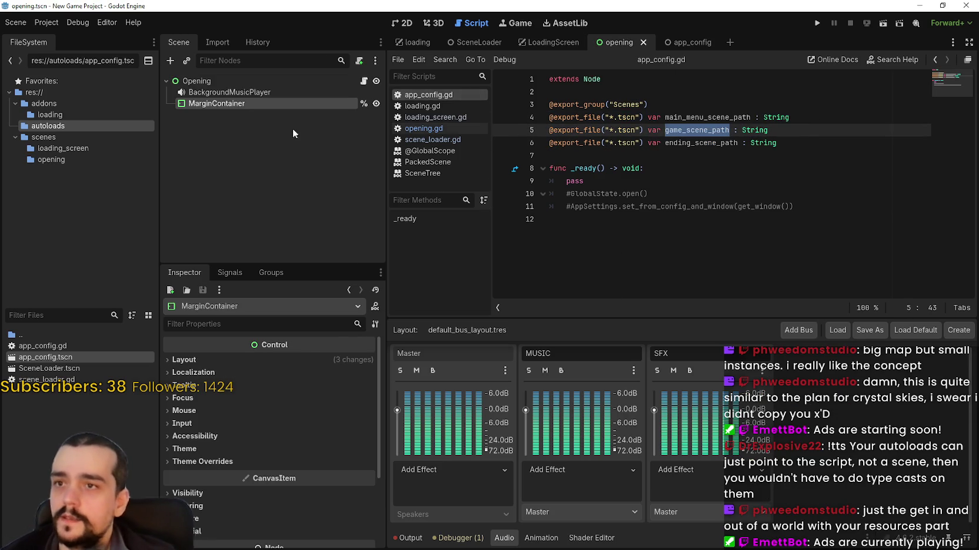
Review the images export declaration in opening.gd and select the Opening root node.
click(363, 81)
click(779, 197)
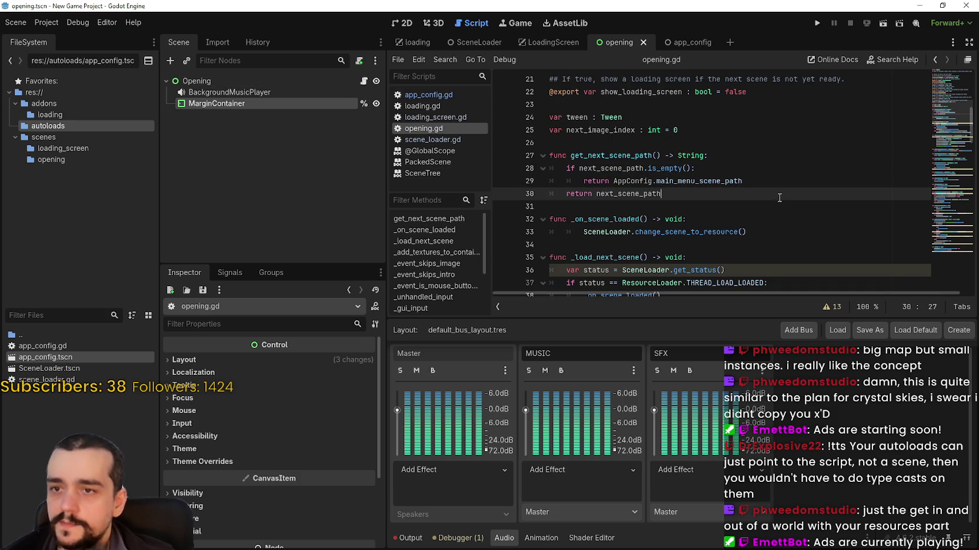
scroll(780, 198, up, 4)
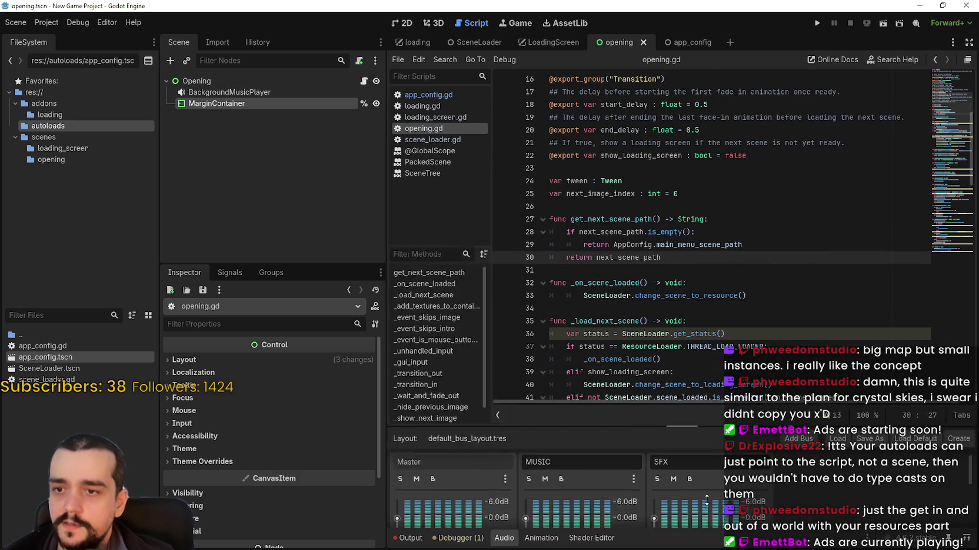
scroll(950, 81, up, 4)
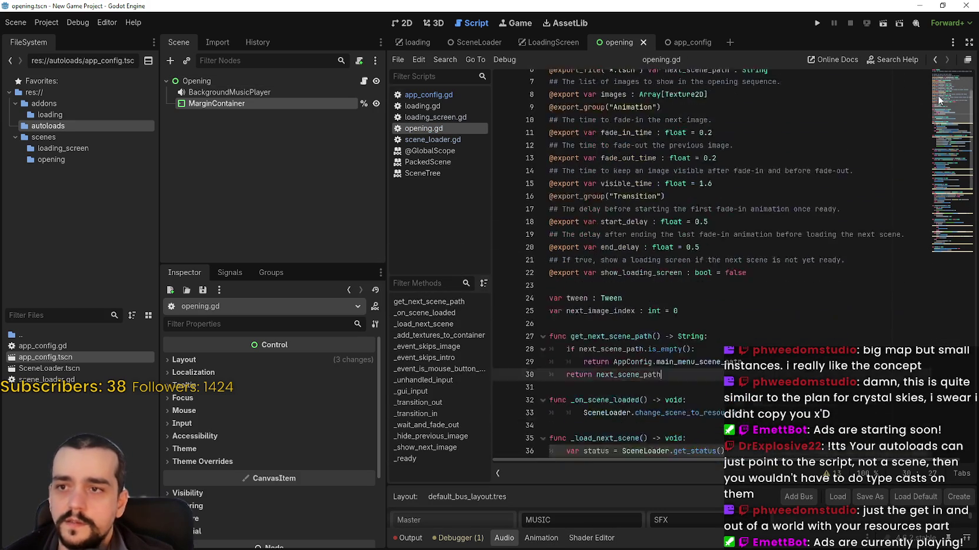
click(779, 157)
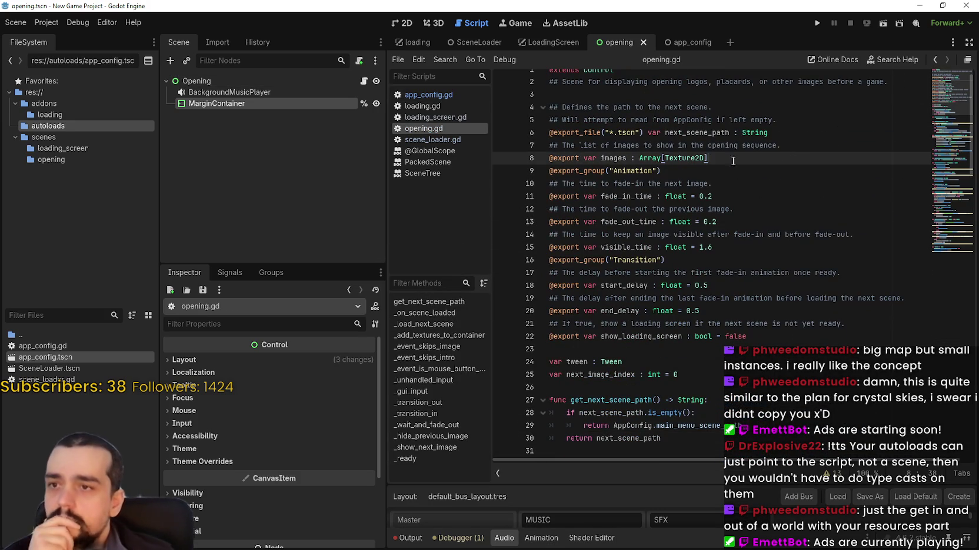
click(204, 83)
click(204, 84)
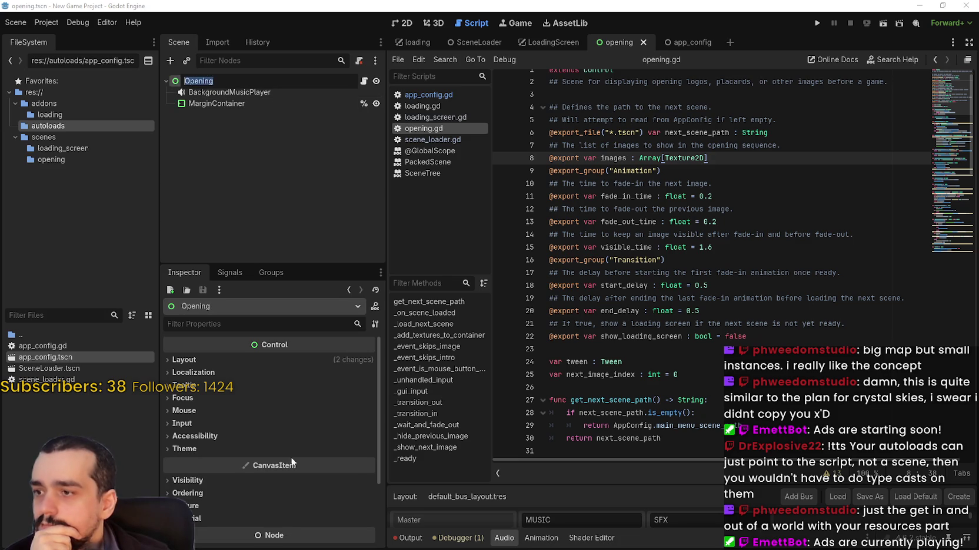
key(Escape)
scroll(282, 403, down, 1)
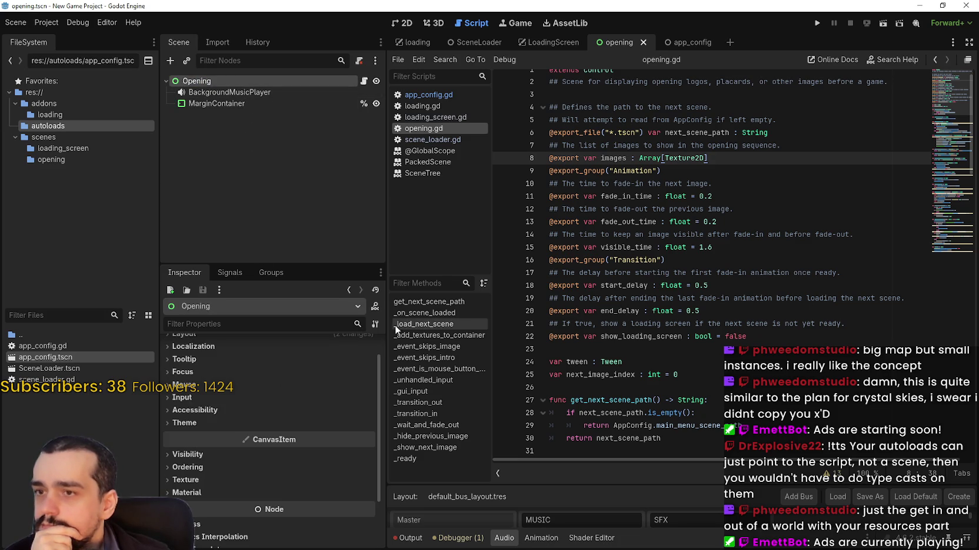
drag(587, 160, 717, 161)
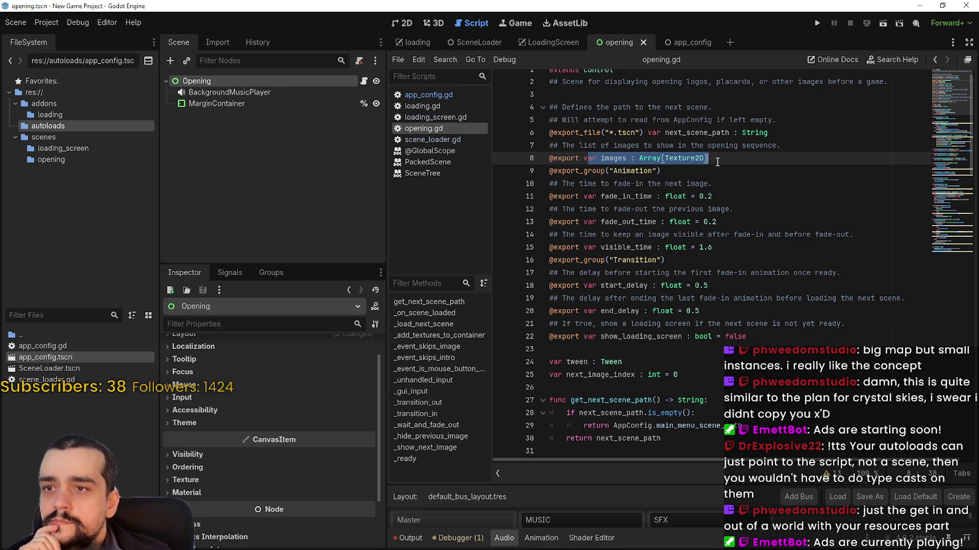
click(718, 162)
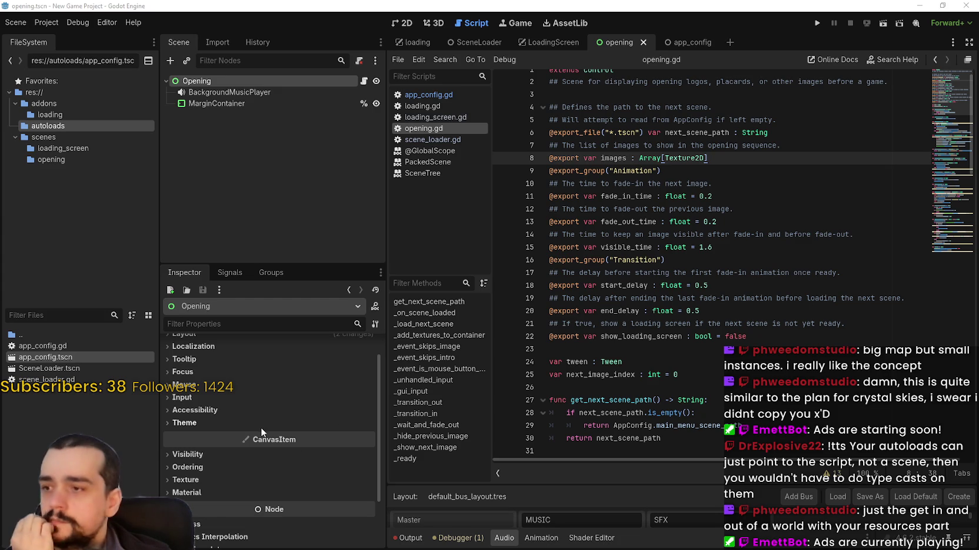
Run the project until the debugger breaks on the get_child_count null error at line 93.
scroll(265, 426, up, 1)
click(240, 101)
click(242, 84)
scroll(285, 465, down, 2)
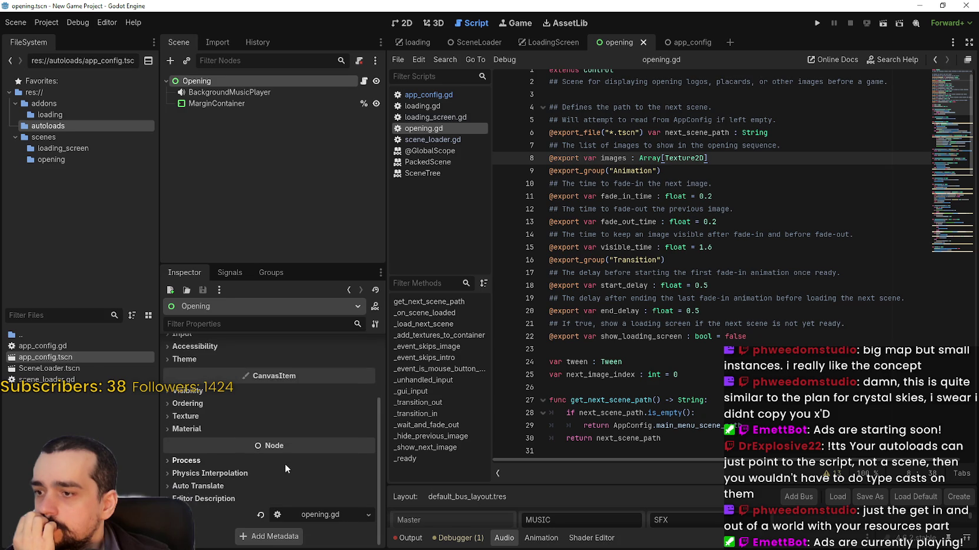
scroll(284, 462, up, 2)
scroll(693, 195, up, 1)
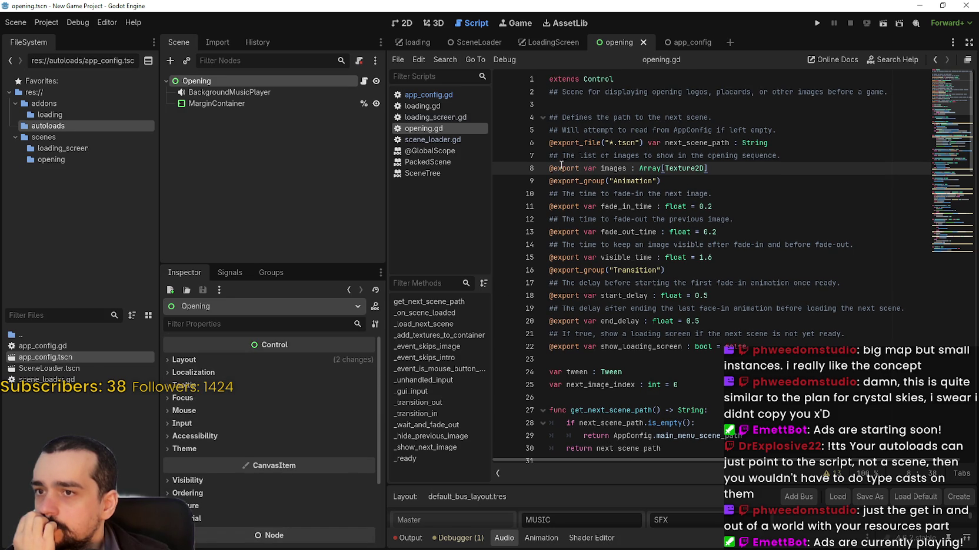
drag(558, 168, 713, 168)
click(882, 23)
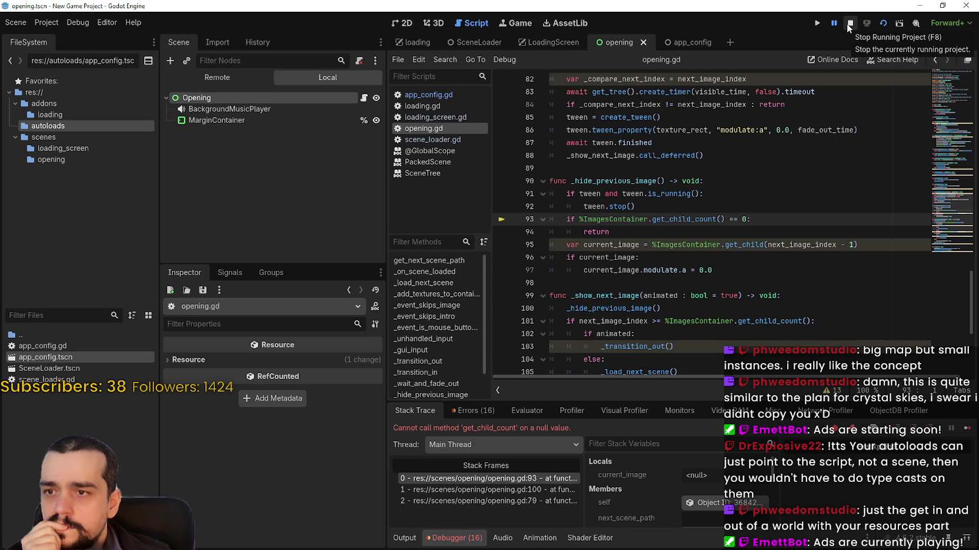
Stop the project and inspect the ImagesContainer reference on line 93.
click(847, 25)
click(658, 218)
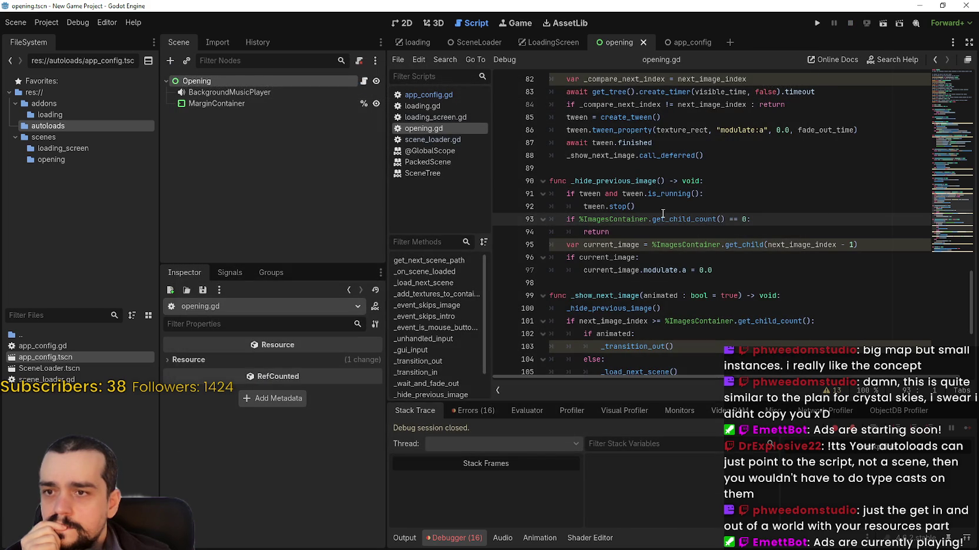
double_click(608, 219)
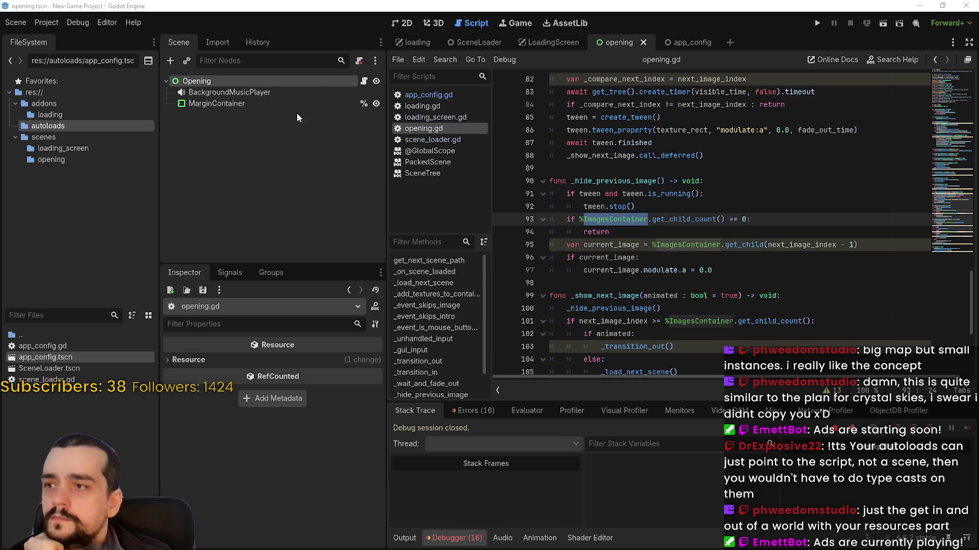
Rename the MarginContainer node to ImagesContainer.
click(243, 105)
click(208, 106)
drag(214, 105, 175, 103)
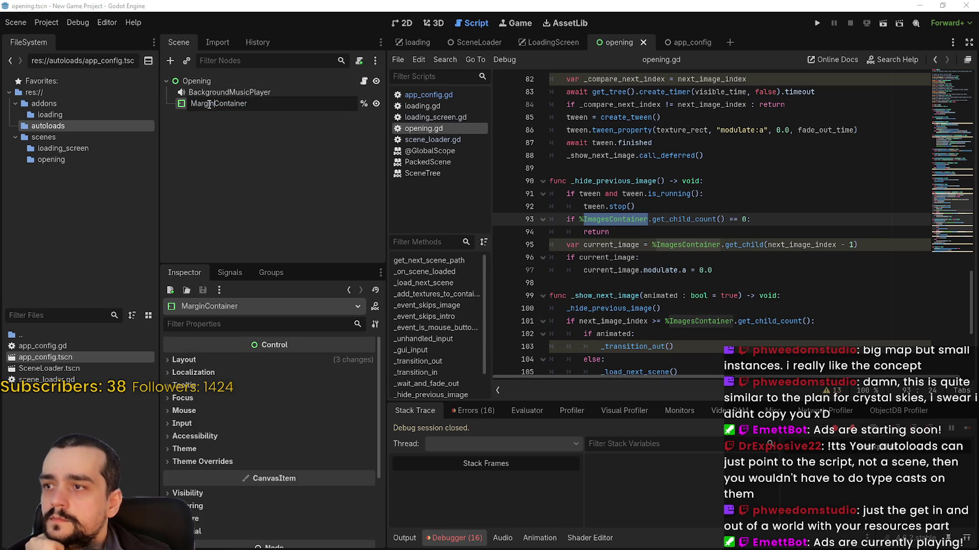
text(Images)
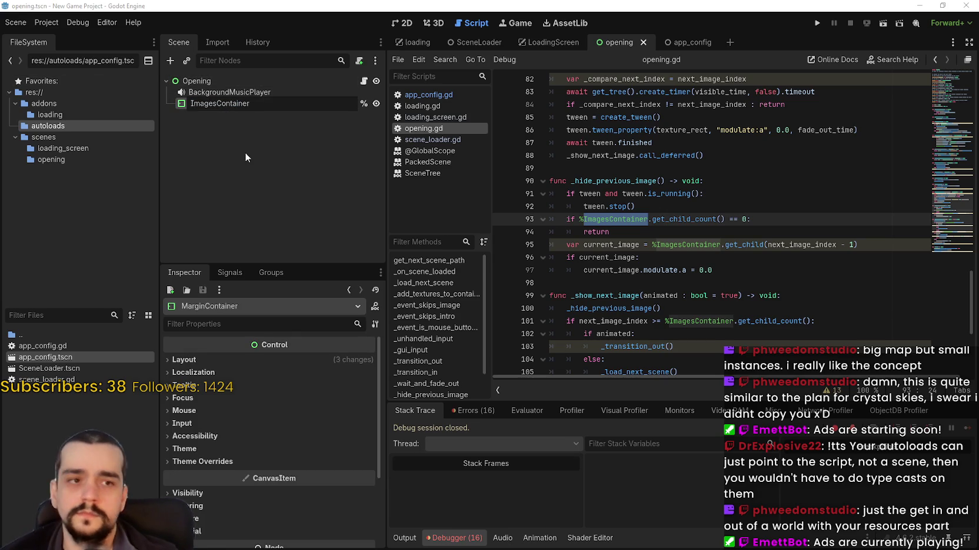
key(Return)
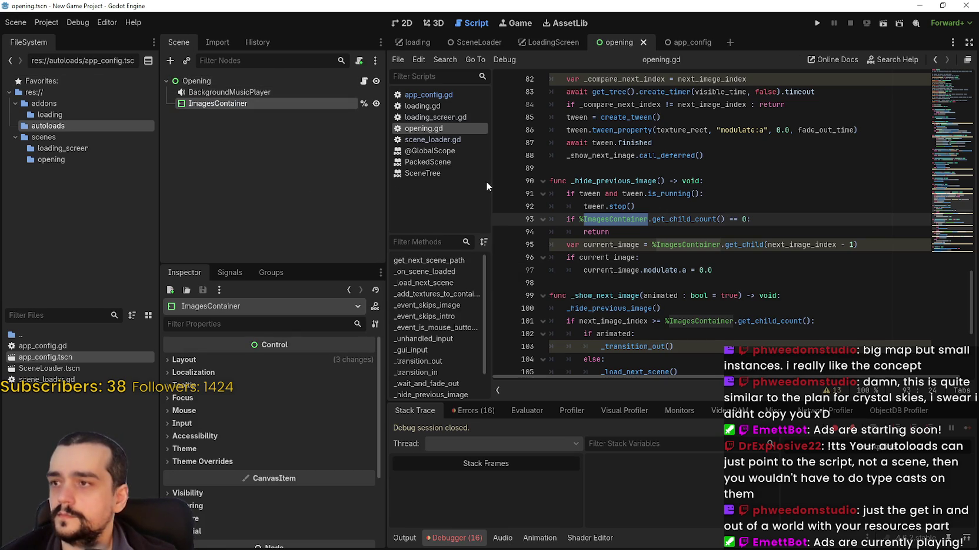
click(776, 142)
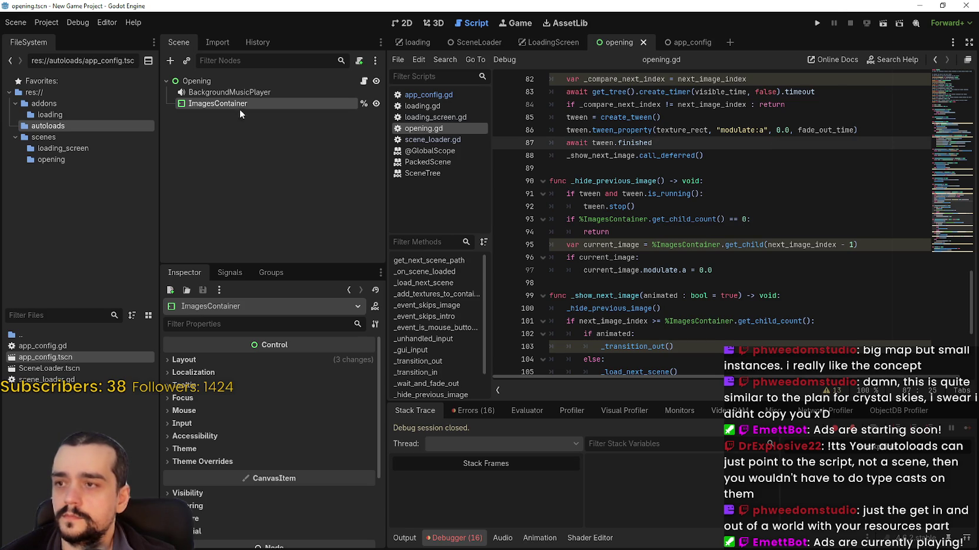
Rerun the opening scene from the Opening node, stop it, and show the debugger.
click(234, 92)
click(226, 82)
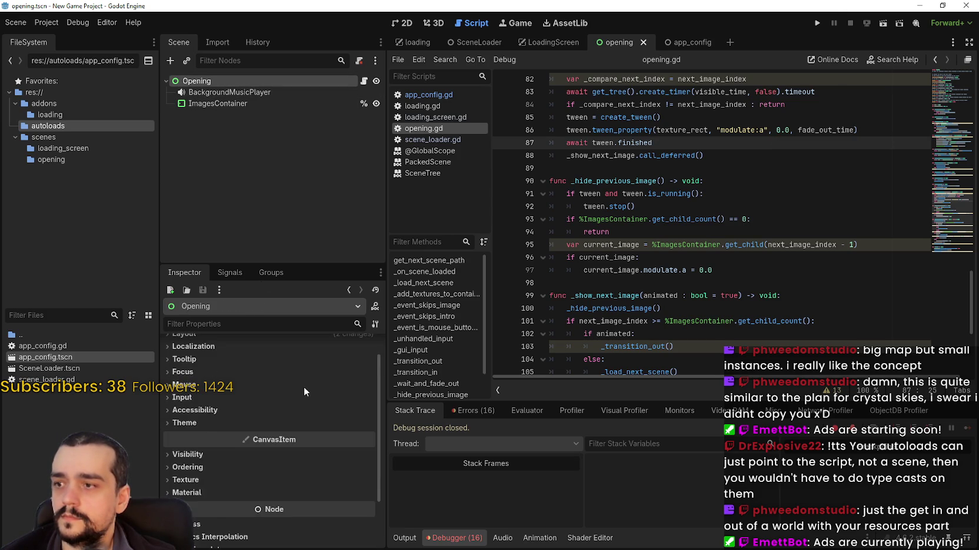
click(882, 23)
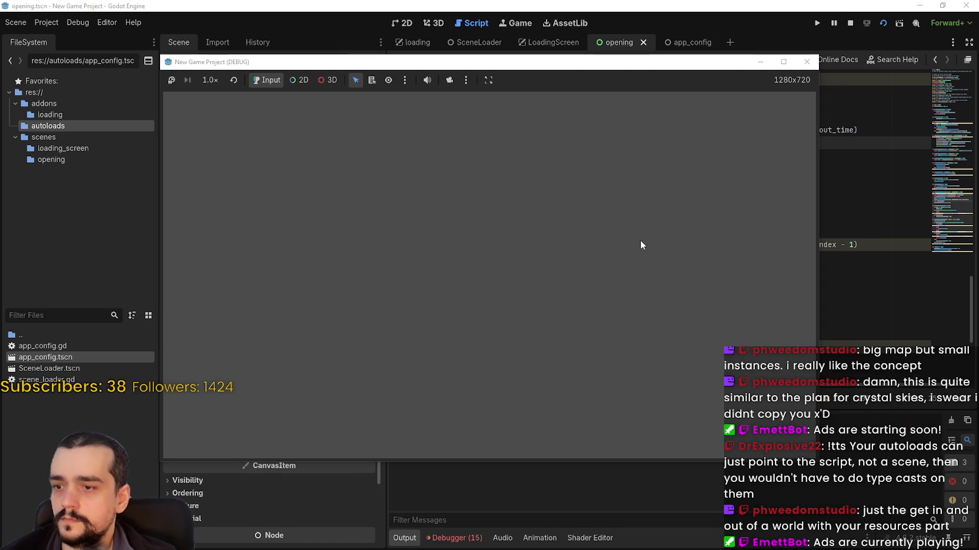
click(850, 23)
click(456, 538)
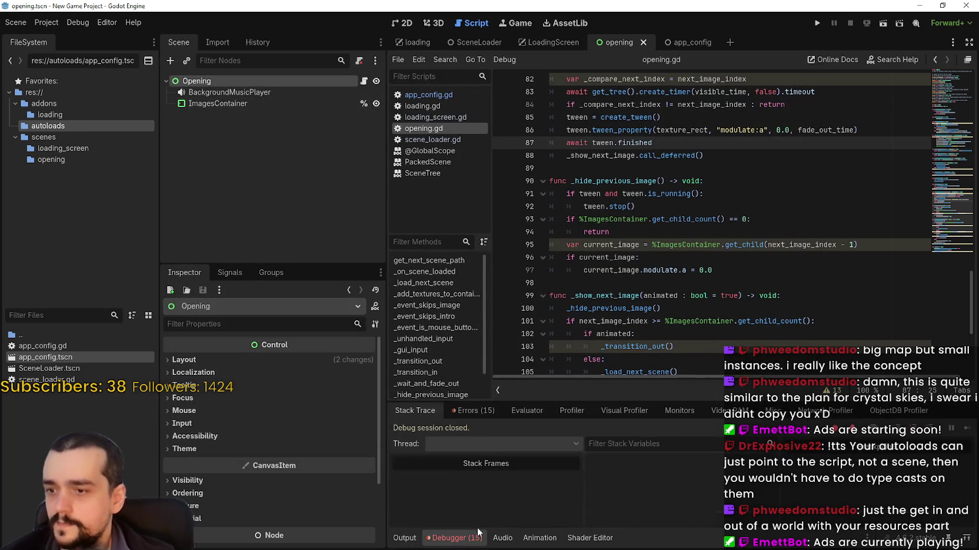
Trace the blank rerun to the 'no path given to load' error in scene_loader.gd.
click(482, 411)
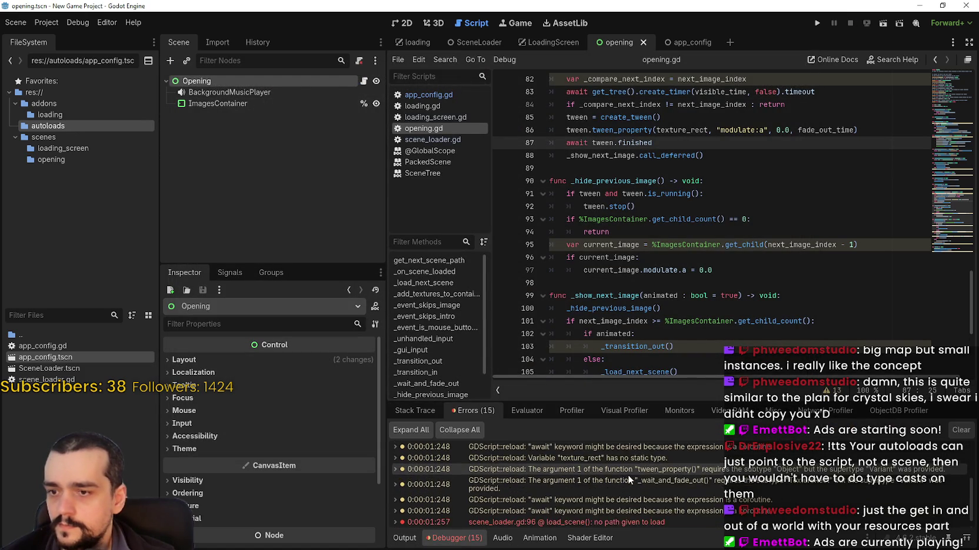
click(629, 508)
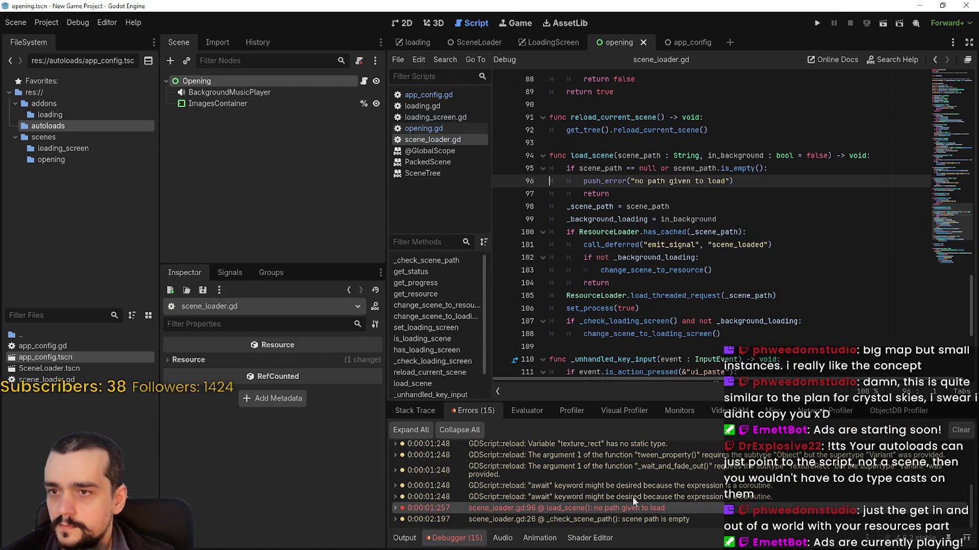
click(626, 195)
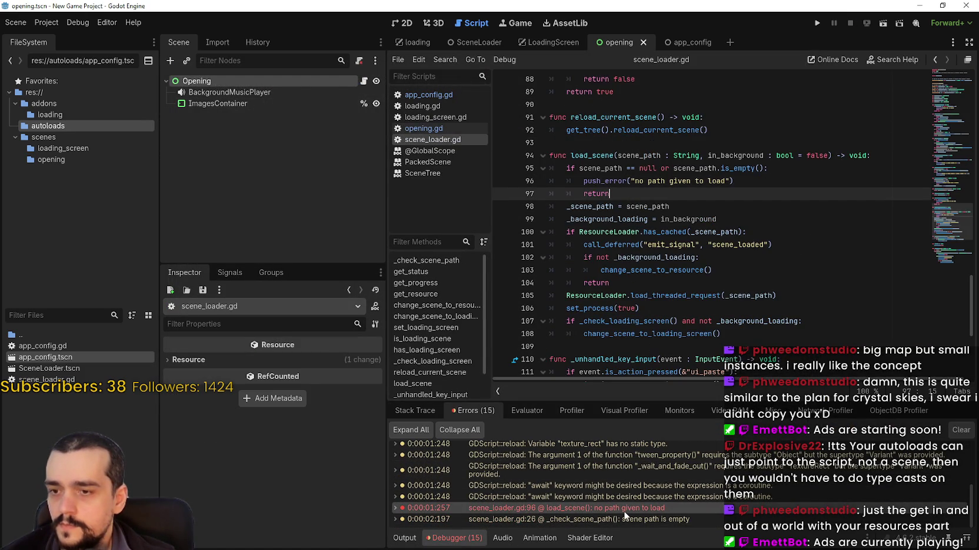
mouse_move(625, 514)
scroll(625, 515, up, 3)
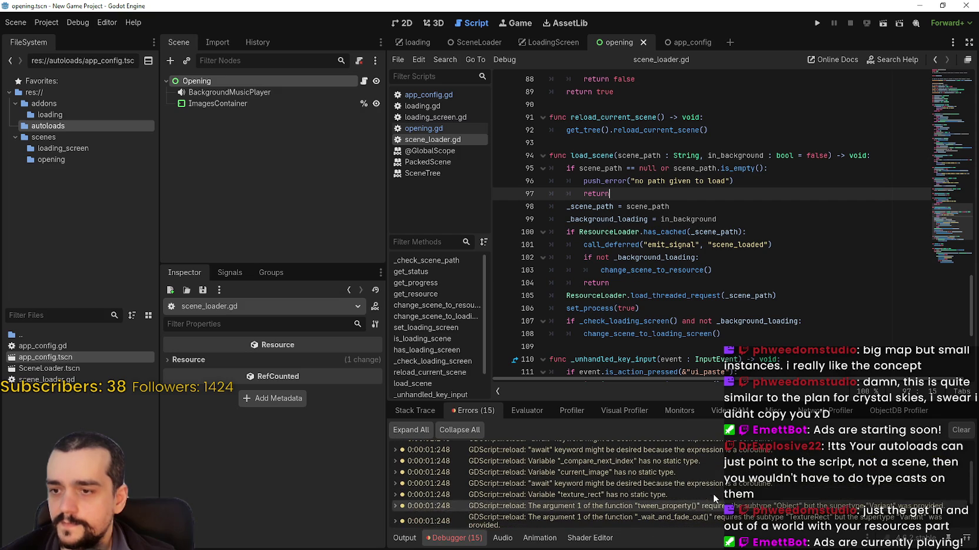
Open opening.gd, select the images export line, and close the opening scene.
click(239, 81)
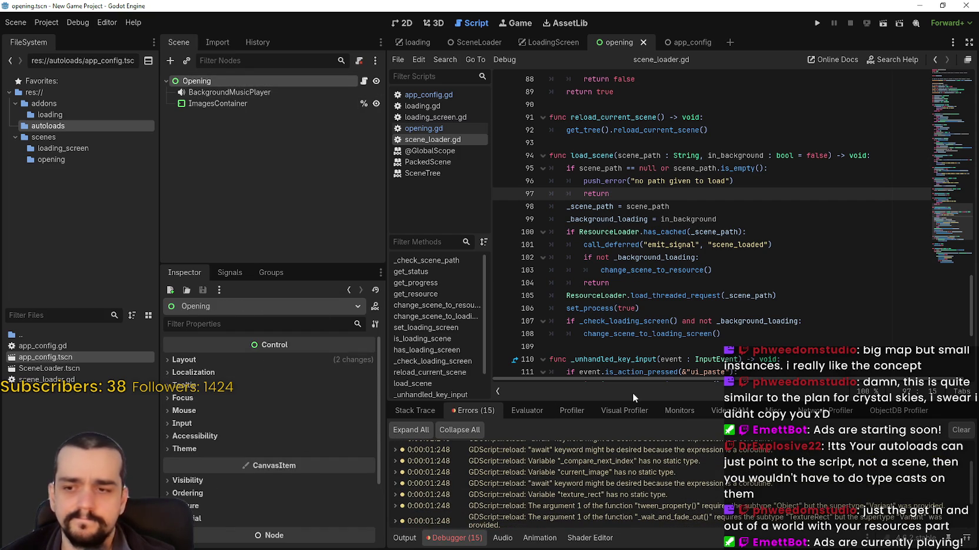
click(423, 128)
scroll(732, 147, down, 5)
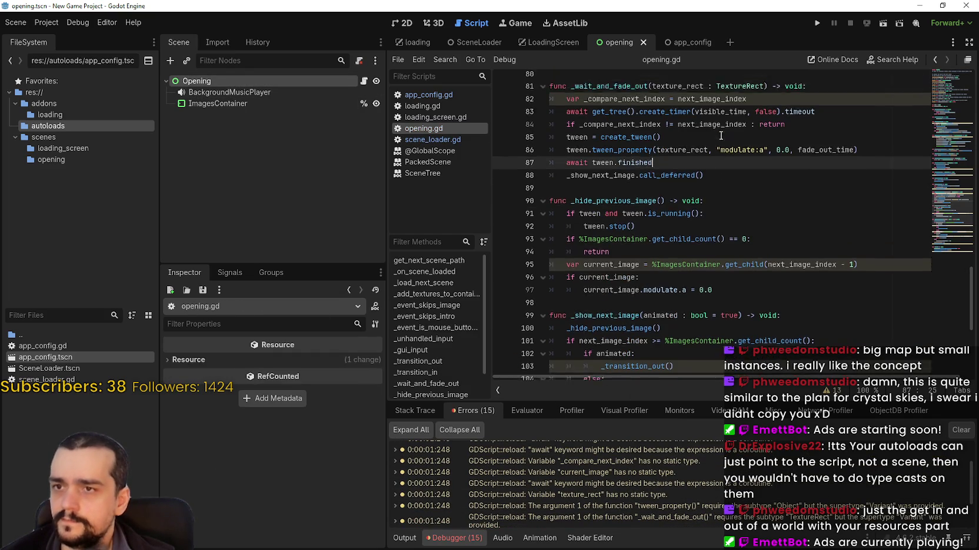
scroll(732, 148, up, 20)
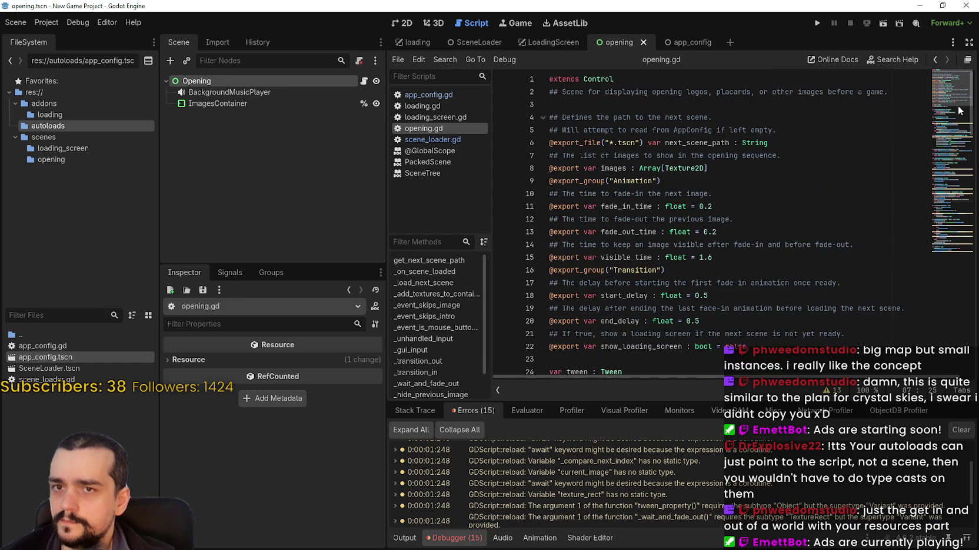
click(731, 170)
key(shift+Home)
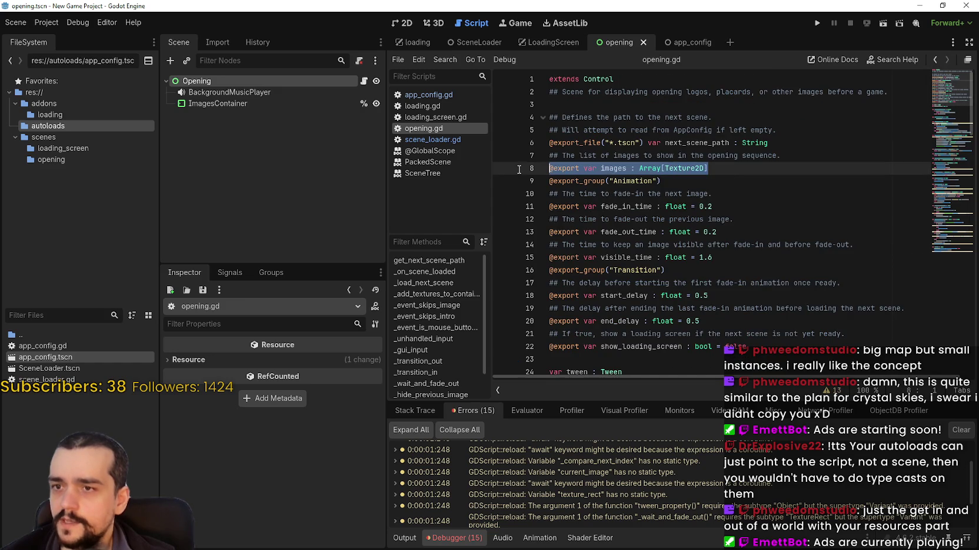
click(642, 43)
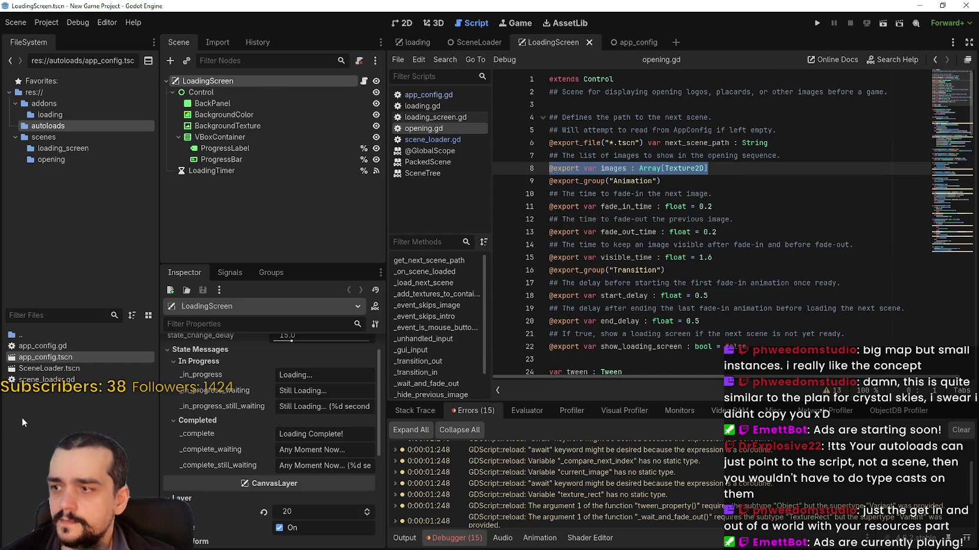
Reopen opening.tscn and inspect the root node's layout properties and missing control parent warning.
click(51, 160)
double_click(57, 357)
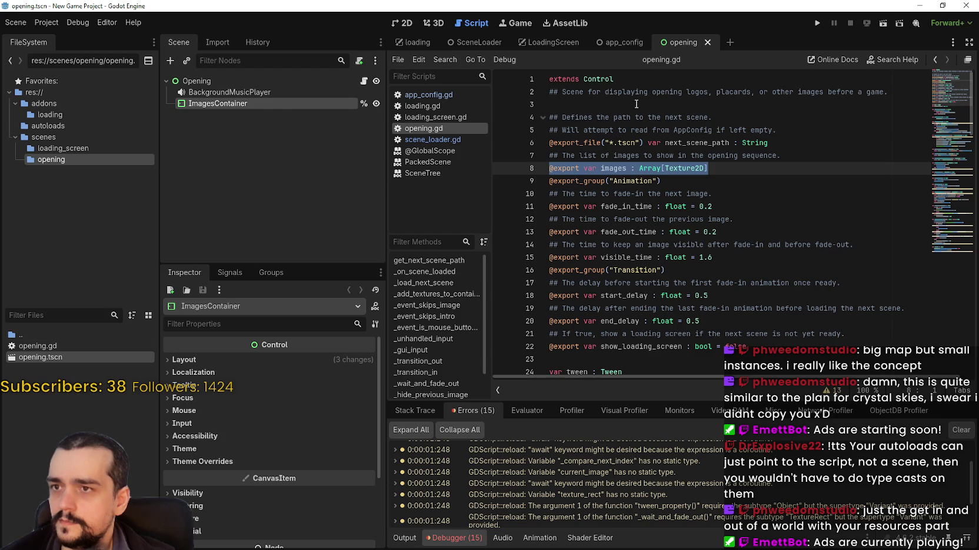
click(232, 360)
scroll(291, 464, down, 3)
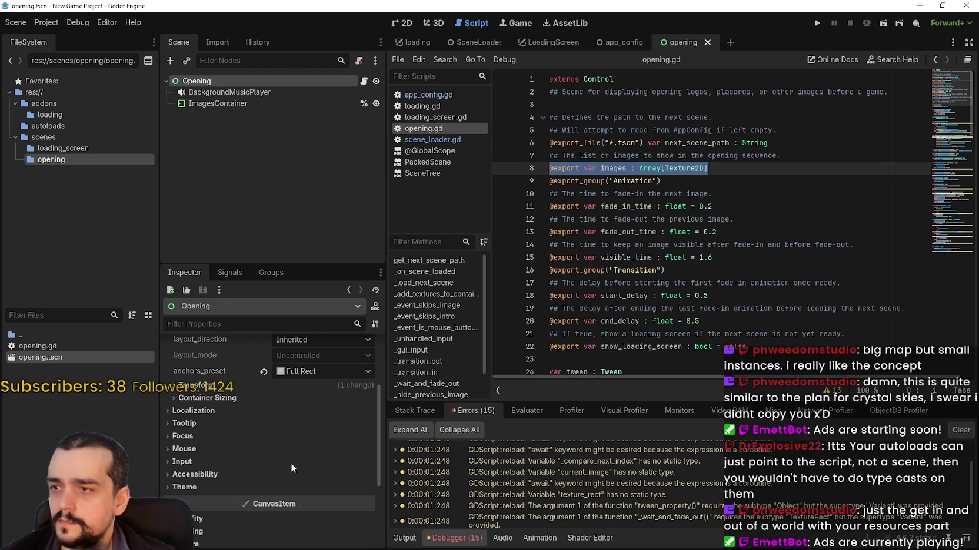
drag(667, 270, 545, 153)
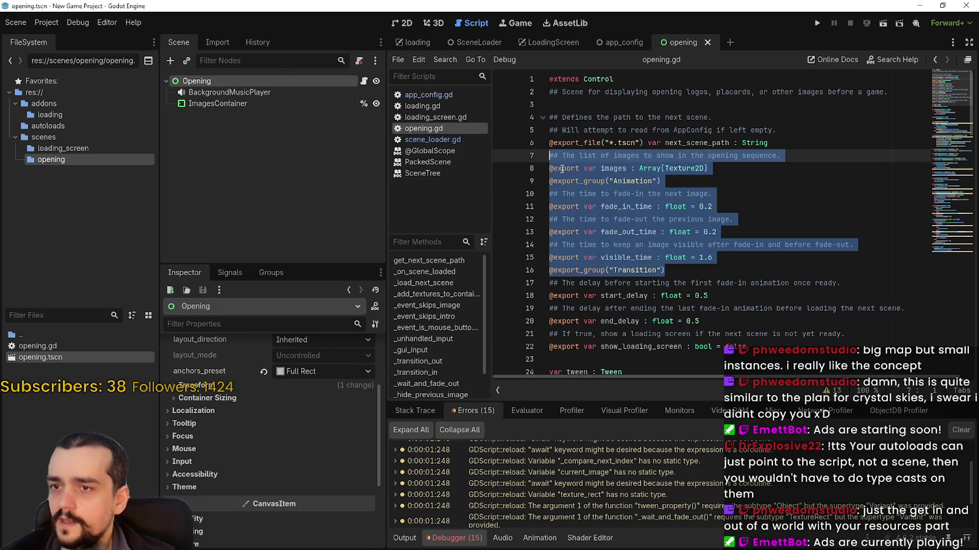
scroll(277, 494, down, 2)
scroll(268, 501, up, 5)
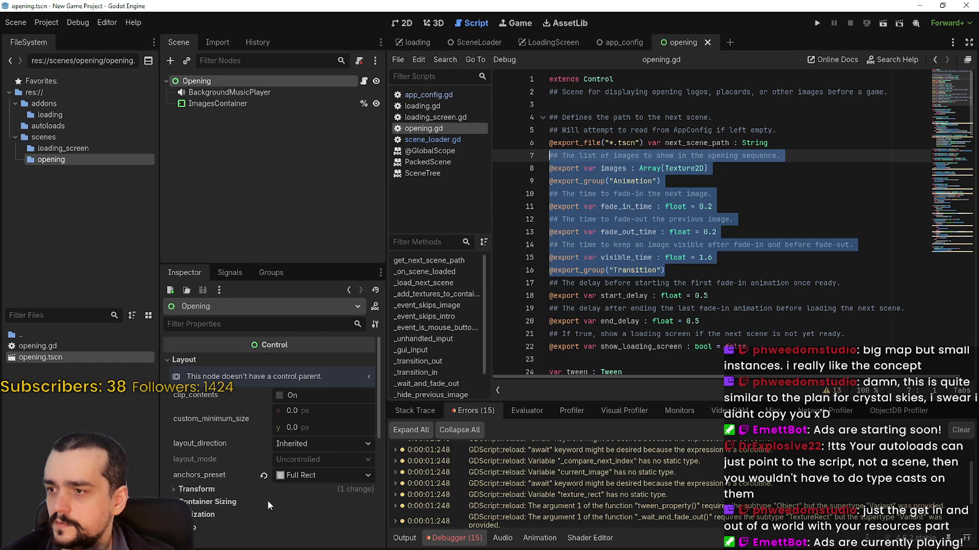
click(219, 377)
click(211, 361)
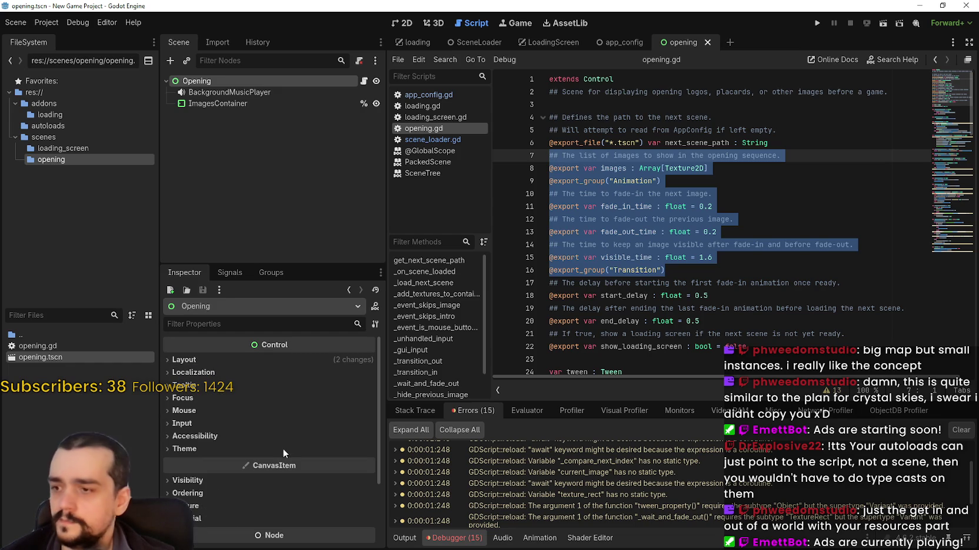
Check the status type warning at line 36 of opening.gd, then test-run and stop the project.
scroll(715, 477, down, 3)
scroll(765, 235, down, 5)
scroll(794, 177, up, 5)
click(833, 144)
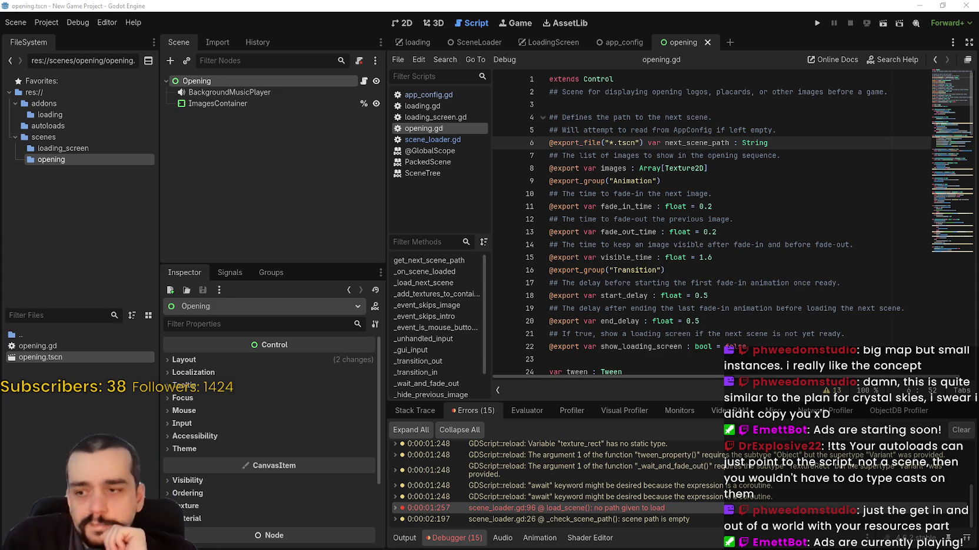
scroll(765, 489, up, 5)
click(649, 449)
click(794, 217)
scroll(947, 88, up, 8)
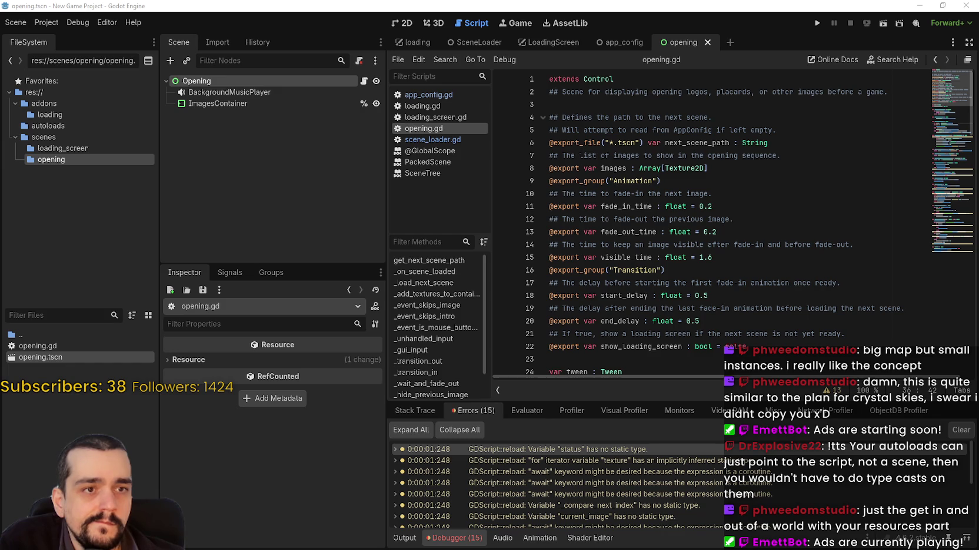
click(599, 130)
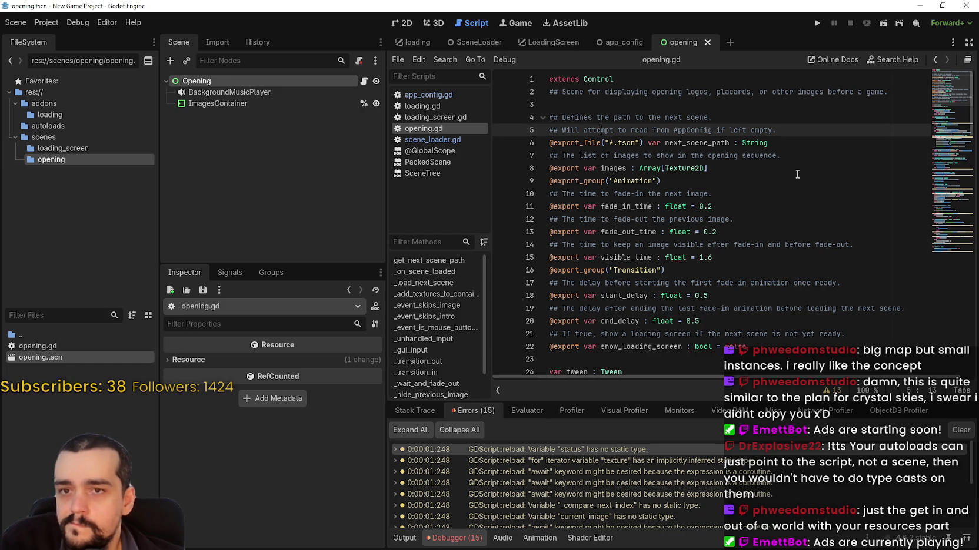
click(831, 140)
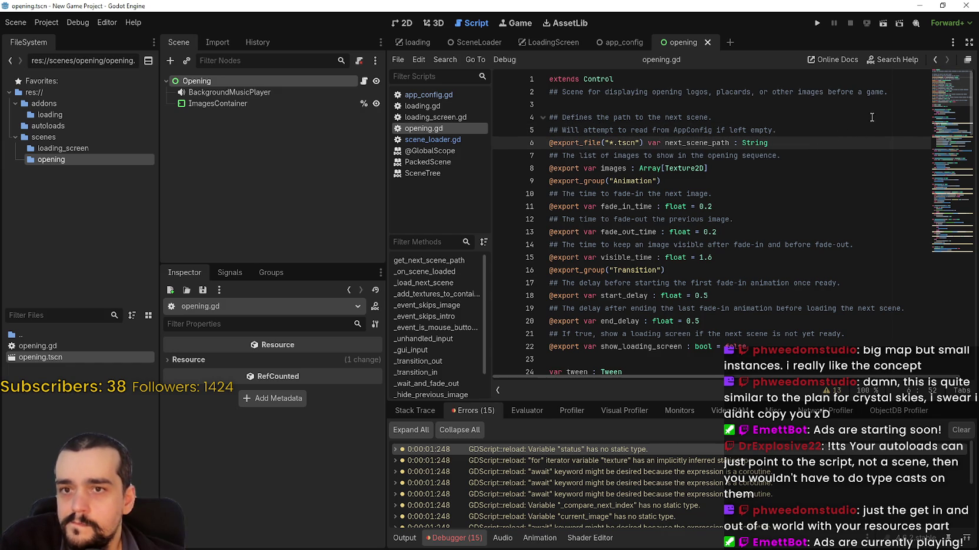
click(817, 23)
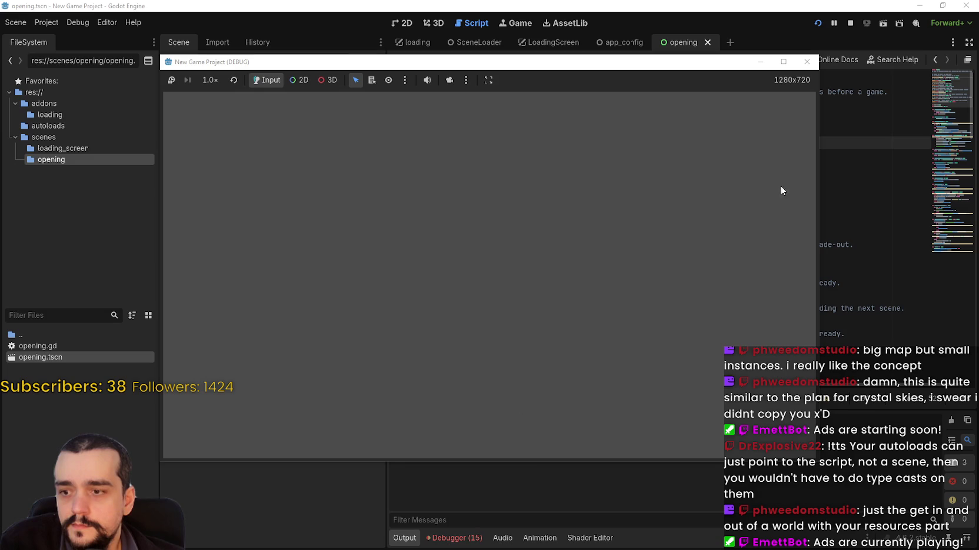
click(850, 24)
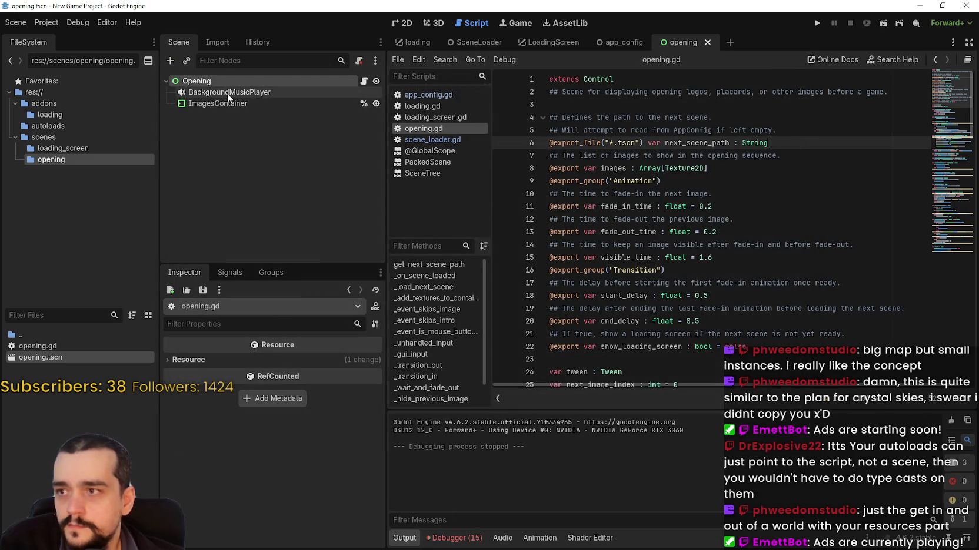
Reselect the Opening node and find the untyped status variable on line 36 of opening.gd.
click(228, 93)
click(234, 83)
scroll(241, 426, down, 3)
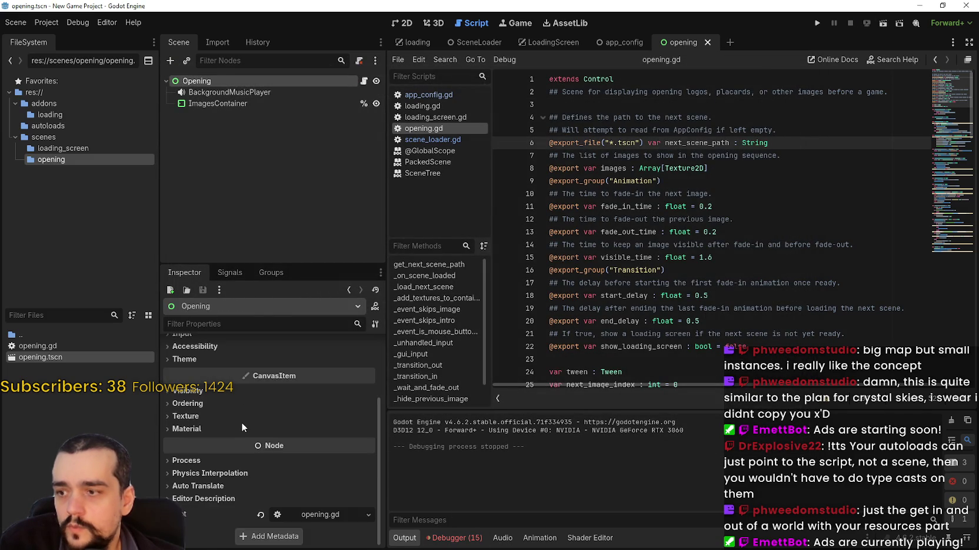
scroll(262, 447, up, 3)
click(722, 182)
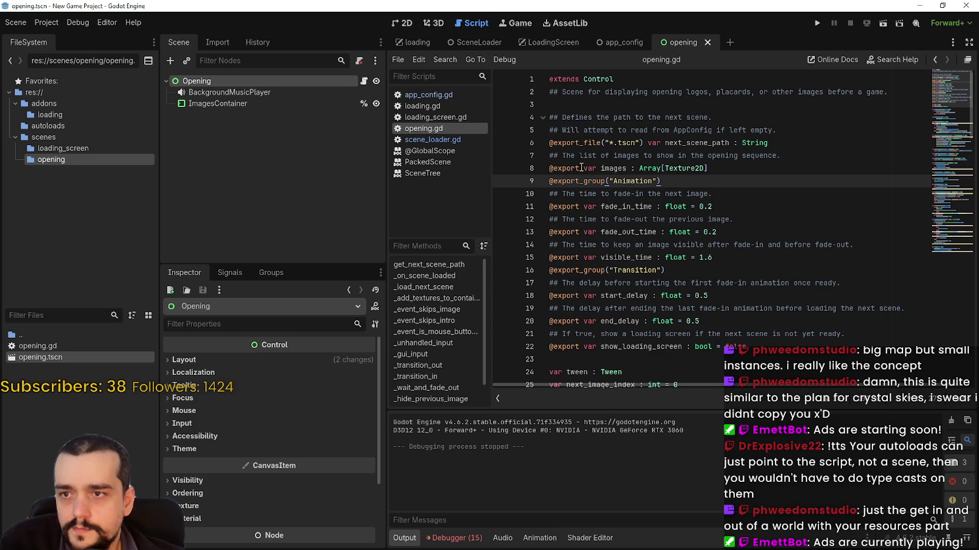
drag(715, 171, 549, 170)
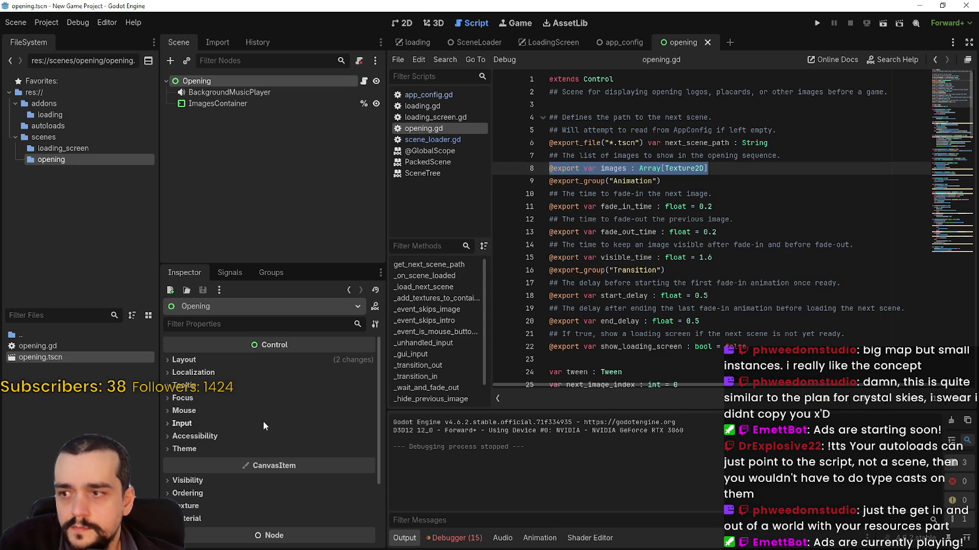
scroll(737, 310, down, 1)
scroll(737, 309, down, 6)
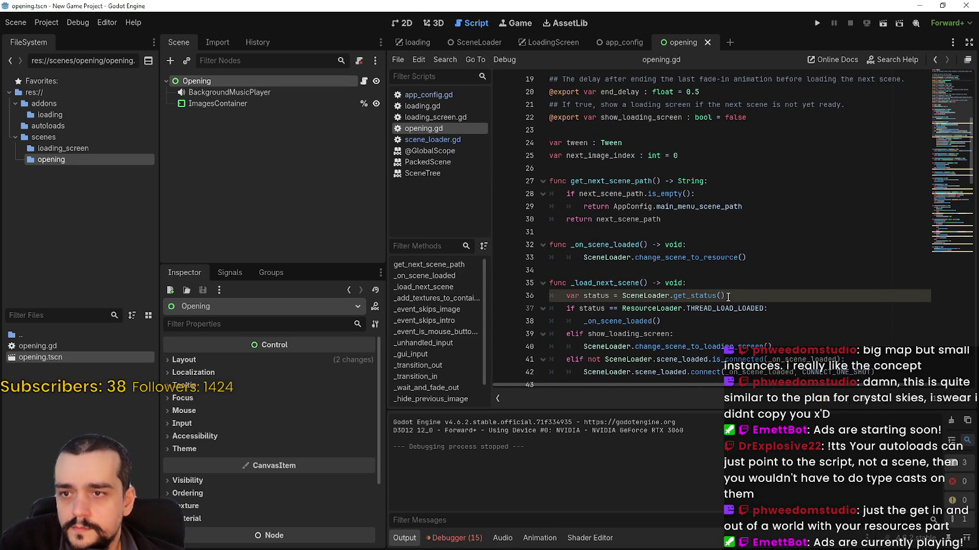
scroll(729, 297, down, 2)
mouse_move(706, 220)
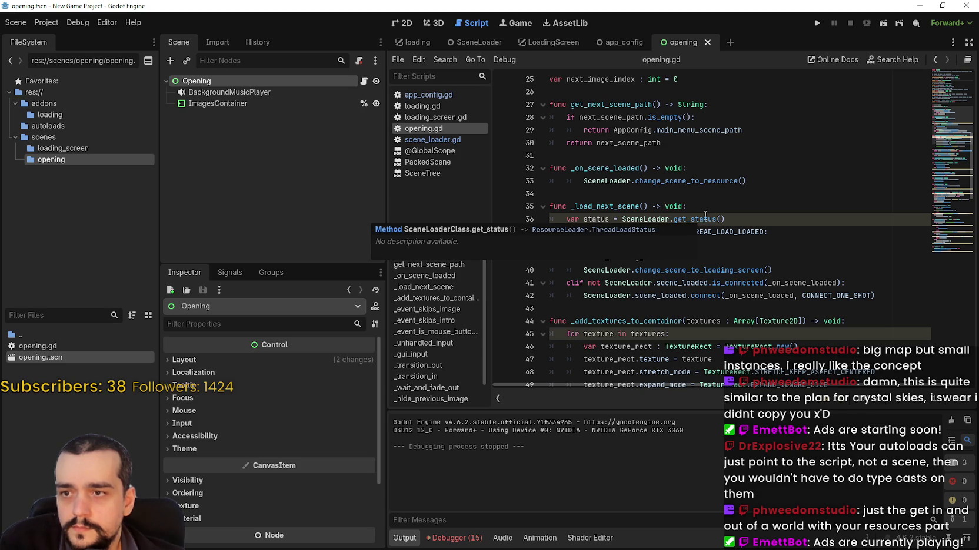
click(609, 219)
Copy get_status's ResourceLoader.ThreadLoadStatus return type from scene_loader.gd and return to the status warning.
right_click(690, 219)
click(702, 225)
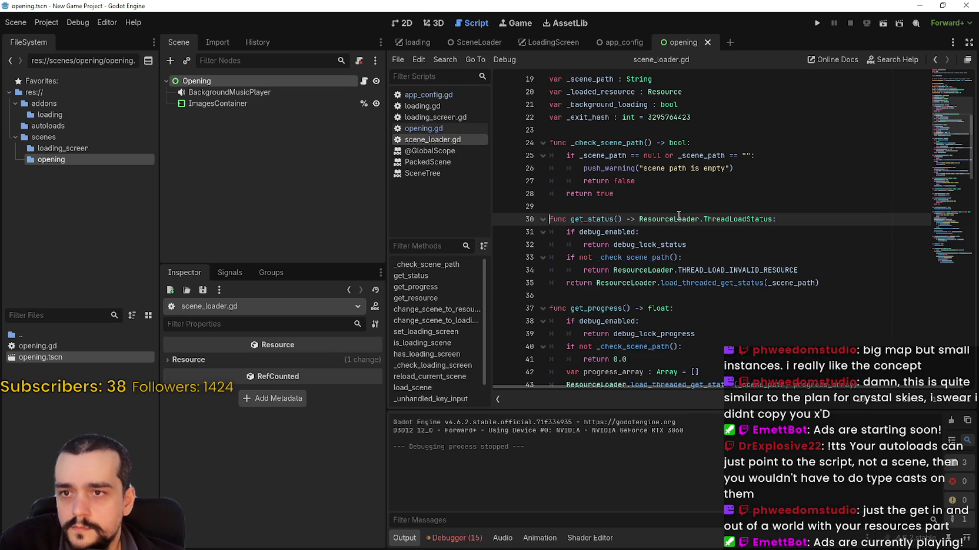
double_click(678, 219)
drag(678, 219, 770, 219)
right_click(768, 218)
click(753, 283)
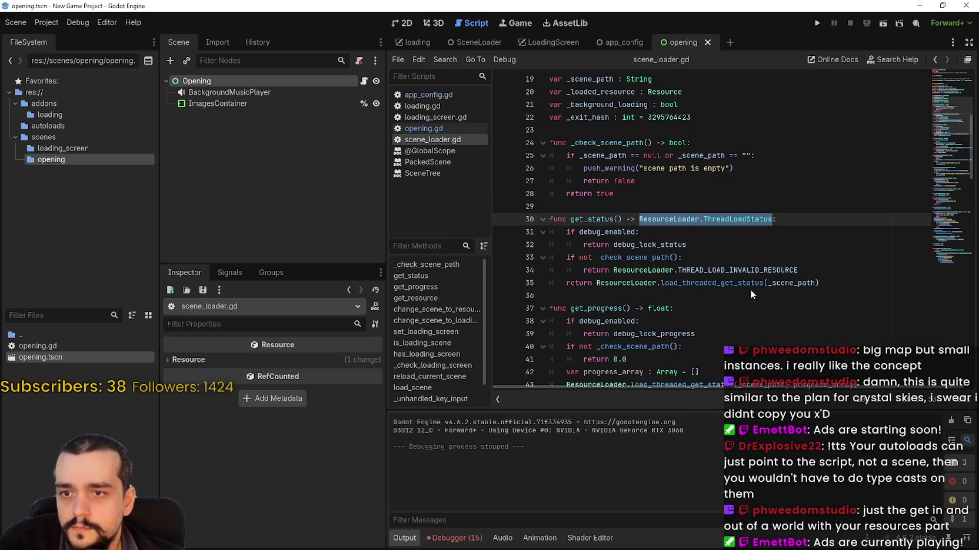
click(456, 538)
click(540, 449)
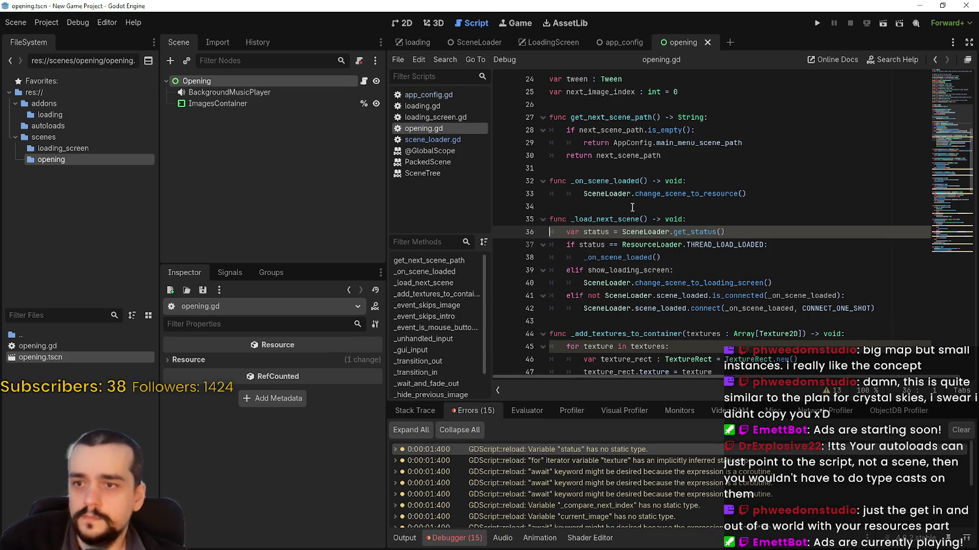
Type status as ResourceLoader.ThreadLoadStatus on line 36, save opening.gd, and test-run the scene.
click(608, 233)
text(:)
key(ctrl+v)
click(696, 207)
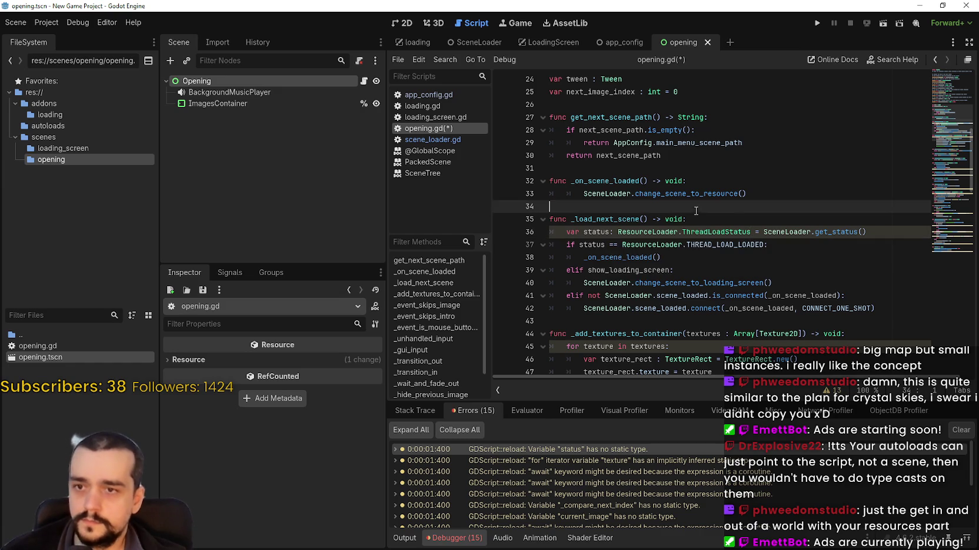
key(ctrl+s)
click(703, 245)
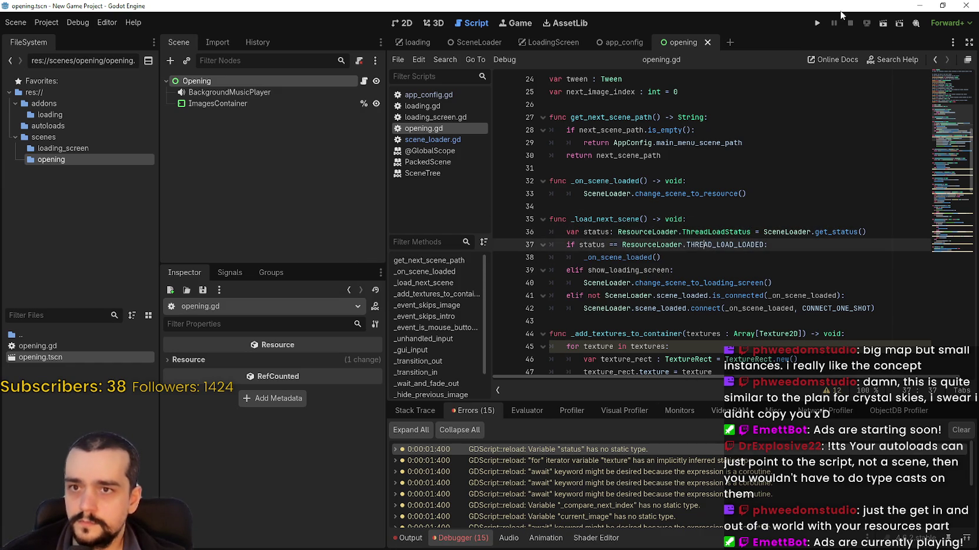
click(882, 23)
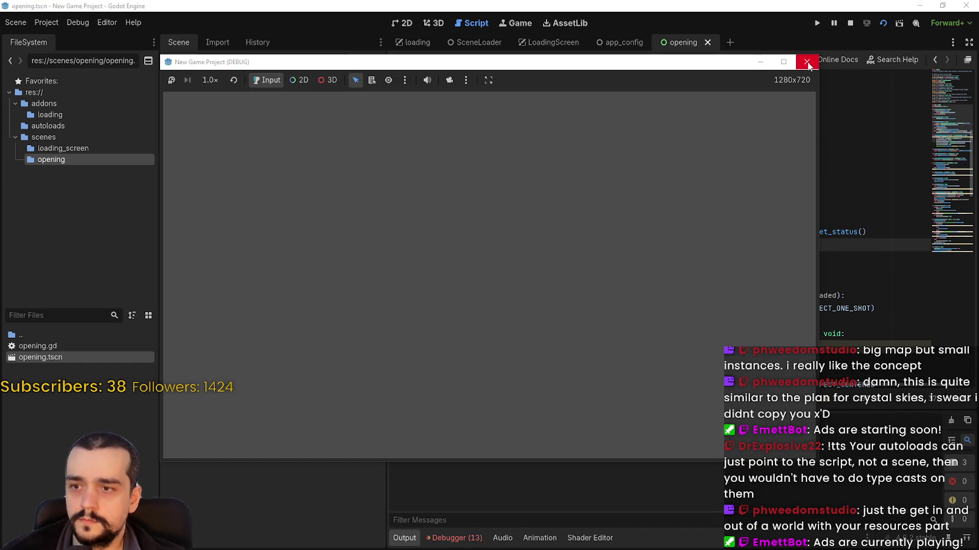
click(806, 62)
Type the loop variable texture as Texture2D, finish the add_child line, and rerun the scene.
click(453, 538)
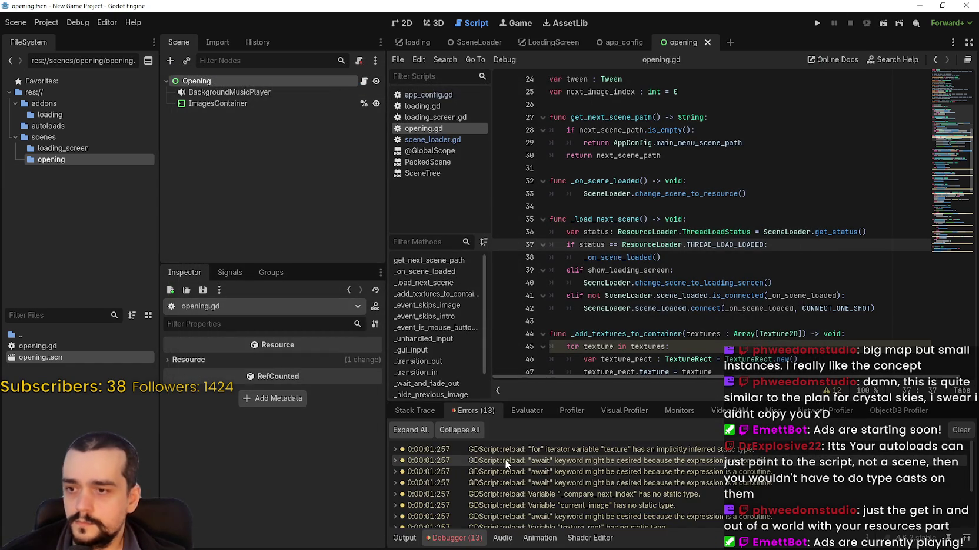
click(532, 450)
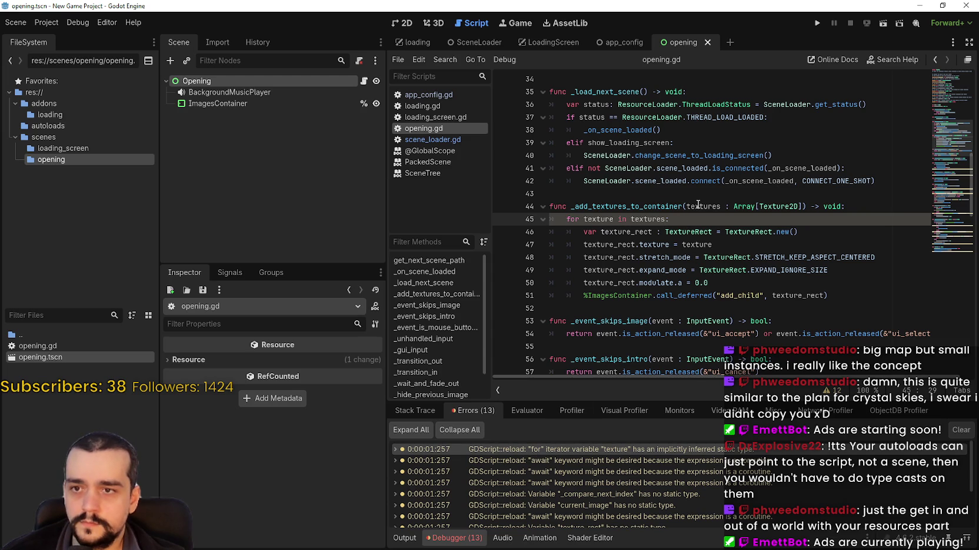
double_click(697, 206)
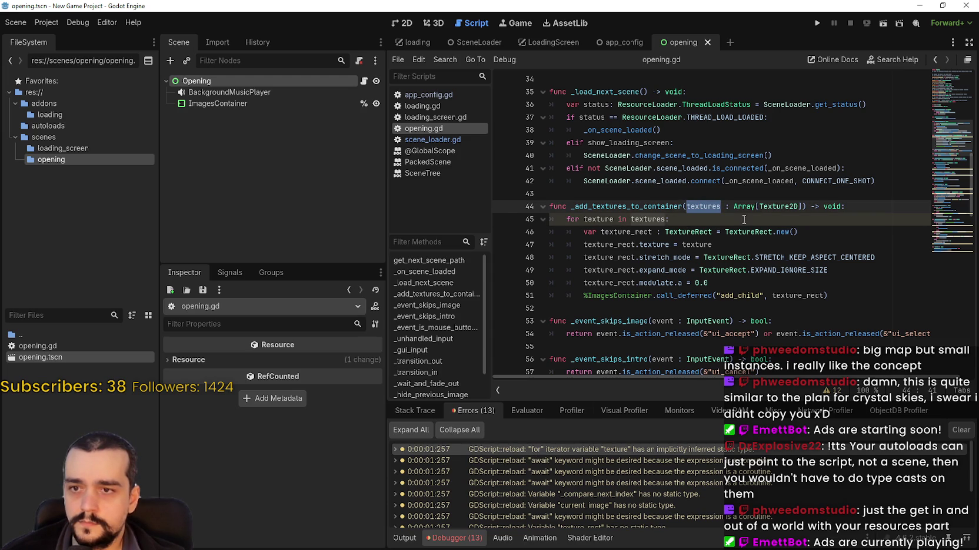
click(614, 220)
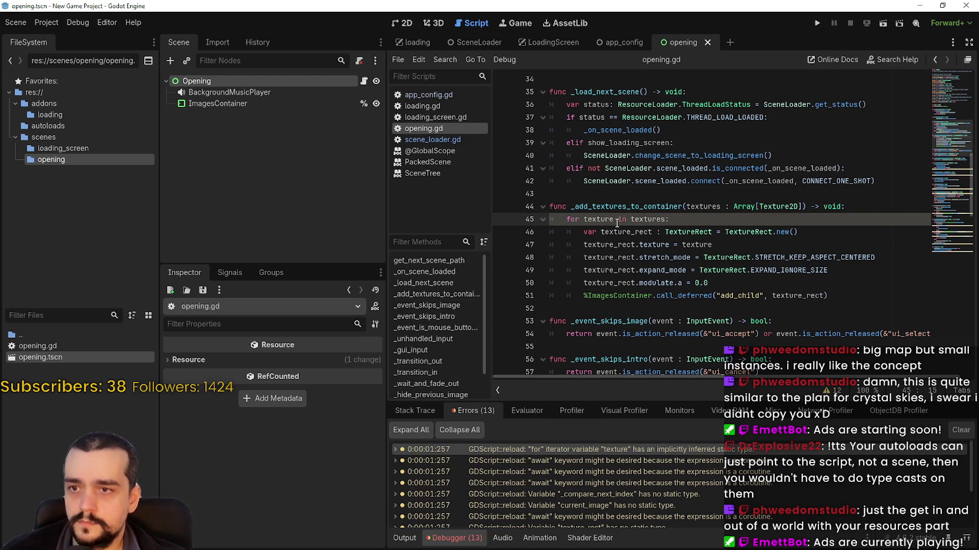
text(:)
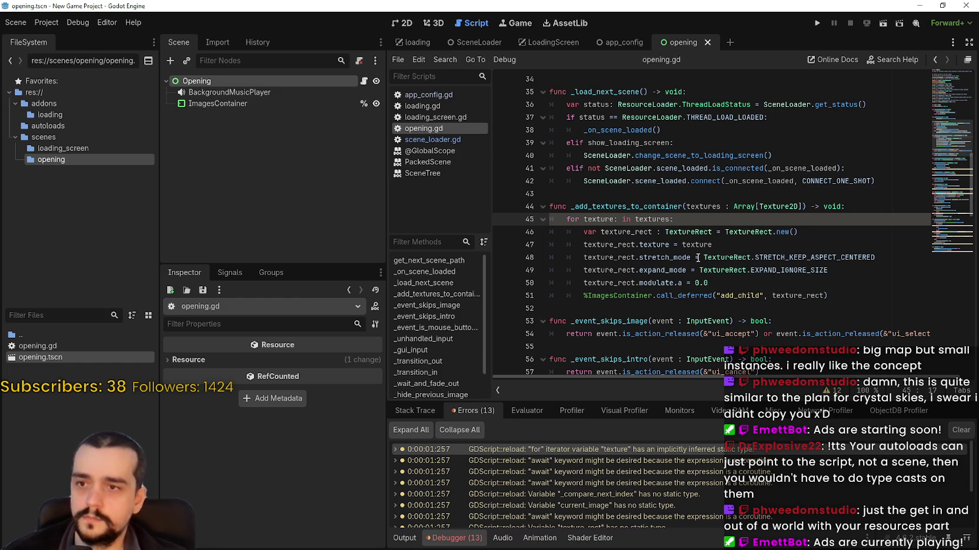
text( Texture2D)
key(Escape)
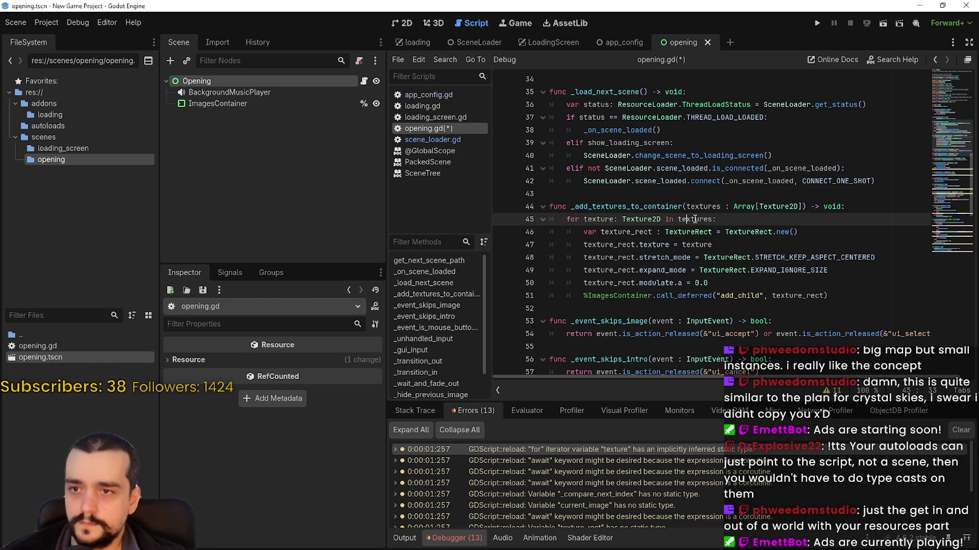
click(711, 295)
click(882, 23)
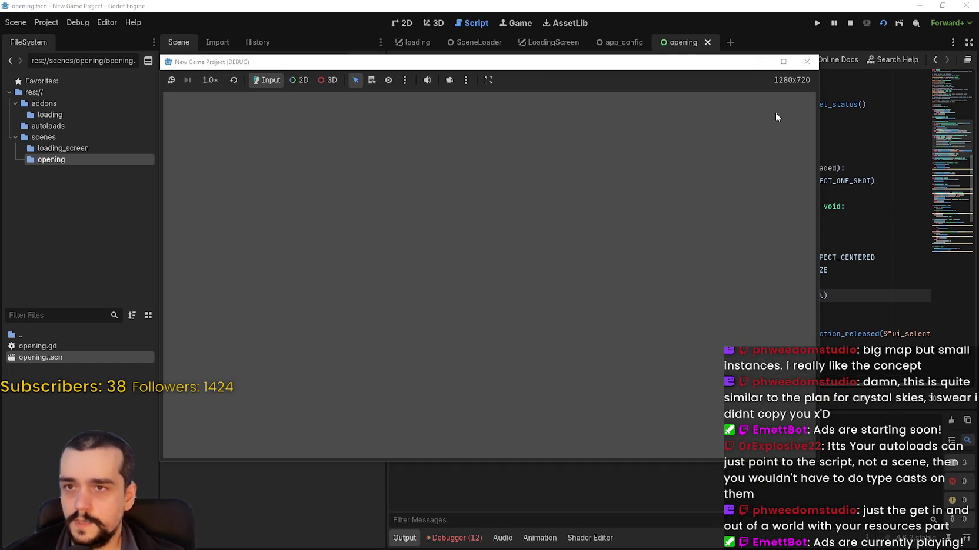
click(850, 23)
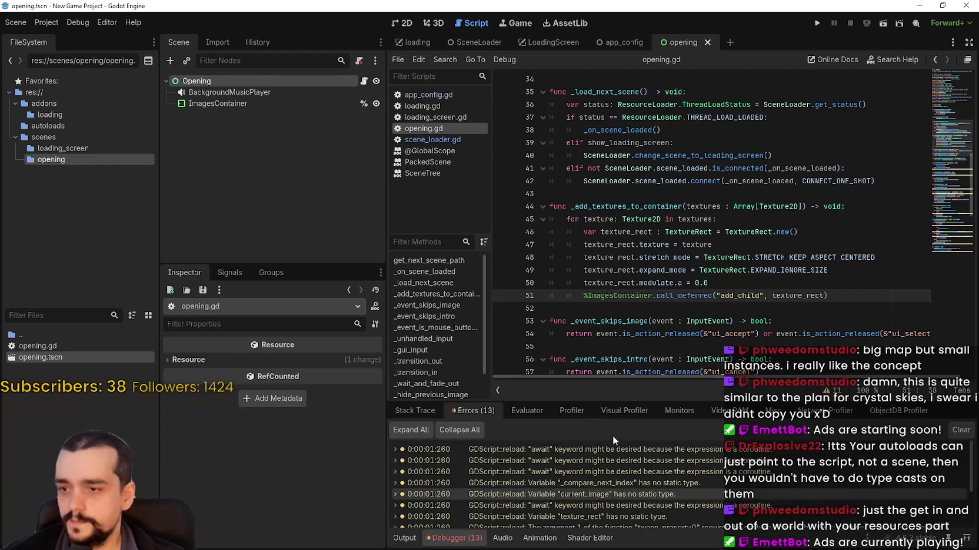
Jump to the first await warning at line 66 and expand its details.
double_click(606, 452)
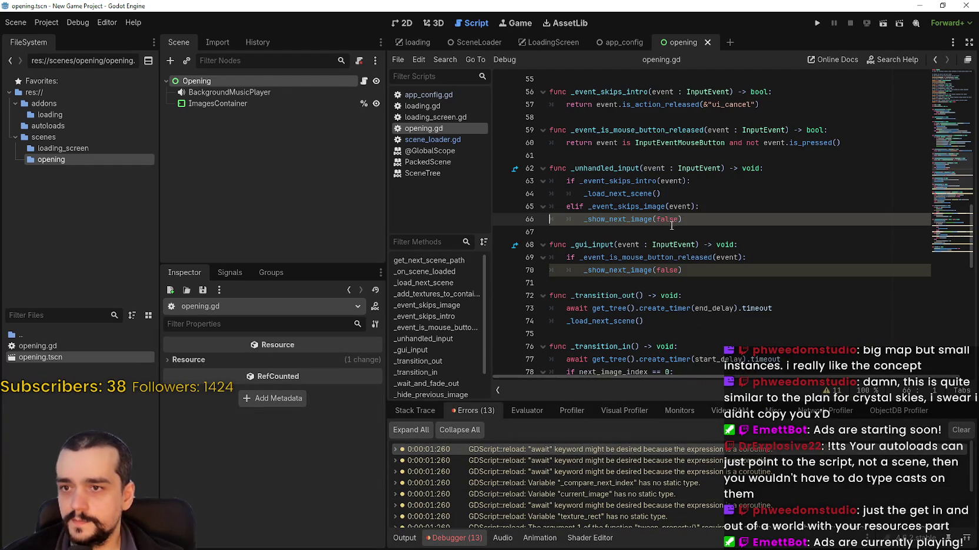
click(698, 219)
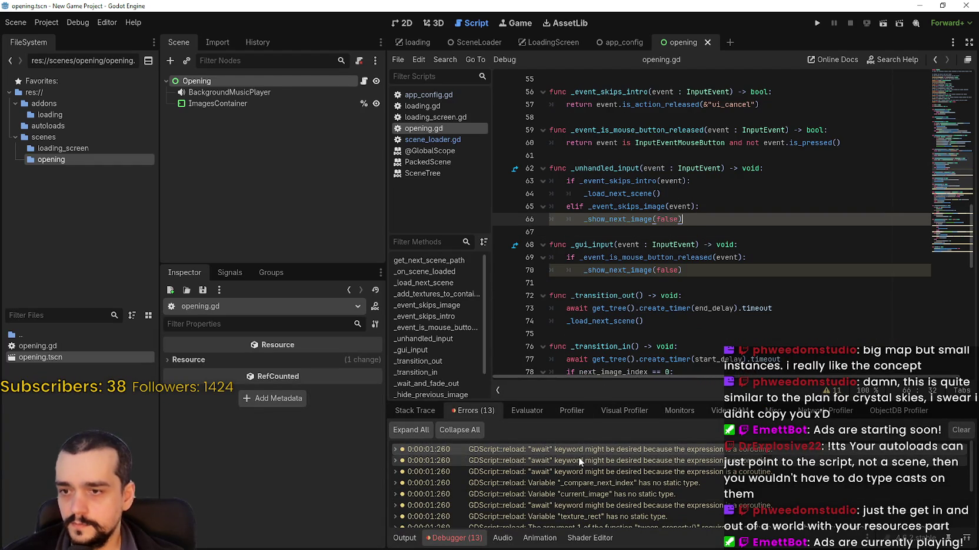
mouse_move(583, 449)
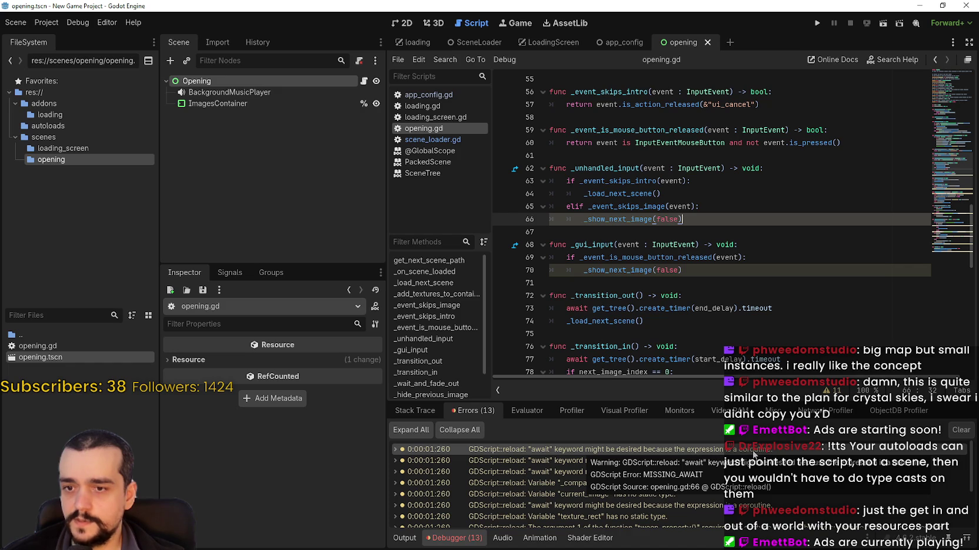
key(Home)
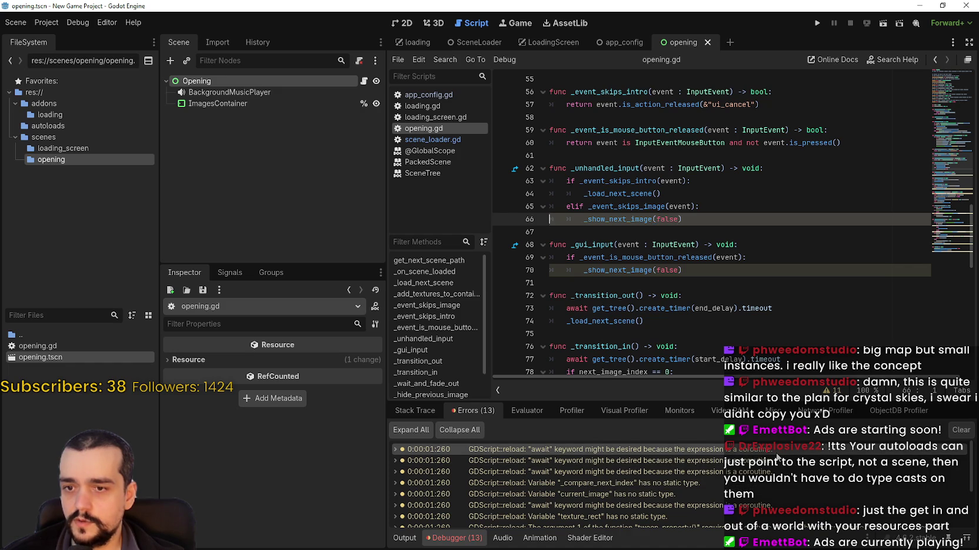
click(394, 448)
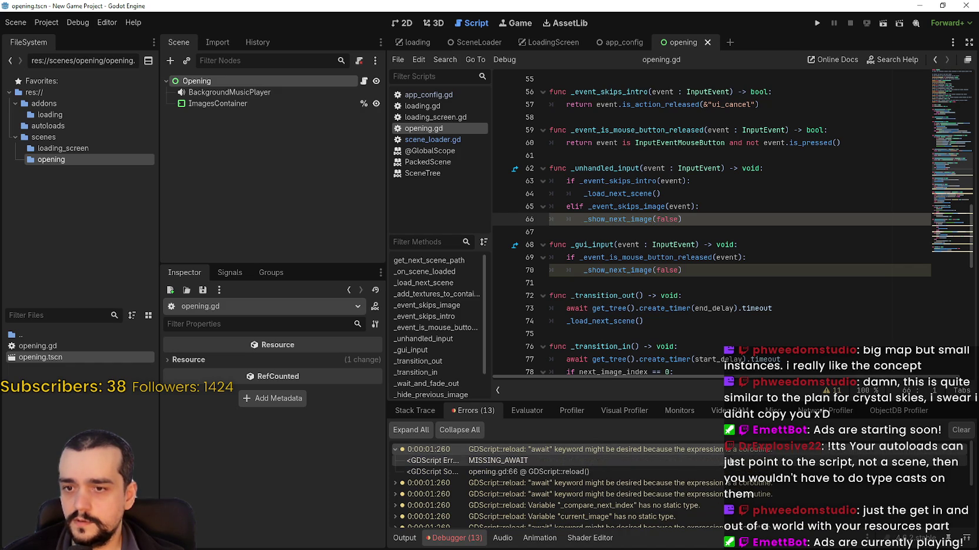
double_click(503, 449)
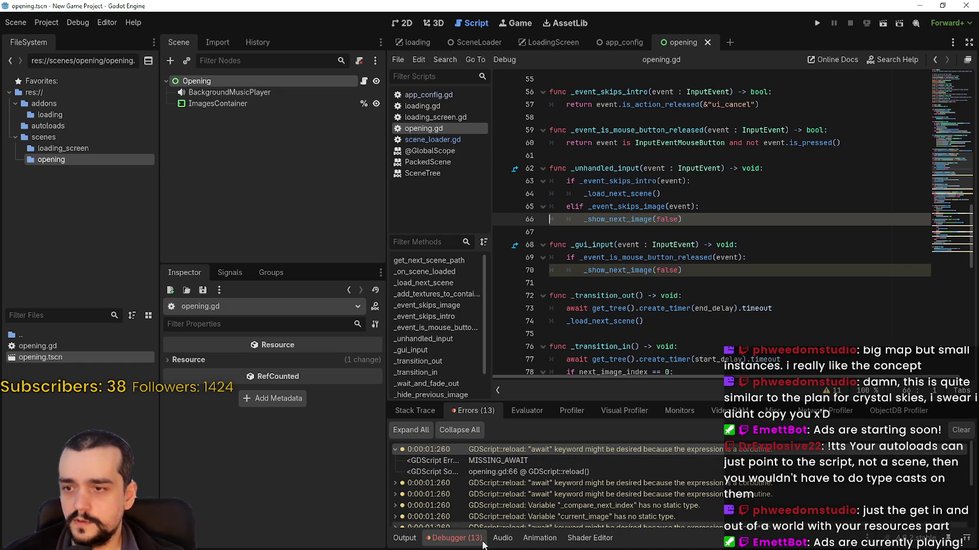
double_click(503, 461)
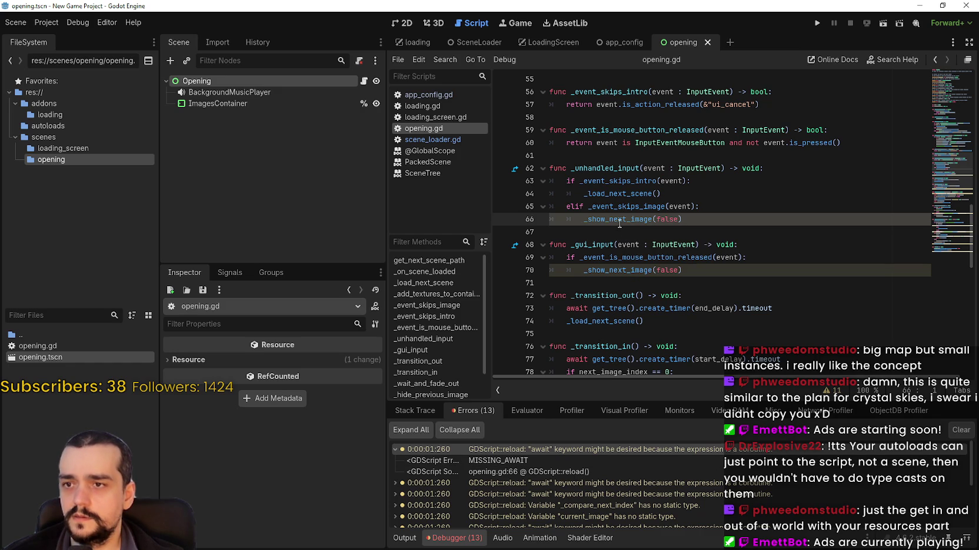
mouse_move(619, 223)
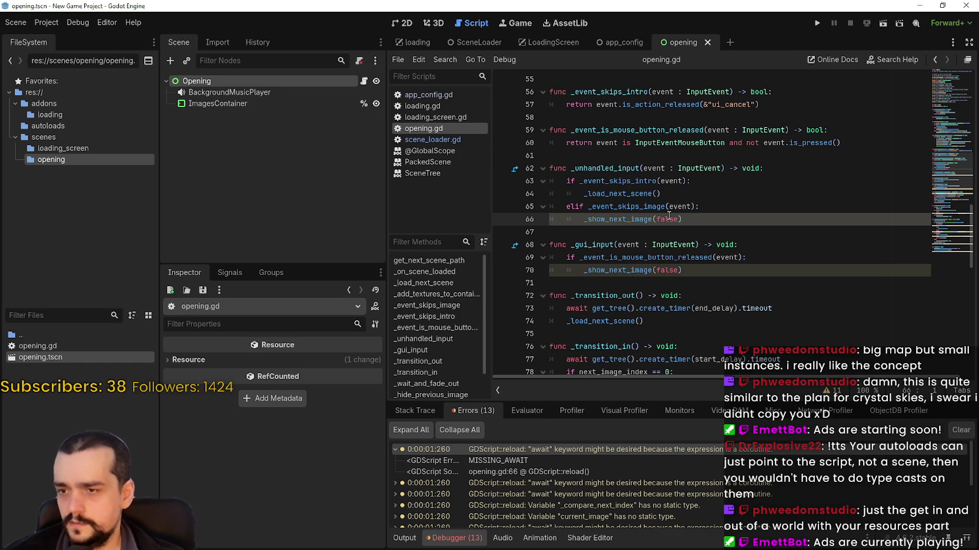
Follow the warnings to lines 79 and 70 inside the _unhandled_input handler.
click(560, 486)
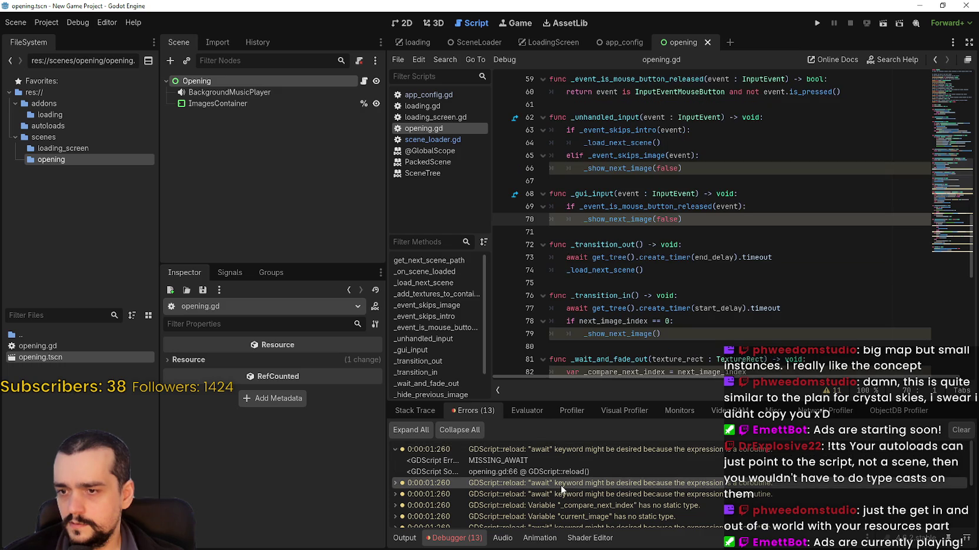
click(588, 493)
click(585, 483)
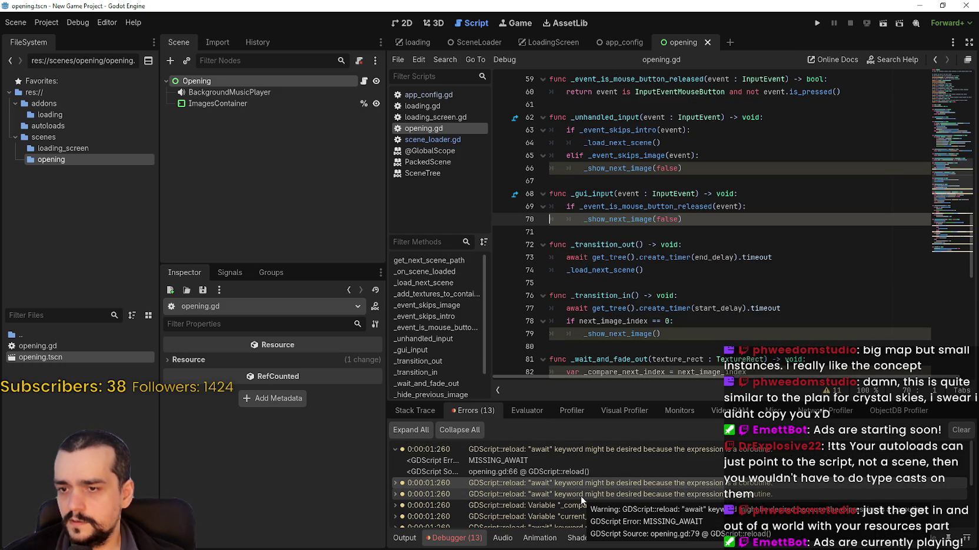
click(592, 481)
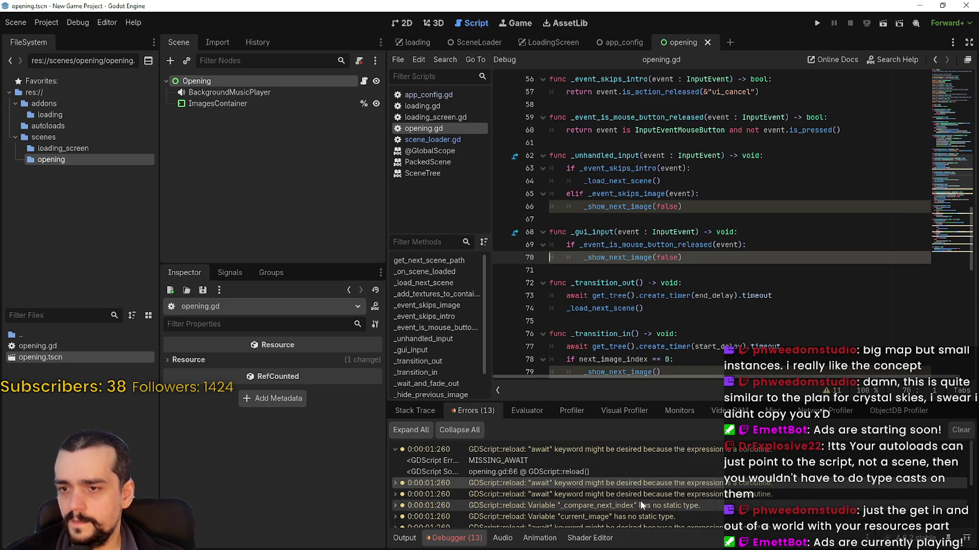
click(705, 219)
key(Up)
key(Up)
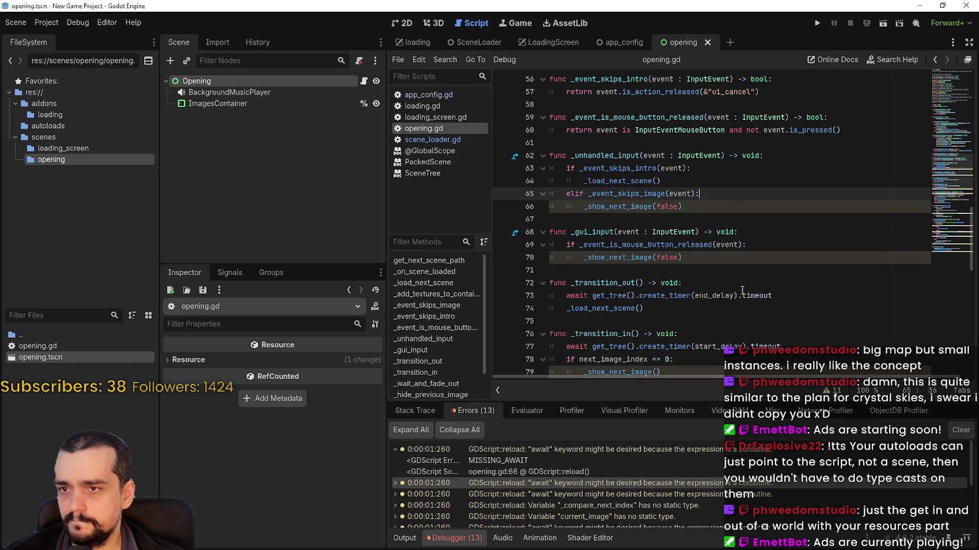
click(622, 257)
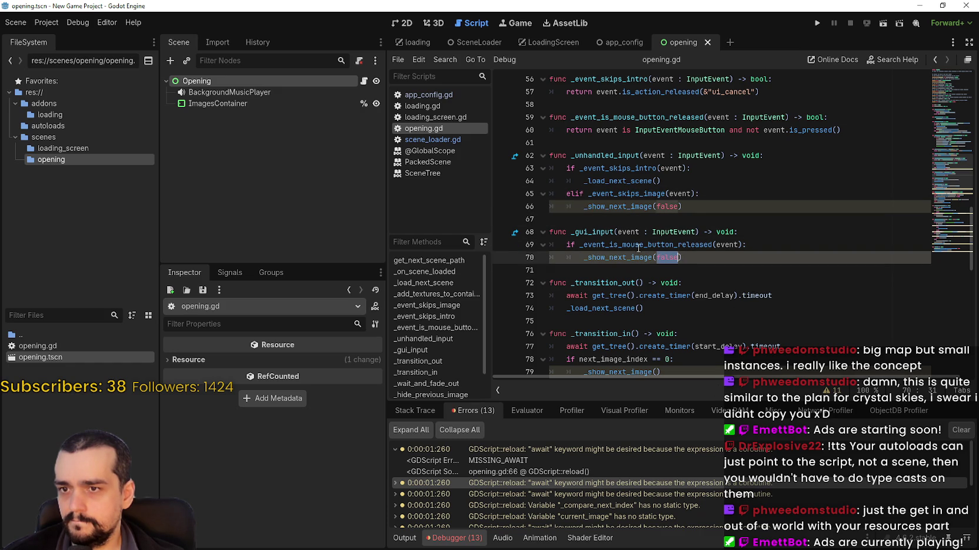
double_click(627, 155)
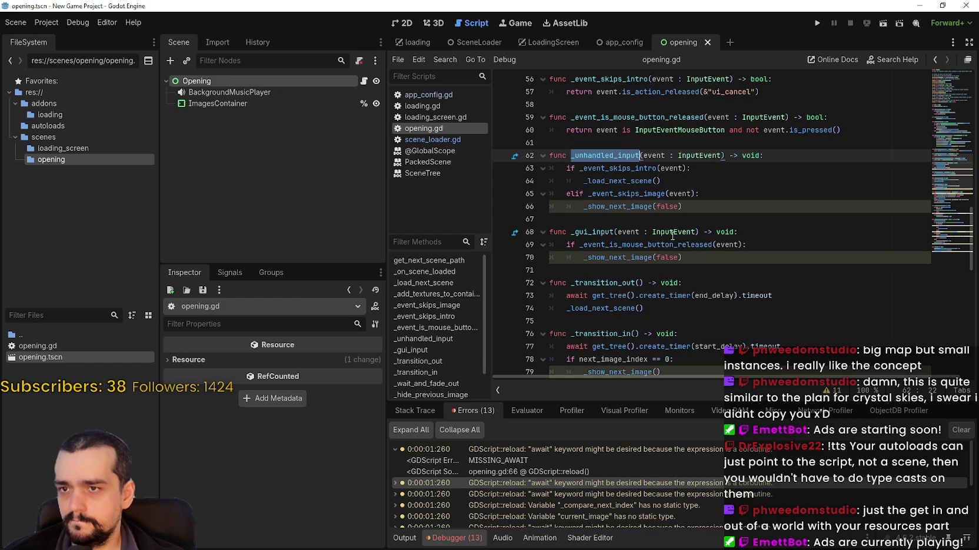
click(696, 266)
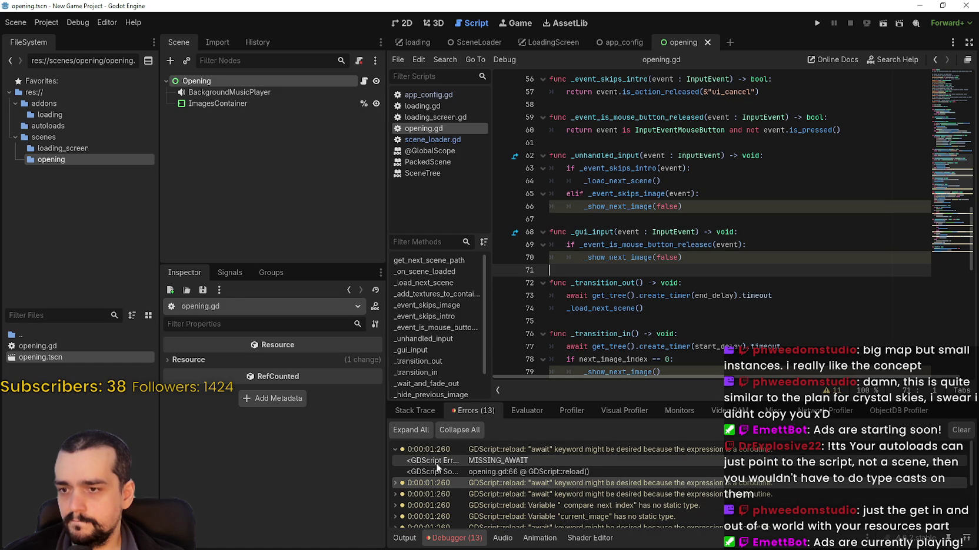
Collapse the first warning and revisit the line 79 and line 66 warnings.
click(396, 448)
click(602, 474)
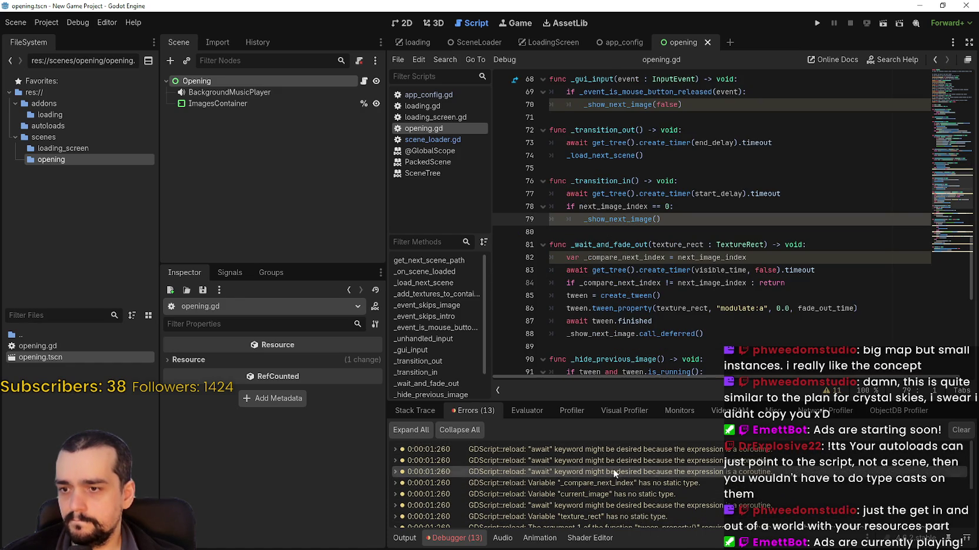
click(591, 450)
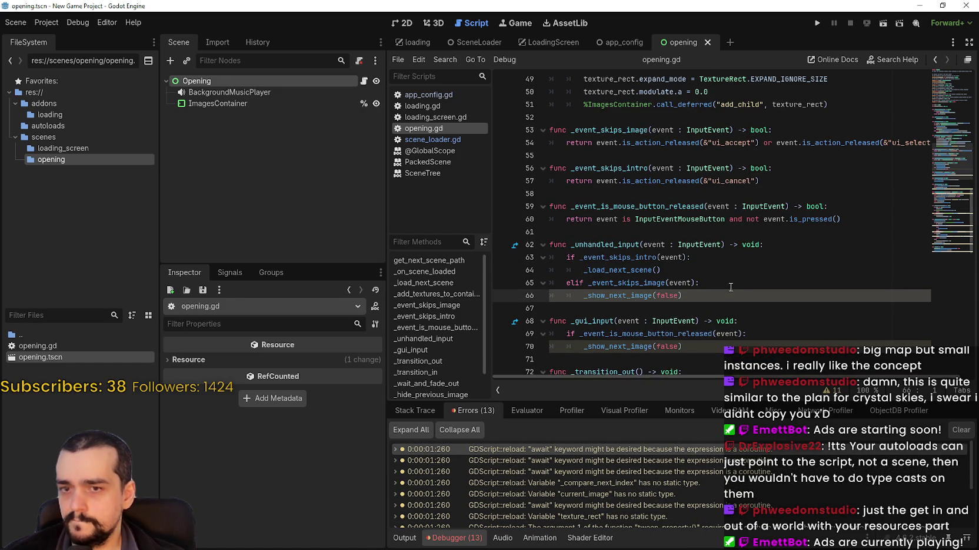
click(724, 282)
key(alt+Tab)
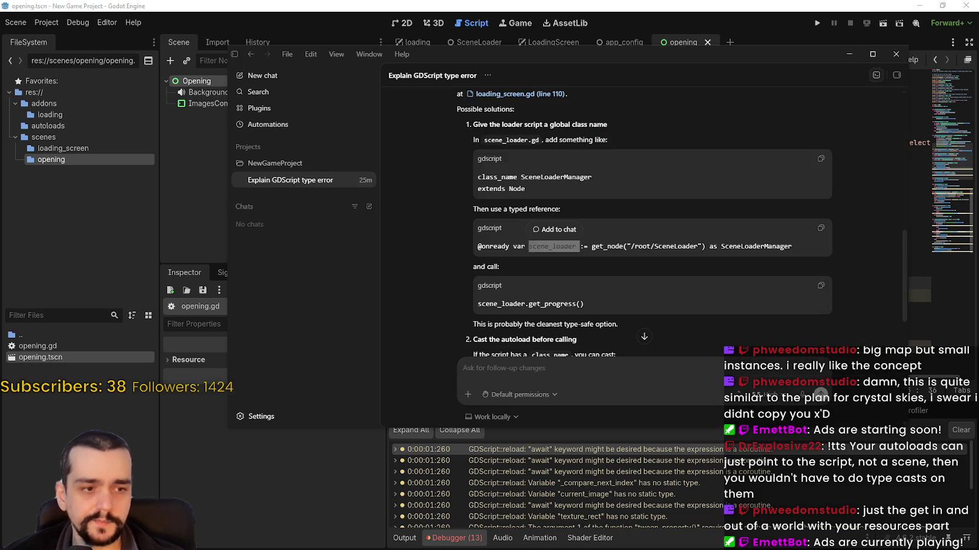
scroll(600, 328, down, 3)
scroll(515, 203, down, 5)
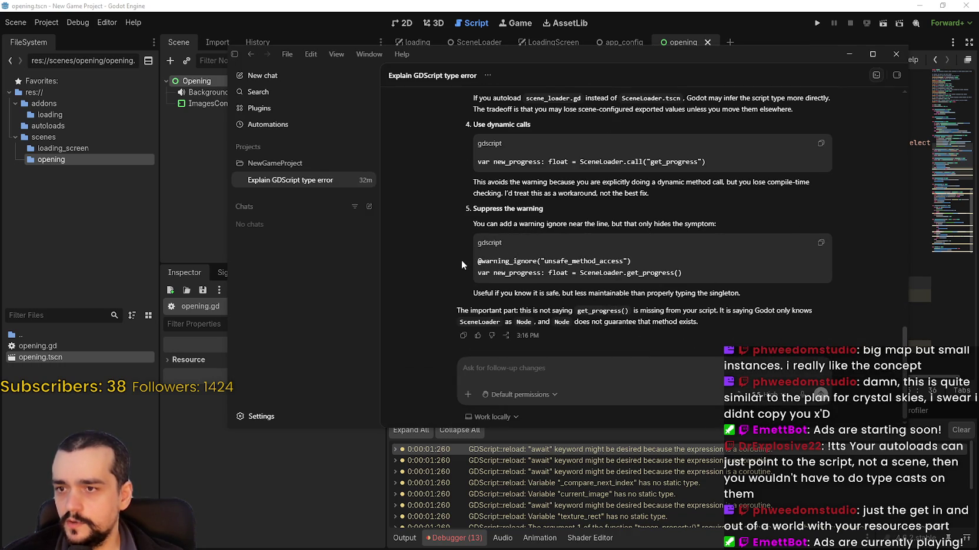
drag(477, 263, 651, 264)
key(ctrl+c)
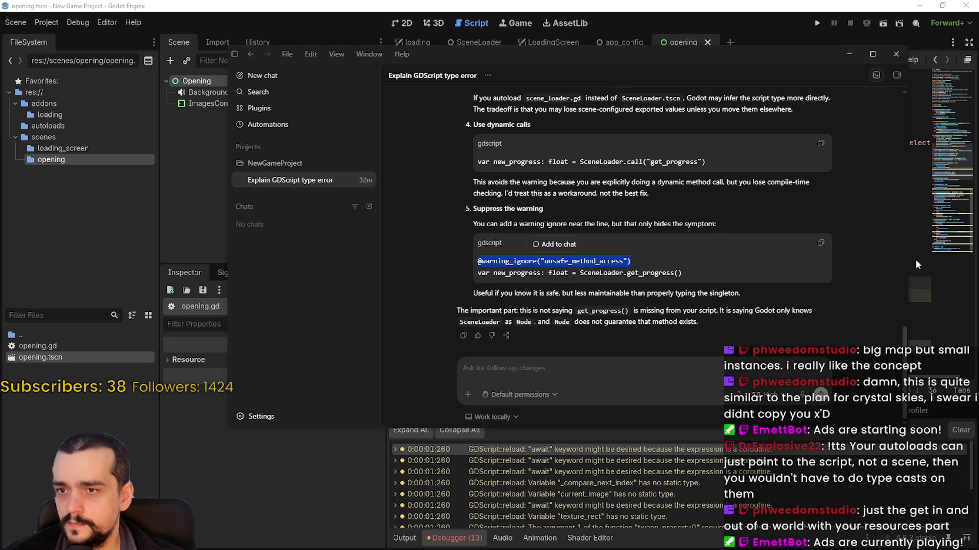
click(917, 232)
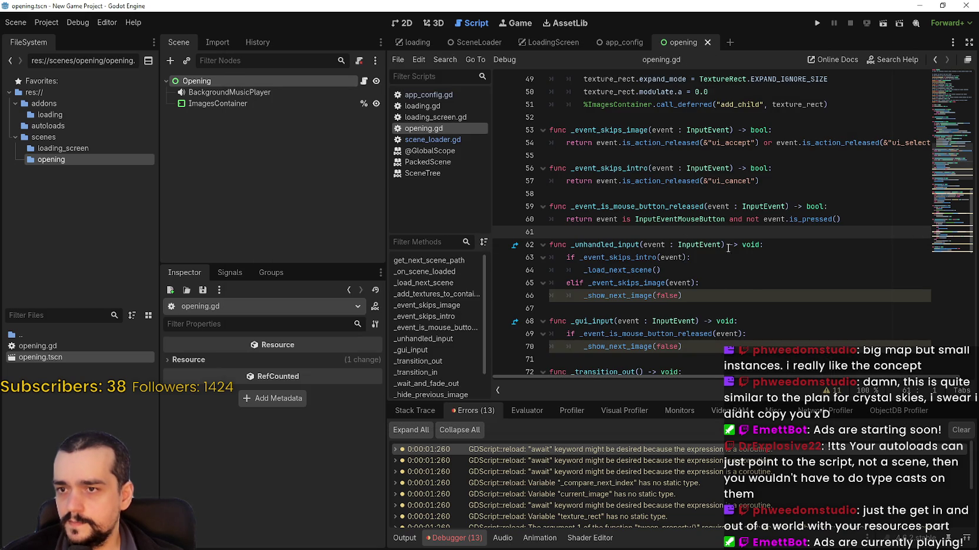
Paste the copied warning-ignore line into opening.gd after the exported variables, followed by a blank line.
click(706, 296)
click(719, 283)
drag(936, 140, 946, 84)
click(582, 359)
scroll(761, 292, down, 2)
key(ctrl+v)
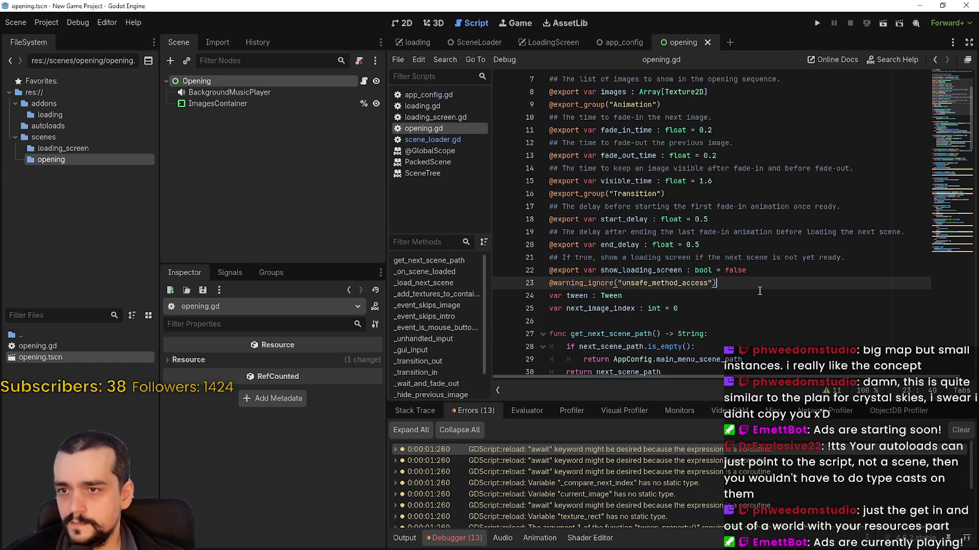
click(776, 268)
click(782, 281)
key(Return)
click(801, 272)
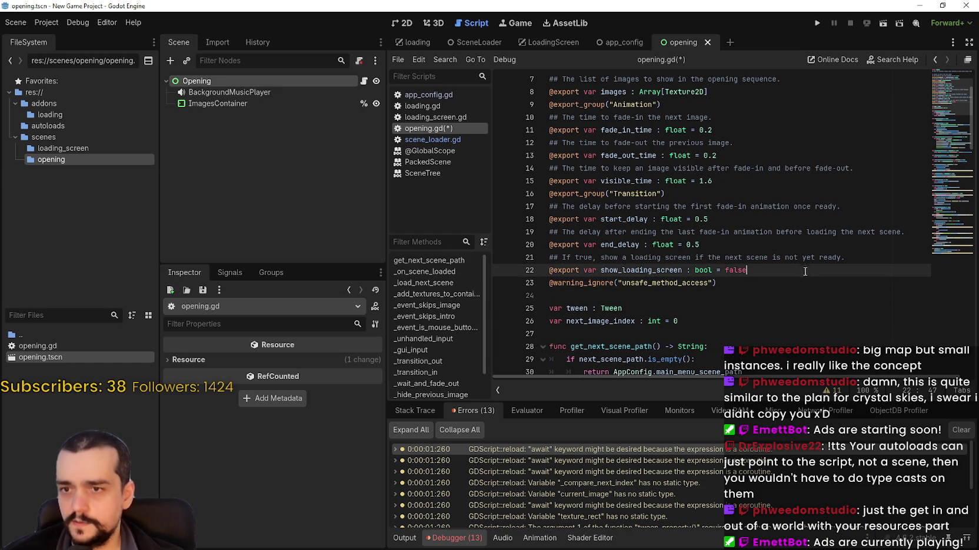
Copy the line from the ChatGPT answer, paste it into the script, and save.
key(alt+Tab)
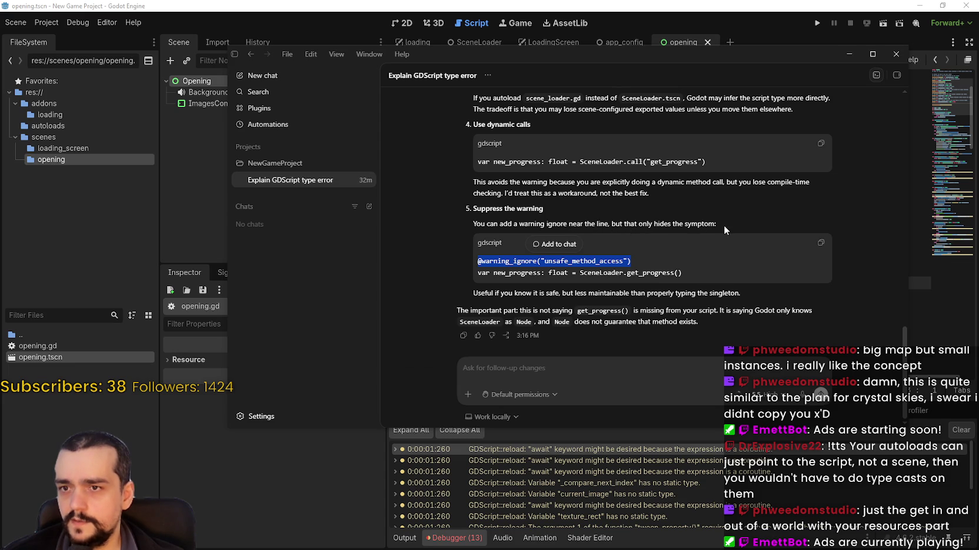
key(ctrl+c)
key(alt+Tab)
key(ctrl+v)
key(ctrl+s)
scroll(648, 309, down, 15)
click(710, 209)
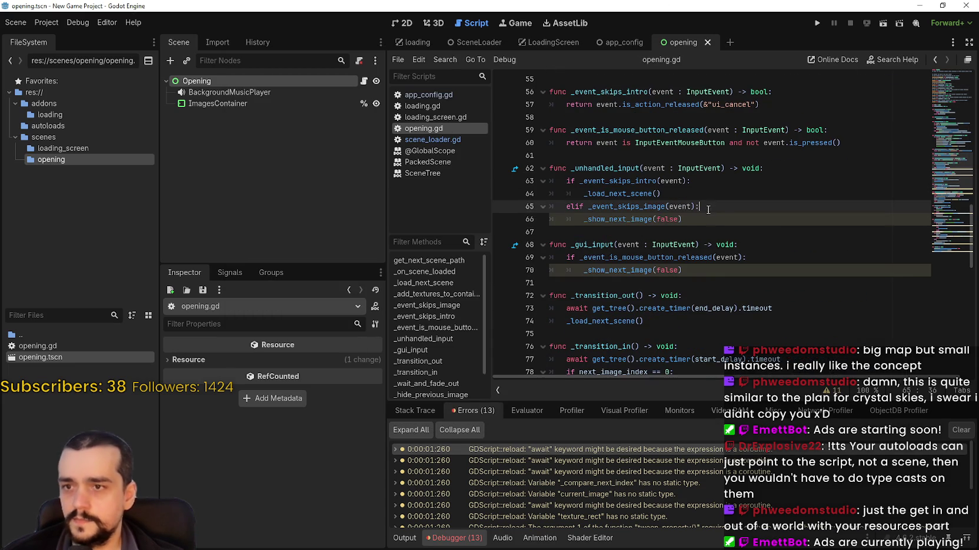
key(Return)
key(ctrl+v)
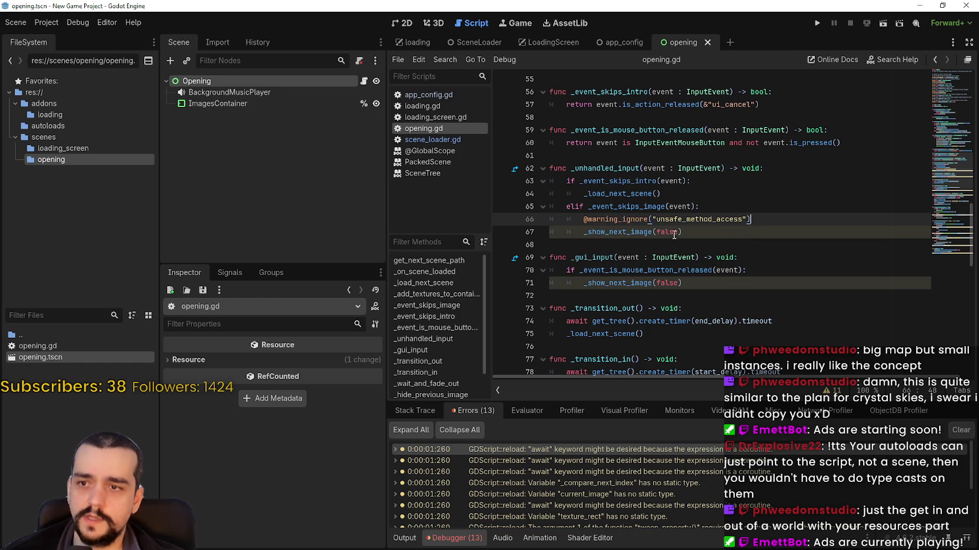
double_click(410, 450)
double_click(707, 222)
text(miss)
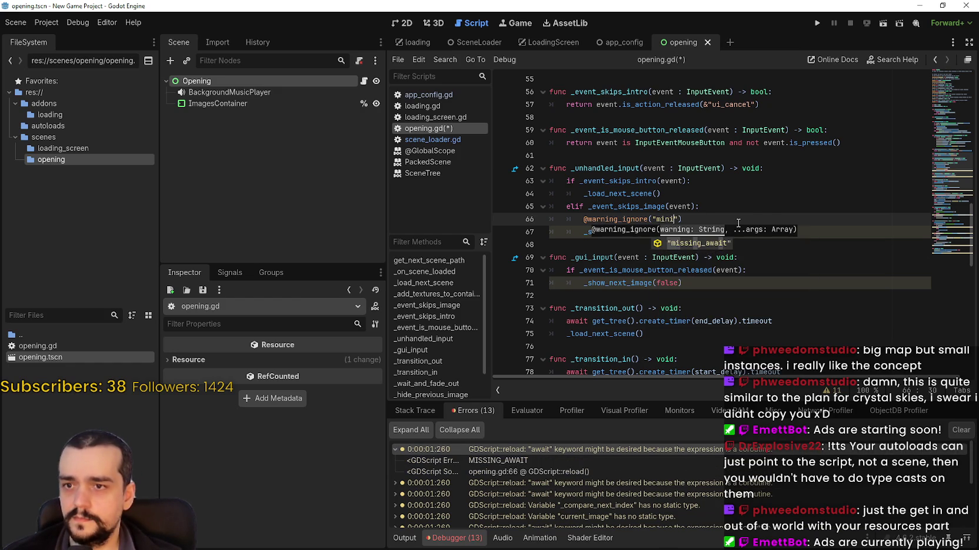
key(Return)
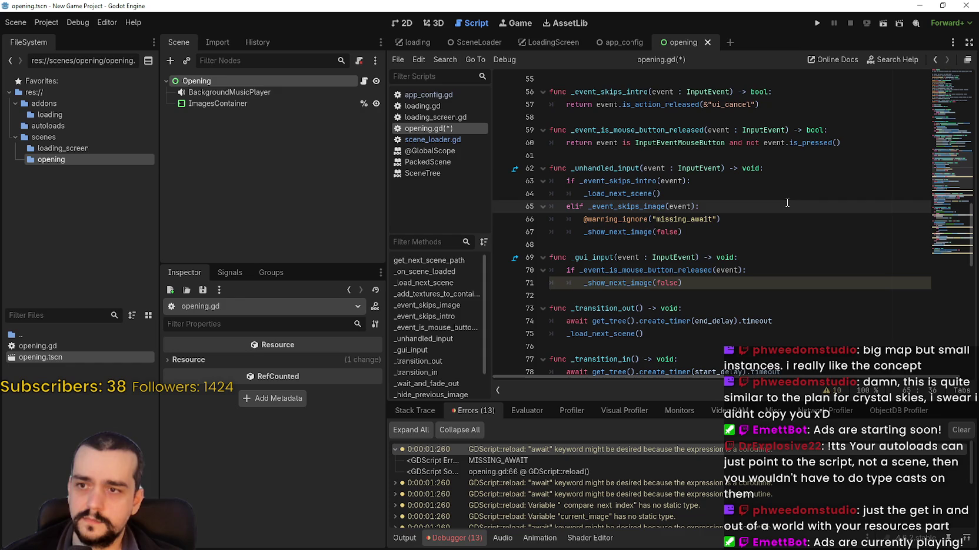
drag(720, 220, 587, 224)
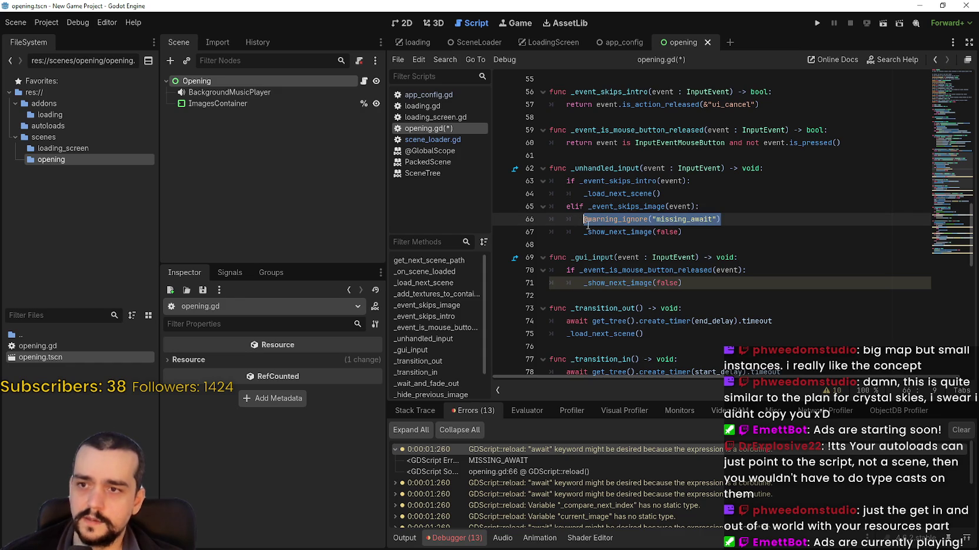
Paste the missing_await suppression below line 70, save, and run the opening scene.
click(775, 271)
key(Return)
key(ctrl+v)
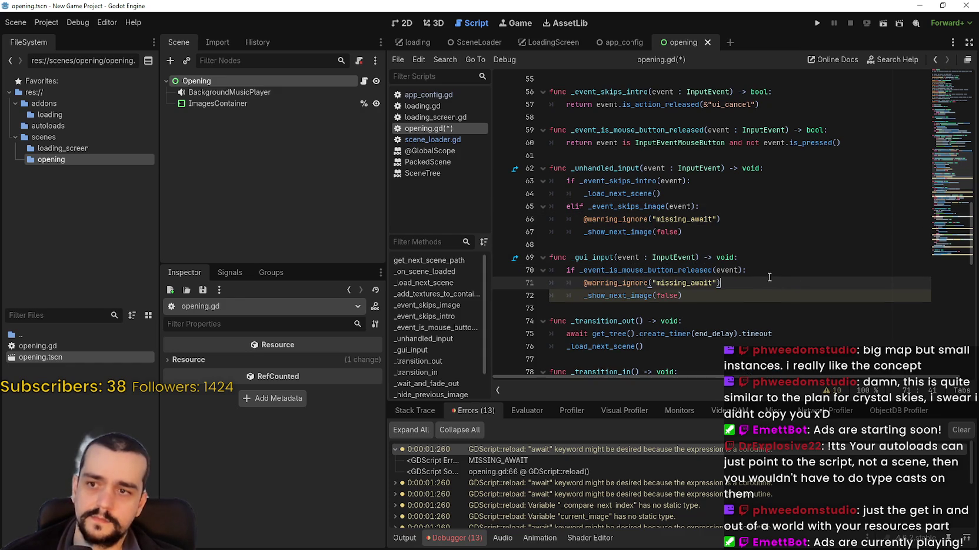
click(687, 308)
key(ctrl+s)
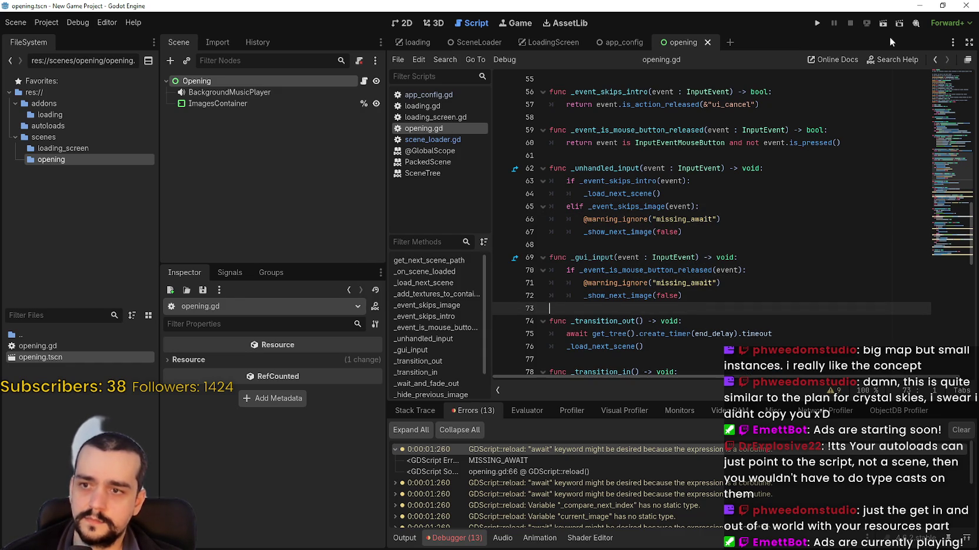
click(881, 24)
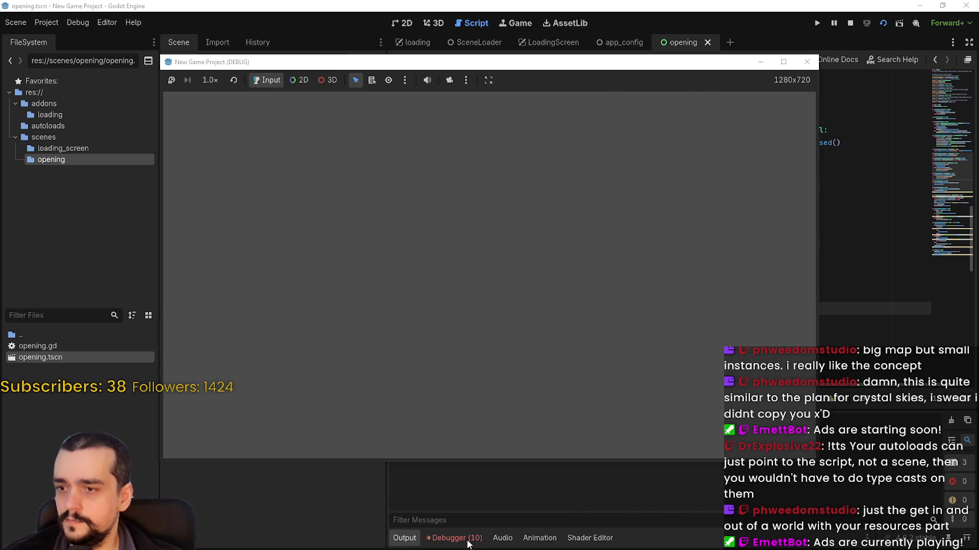
click(469, 539)
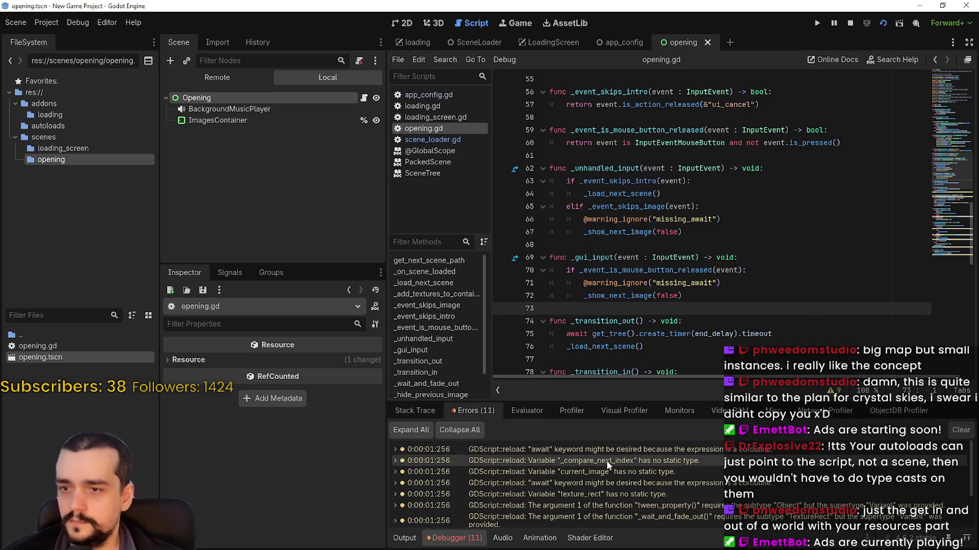
click(605, 445)
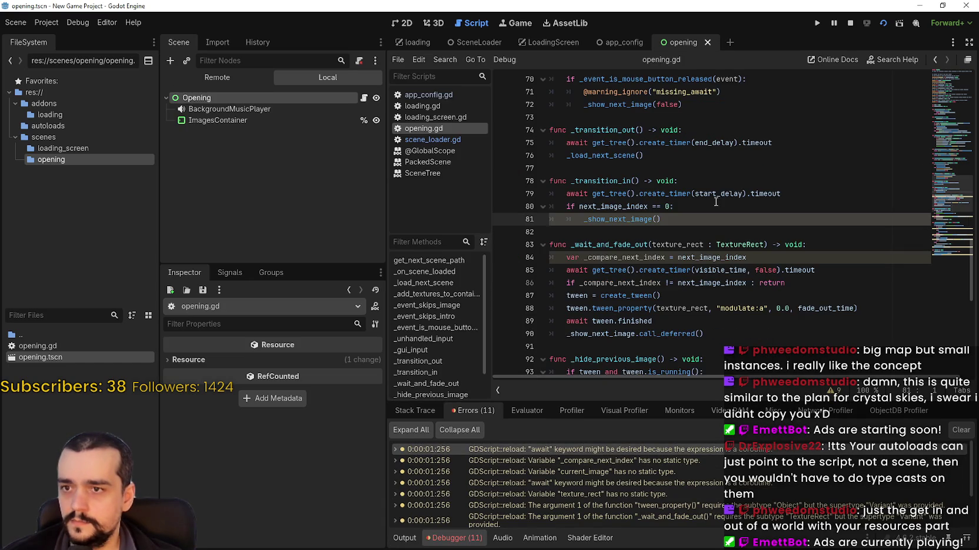
double_click(635, 220)
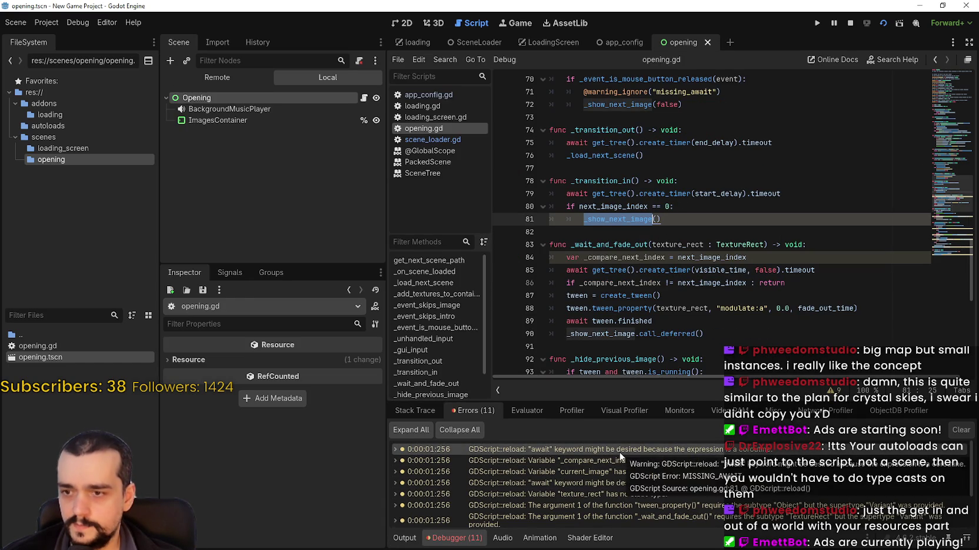
click(704, 207)
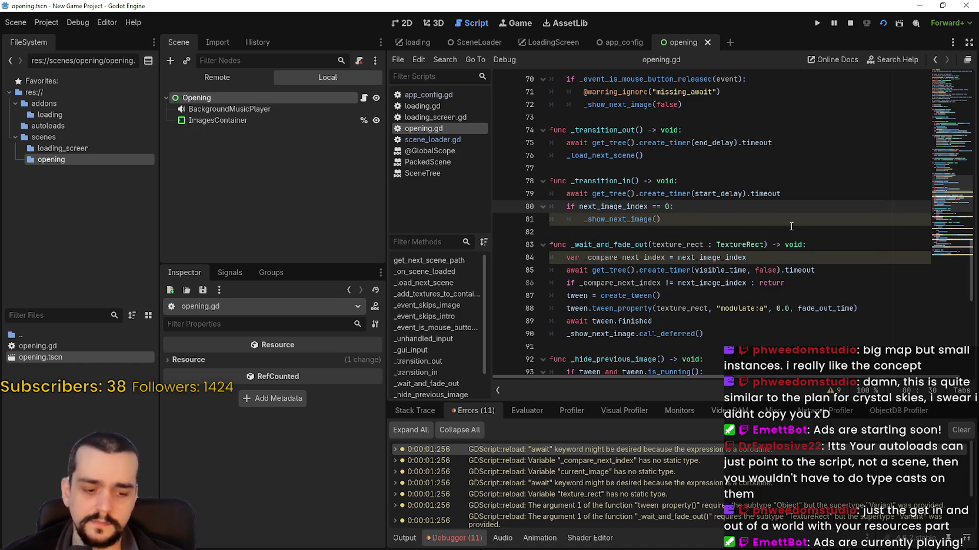
key(Return)
key(ctrl+v)
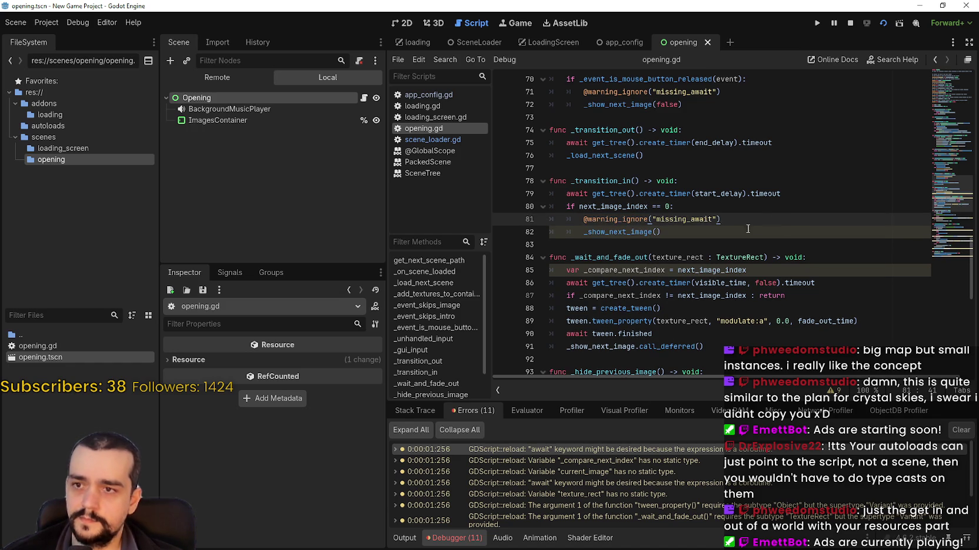
click(658, 232)
key(ctrl+s)
Jump to the next listed warning at _compare_next_index on line 85.
click(635, 460)
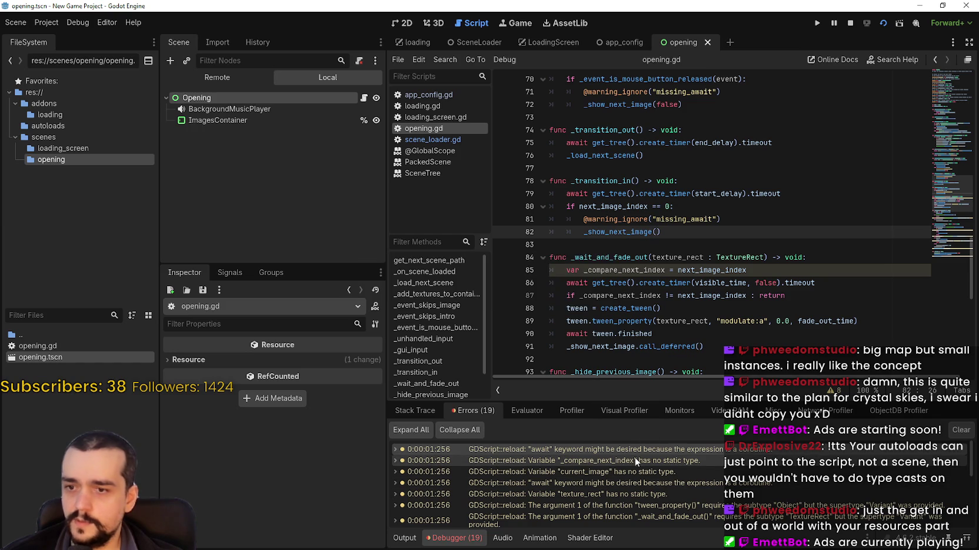
click(687, 232)
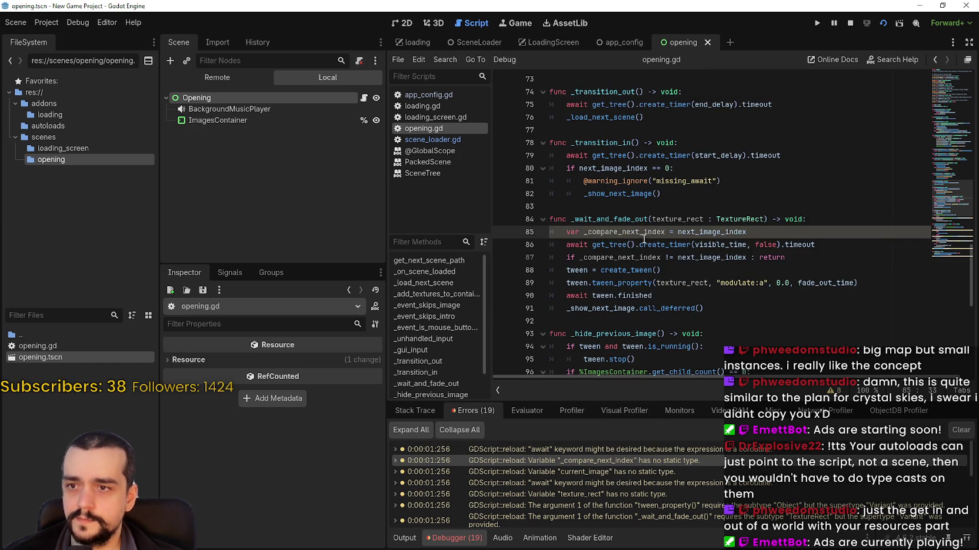
click(665, 232)
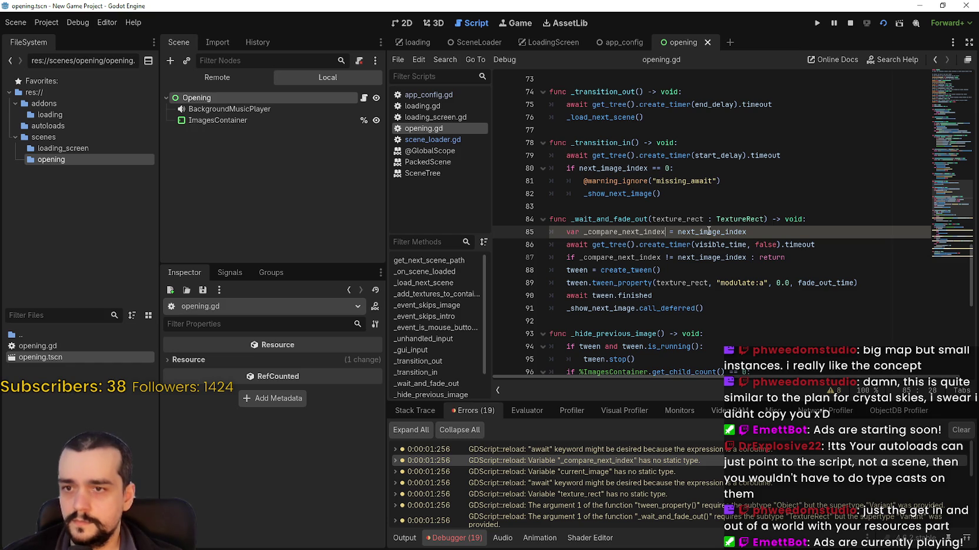
Type _compare_next_index as ': int' on line 85, then stop the running game.
mouse_move(708, 232)
text(: int)
click(676, 181)
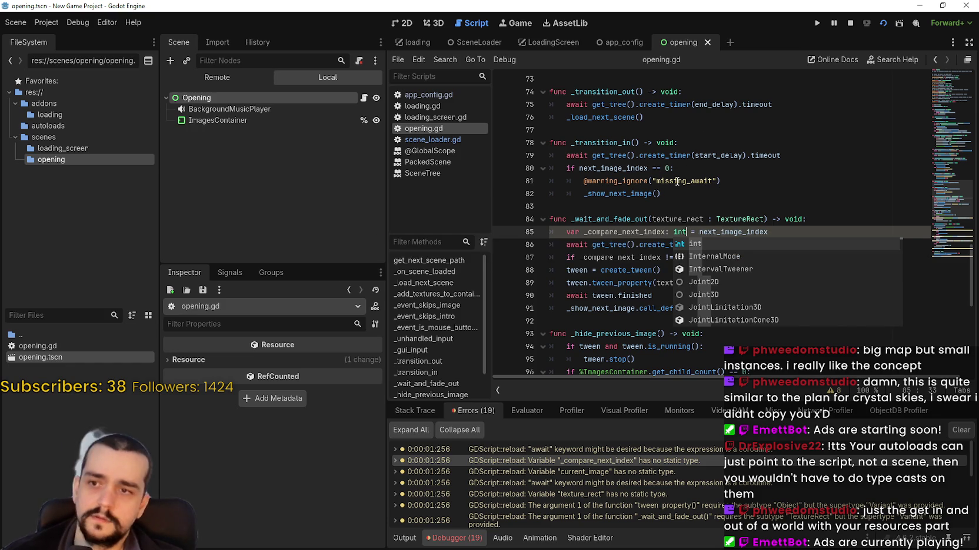
scroll(670, 269, down, 2)
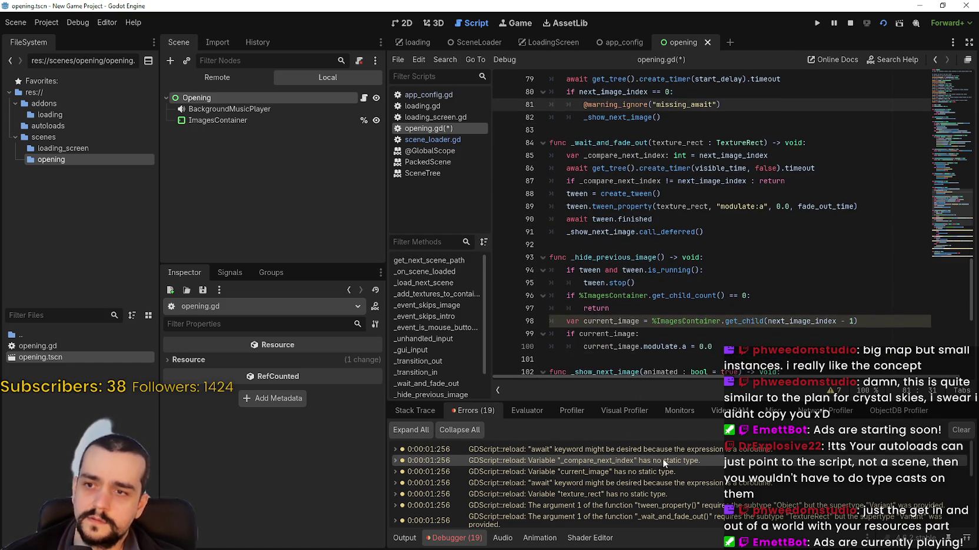
double_click(629, 472)
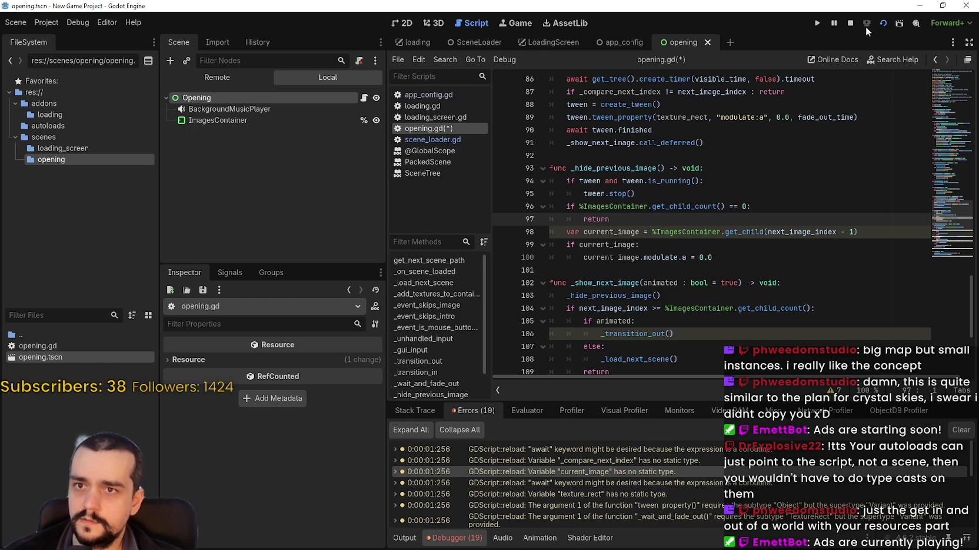
click(850, 23)
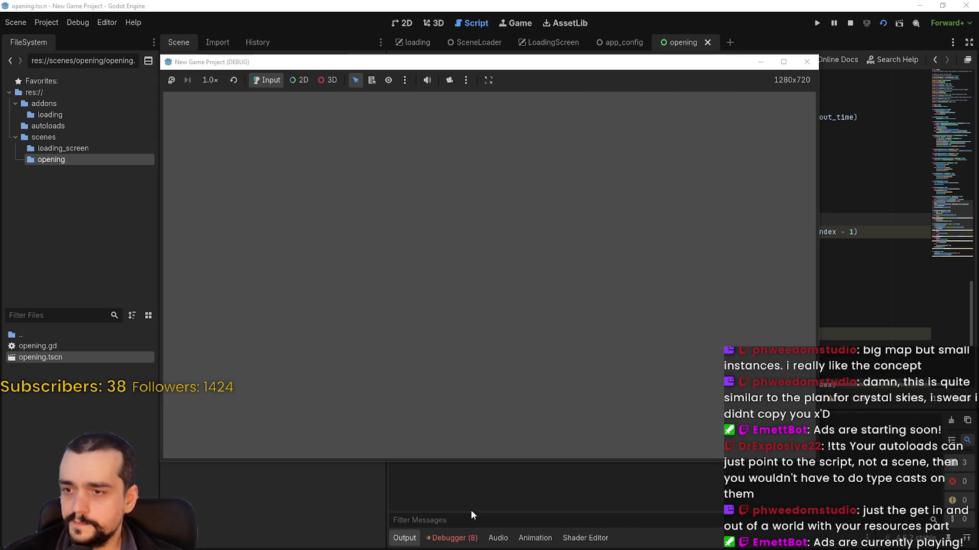
Rerun the opening scene and inspect the untyped current_image in _hide_previous_image against the Errors list.
click(470, 512)
click(469, 537)
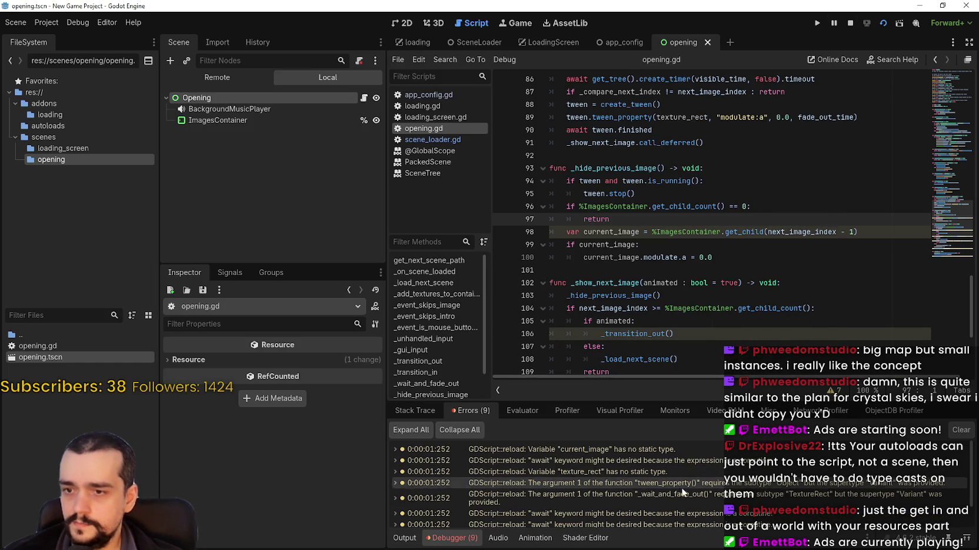
click(694, 259)
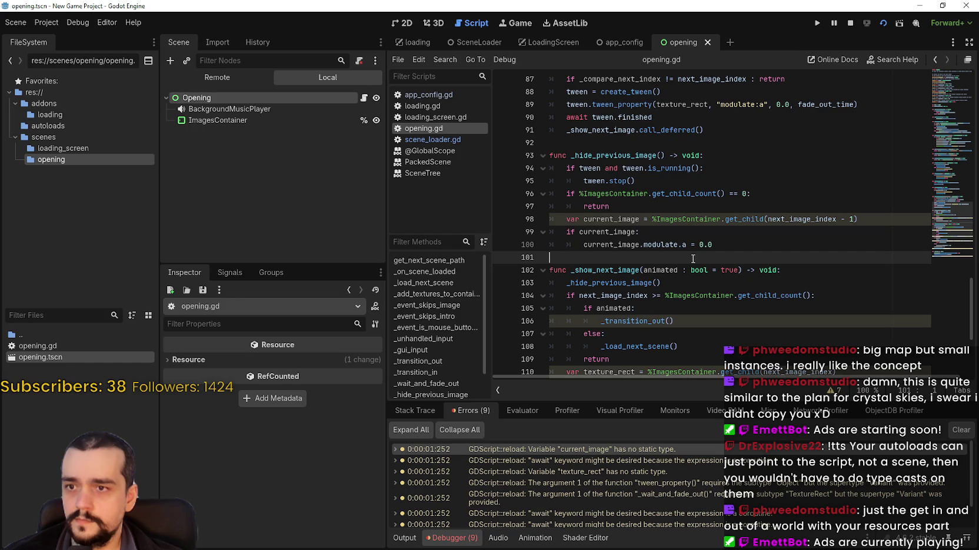
click(639, 221)
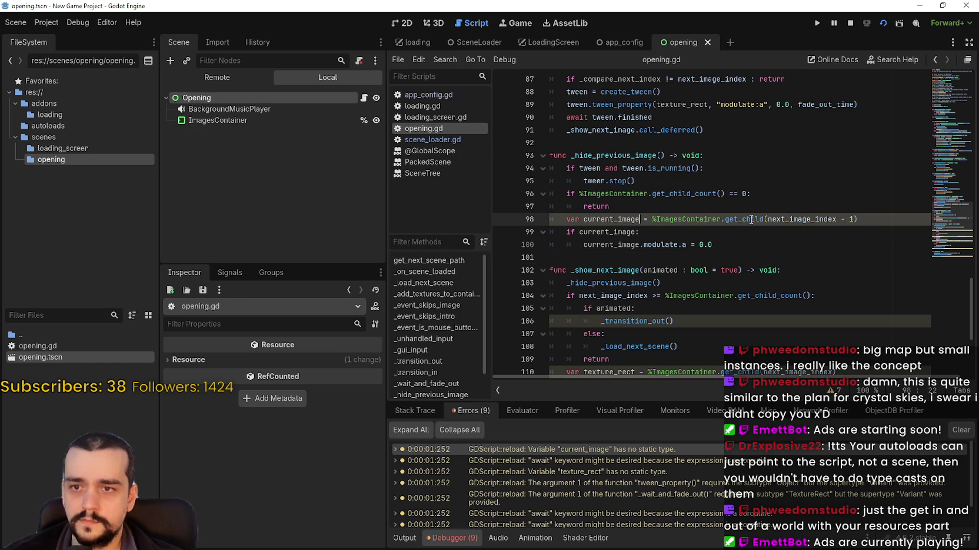
mouse_move(751, 219)
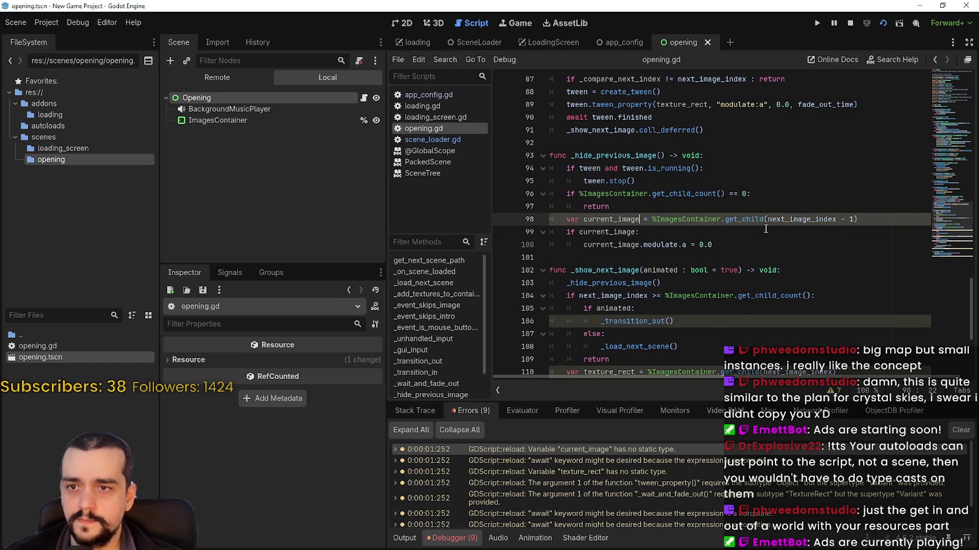
mouse_move(798, 220)
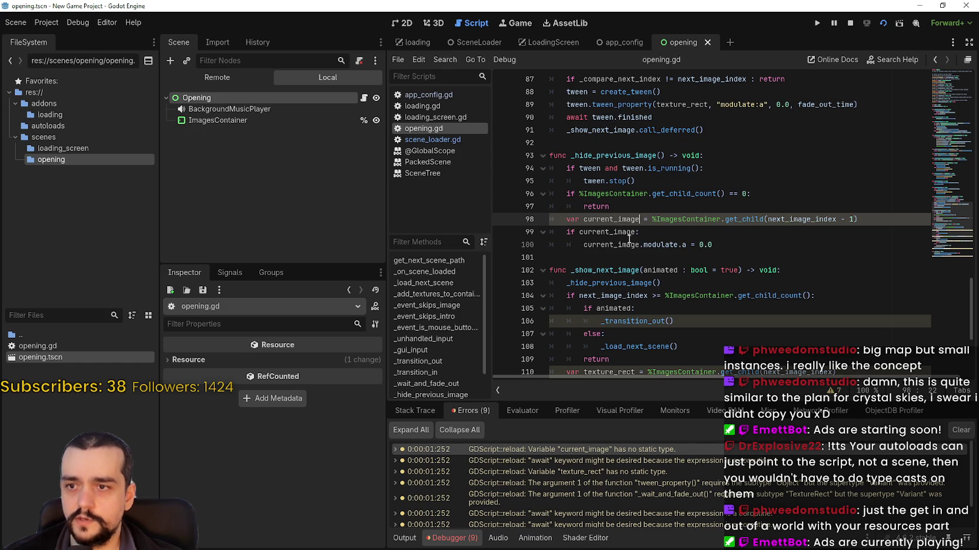
click(619, 245)
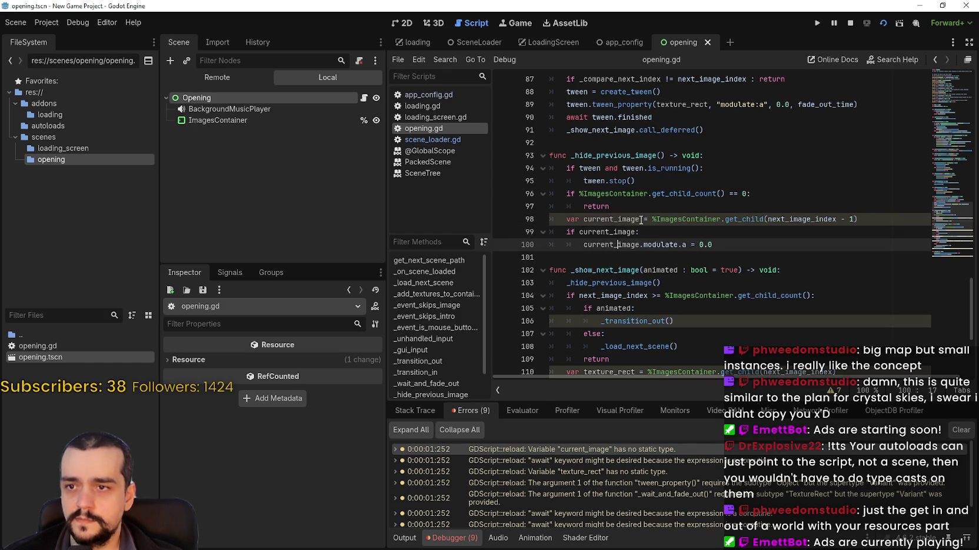
double_click(633, 218)
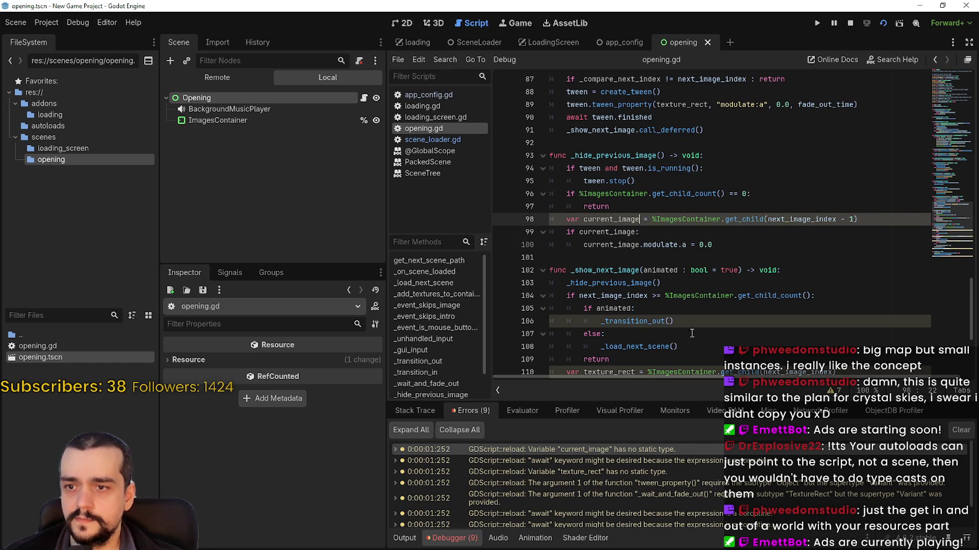
scroll(697, 324, down, 3)
scroll(700, 312, down, 2)
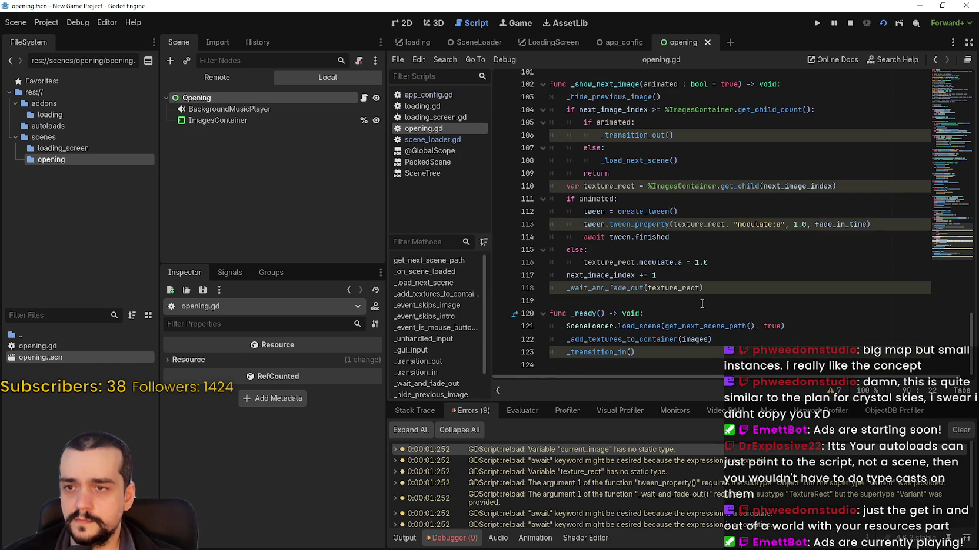
scroll(709, 237, up, 5)
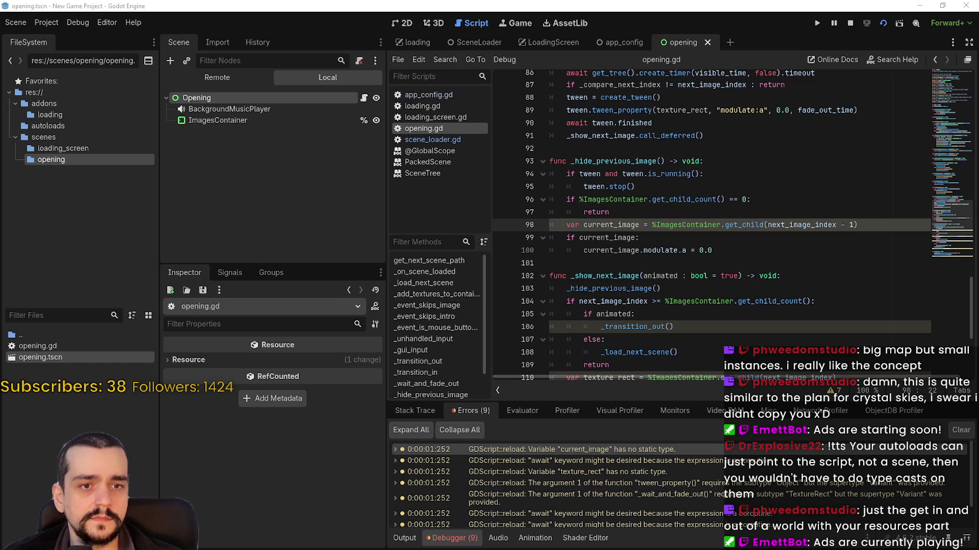
click(617, 215)
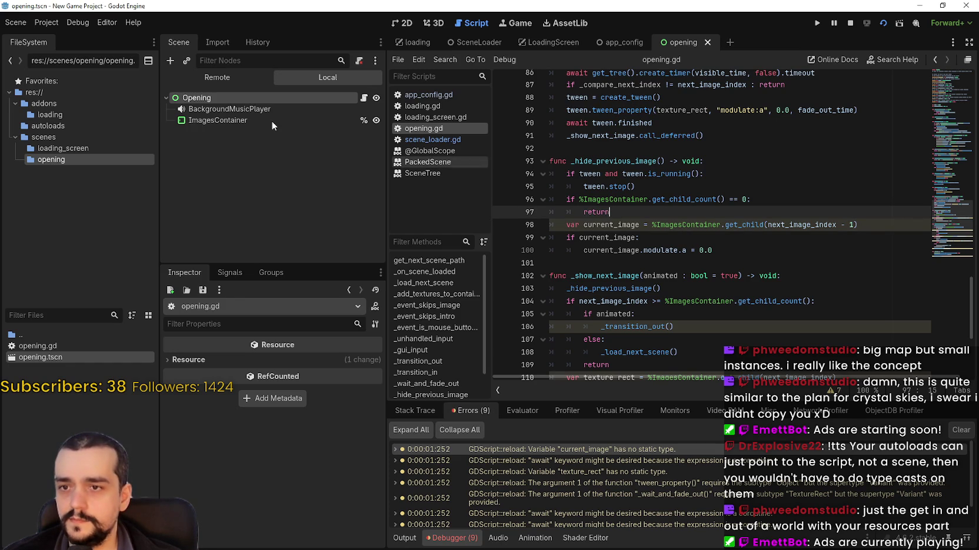
Type current_image as ': TextureRect' on line 98, then stop the running game.
click(639, 225)
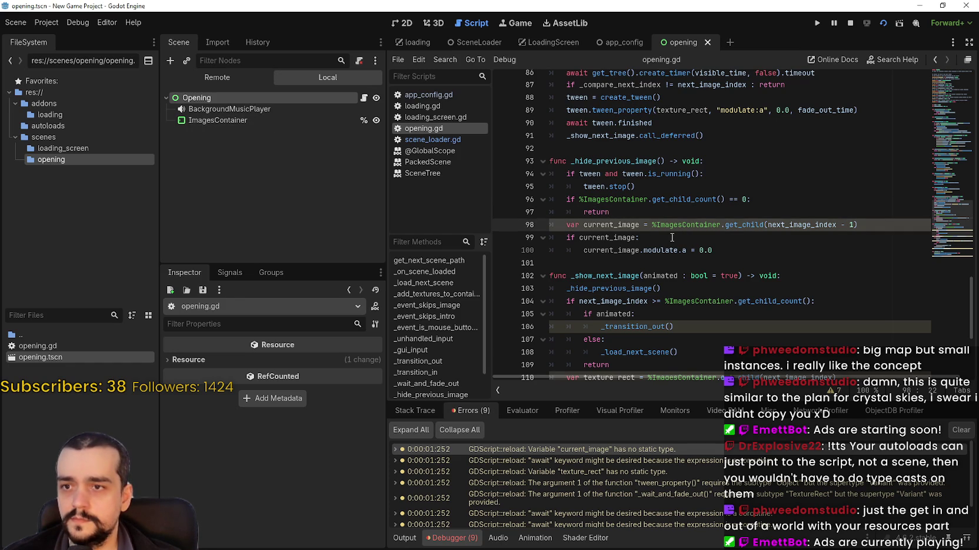
text(: Text)
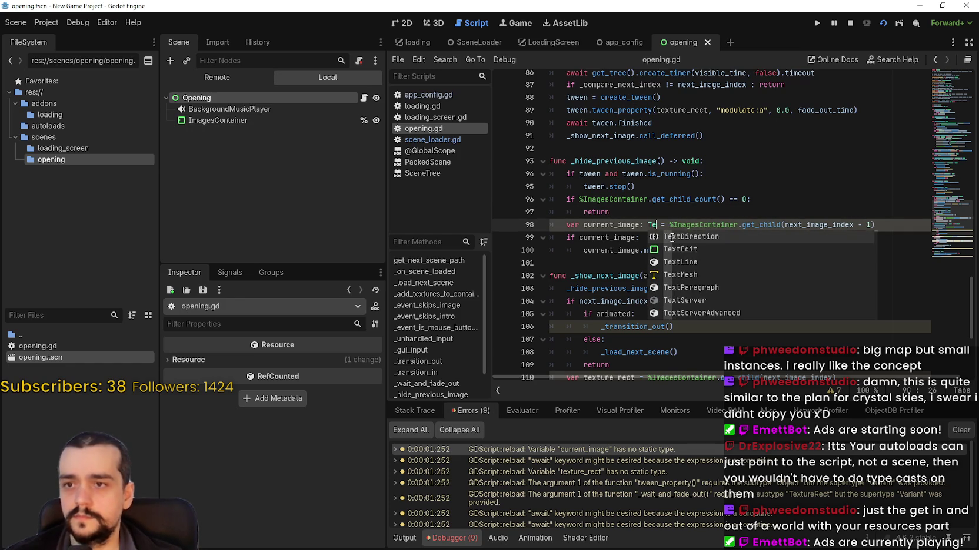
text(ureRect)
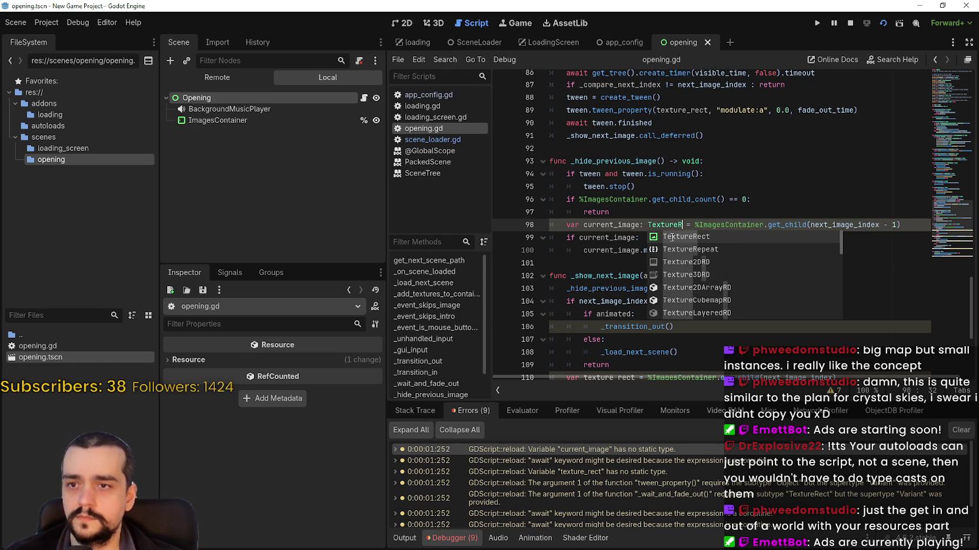
click(700, 237)
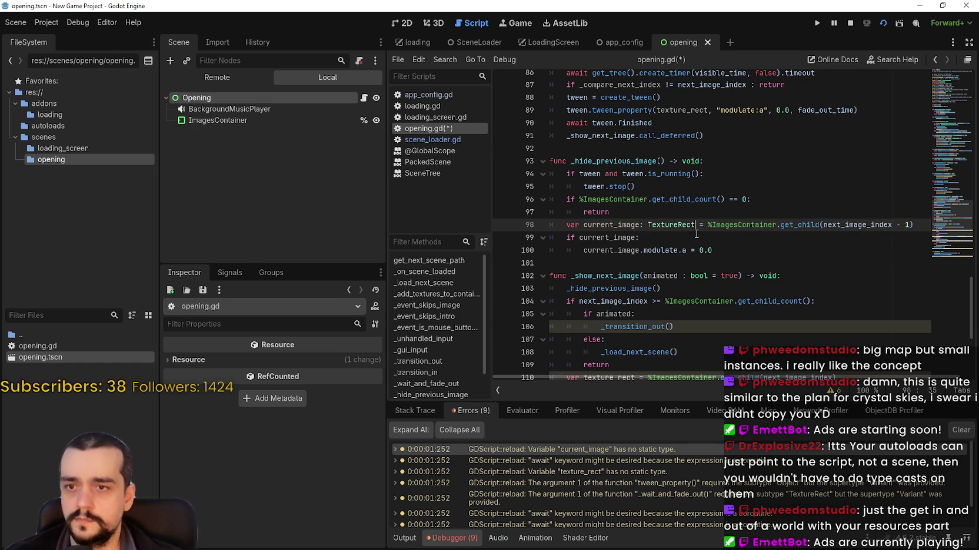
click(674, 326)
scroll(677, 326, down, 3)
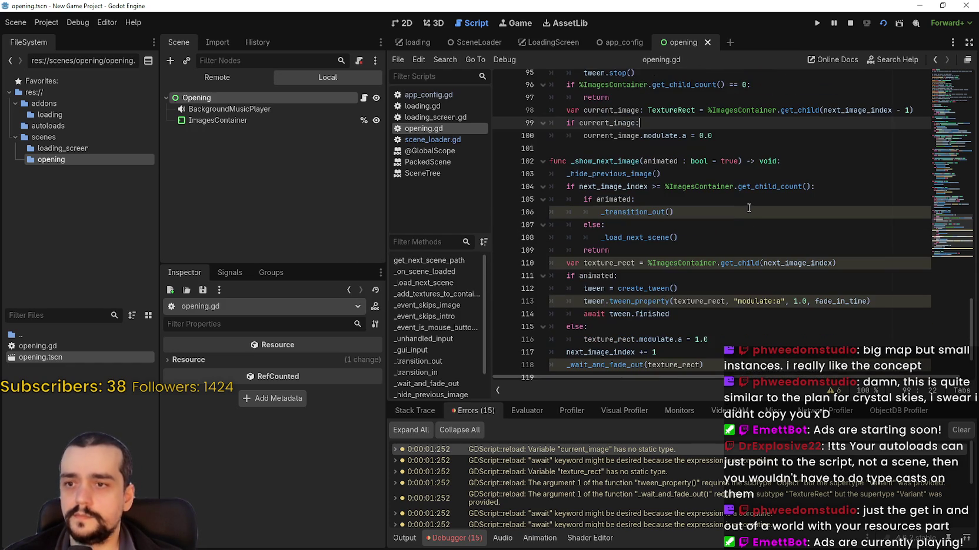
click(850, 25)
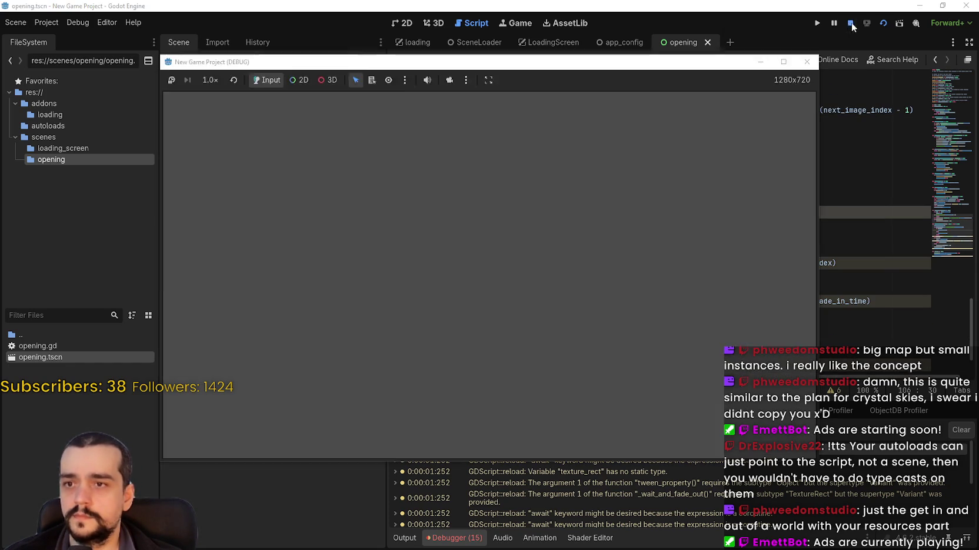
click(878, 23)
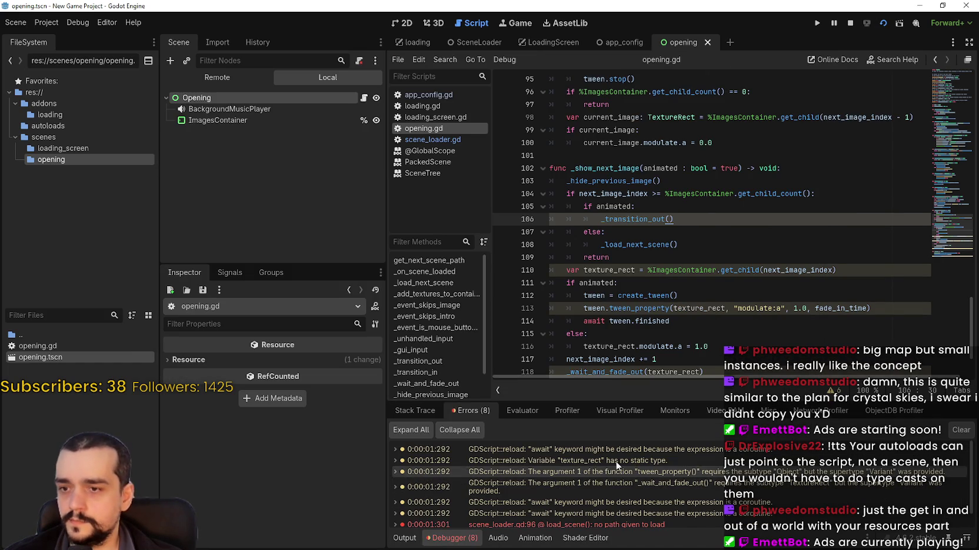
click(653, 207)
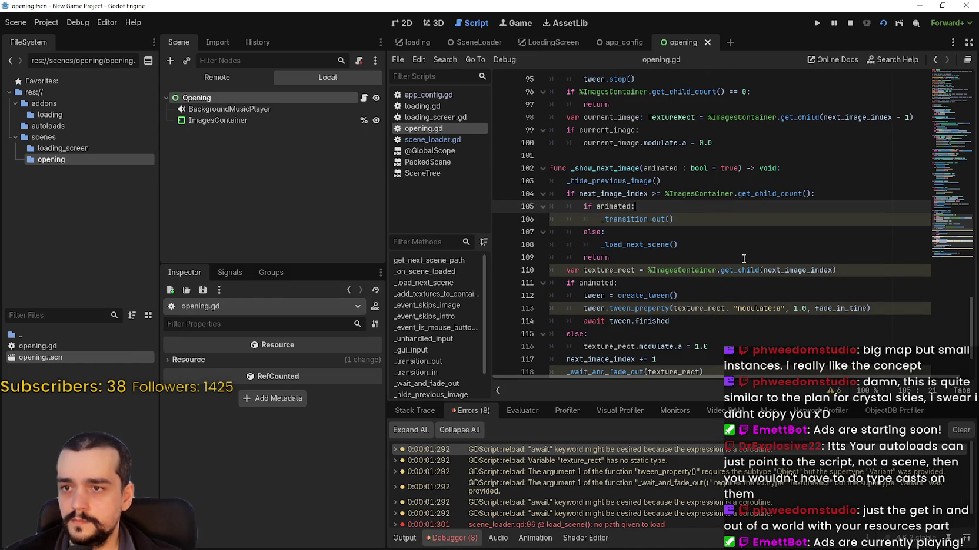
mouse_move(648, 217)
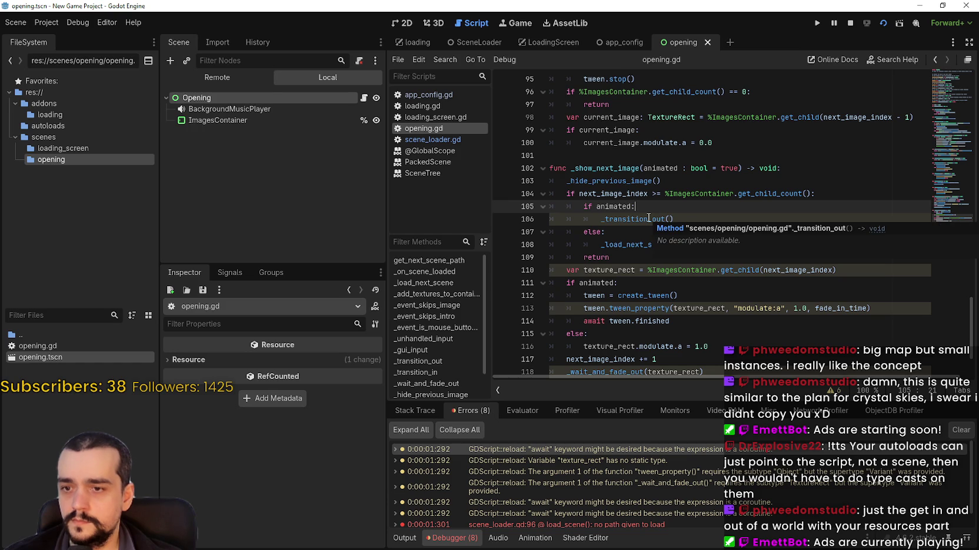
scroll(655, 213, up, 10)
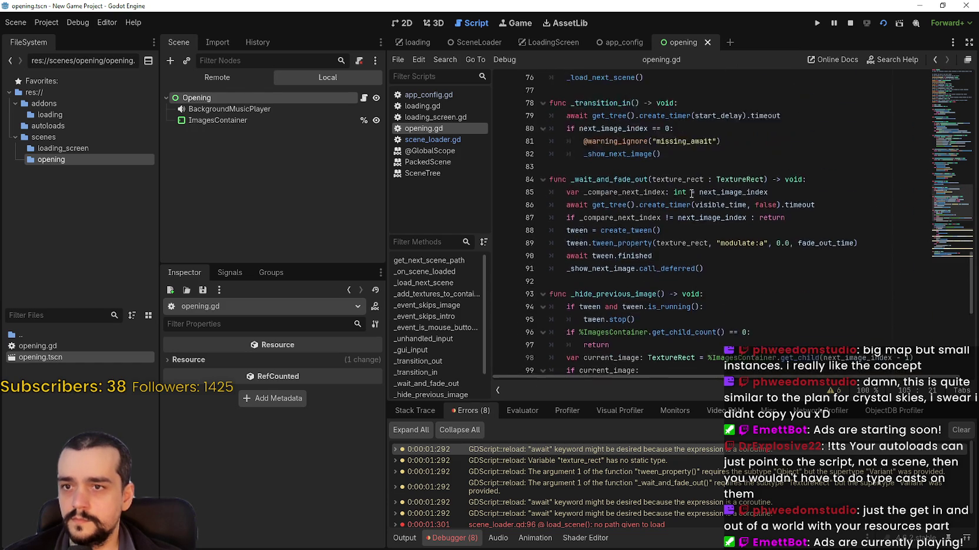
scroll(950, 175, up, 2)
drag(721, 257, 583, 257)
key(ctrl+c)
click(601, 449)
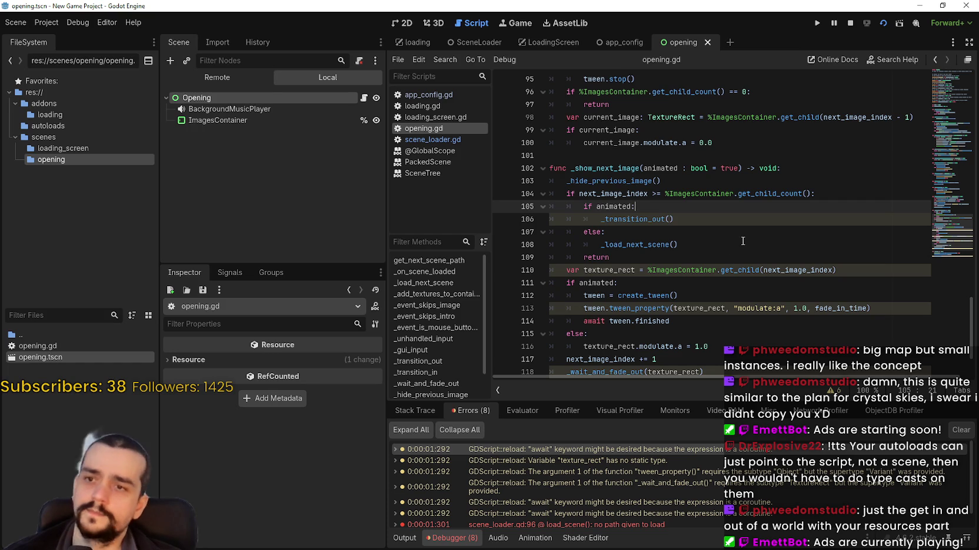
mouse_move(648, 221)
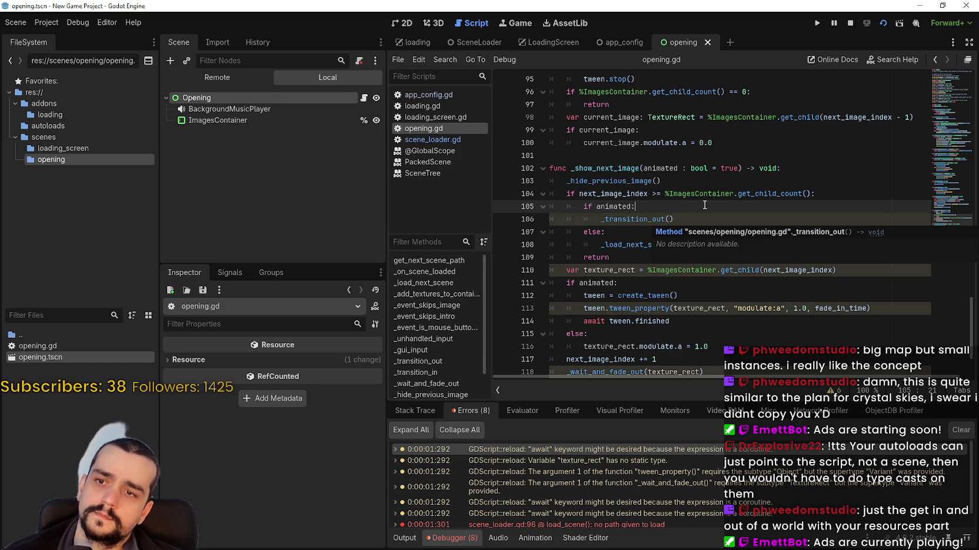
Undo a misplaced missing_await suppression and look up the _transition_out function definition.
key(Return)
key(ctrl+v)
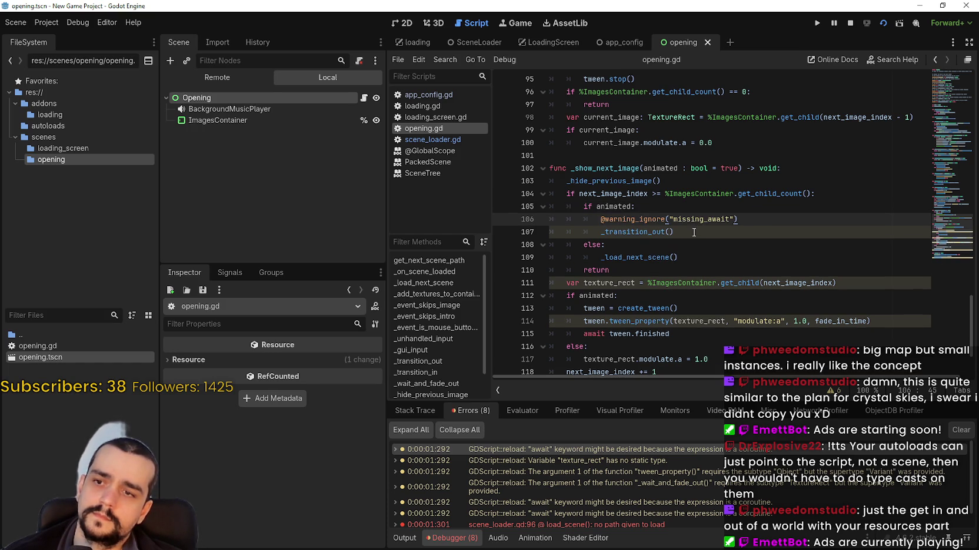
click(694, 232)
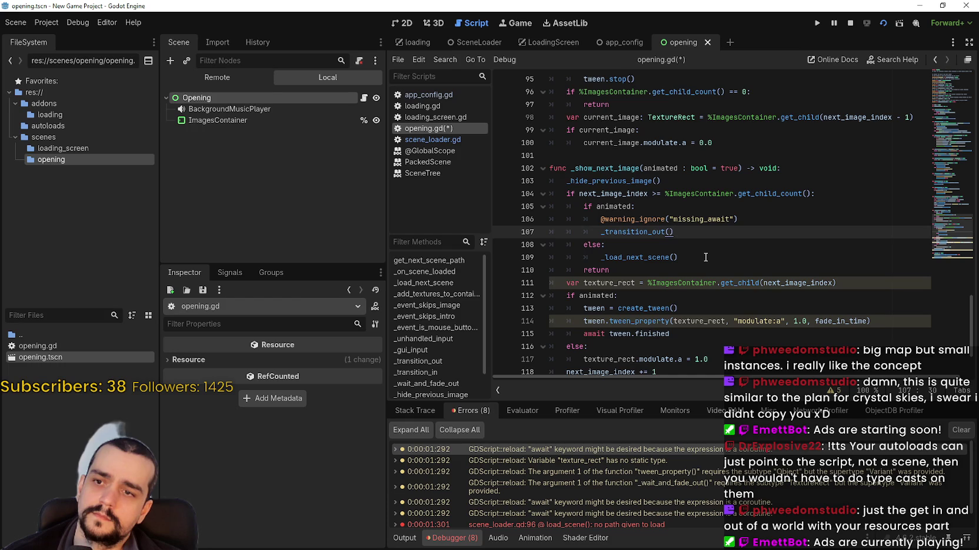
key(ctrl+z)
key(ctrl+z)
right_click(629, 220)
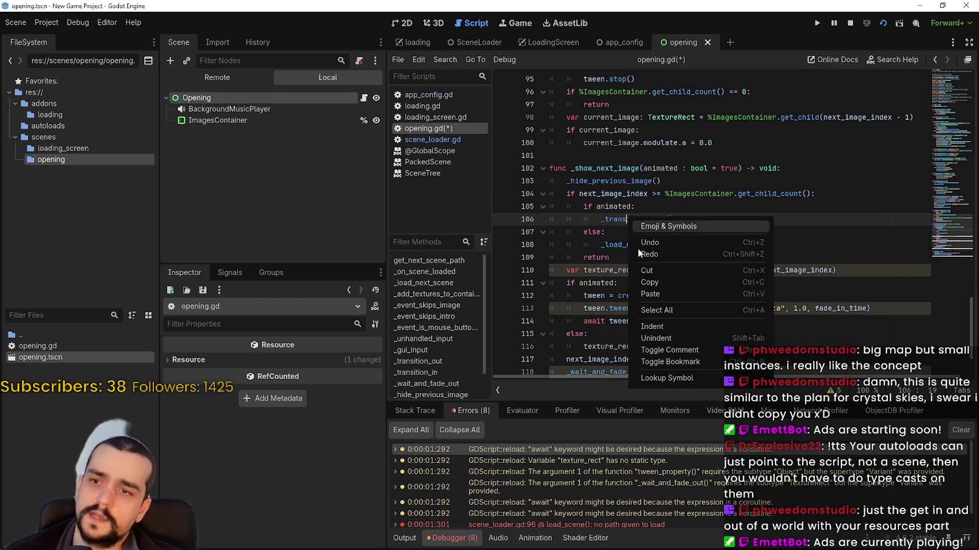
click(656, 377)
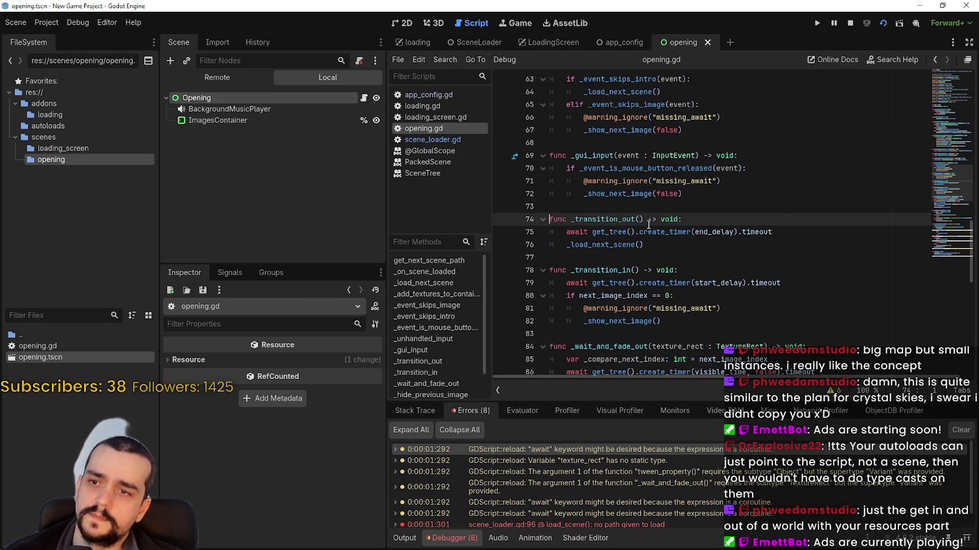
Finish typing TextureRect on the current_image line and save.
click(679, 256)
scroll(703, 284, down, 4)
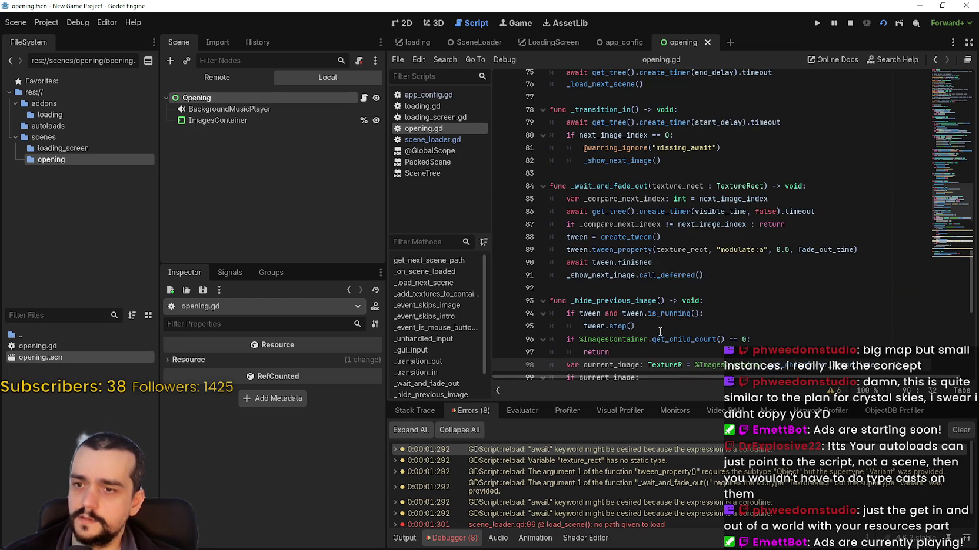
scroll(659, 332, down, 2)
text(ect)
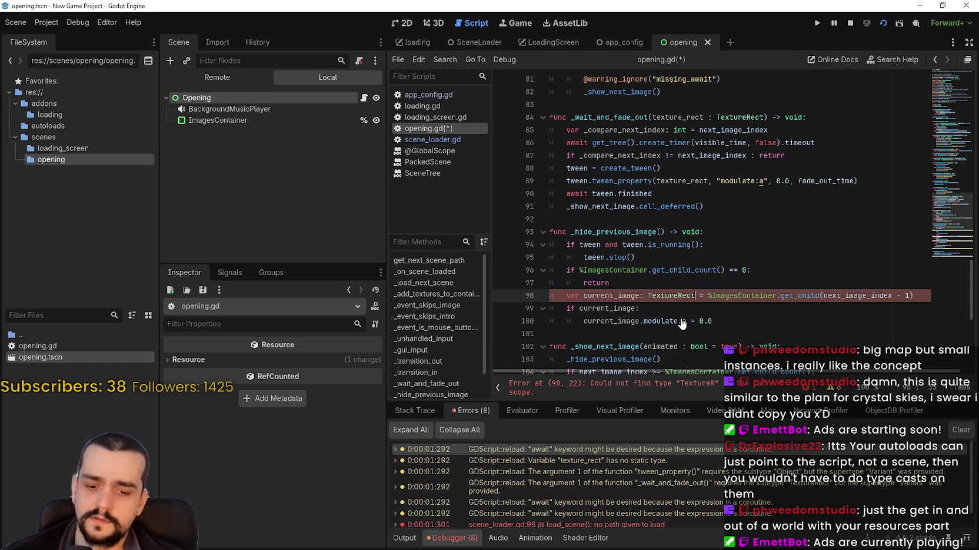
key(ctrl+s)
scroll(677, 265, down, 5)
click(676, 218)
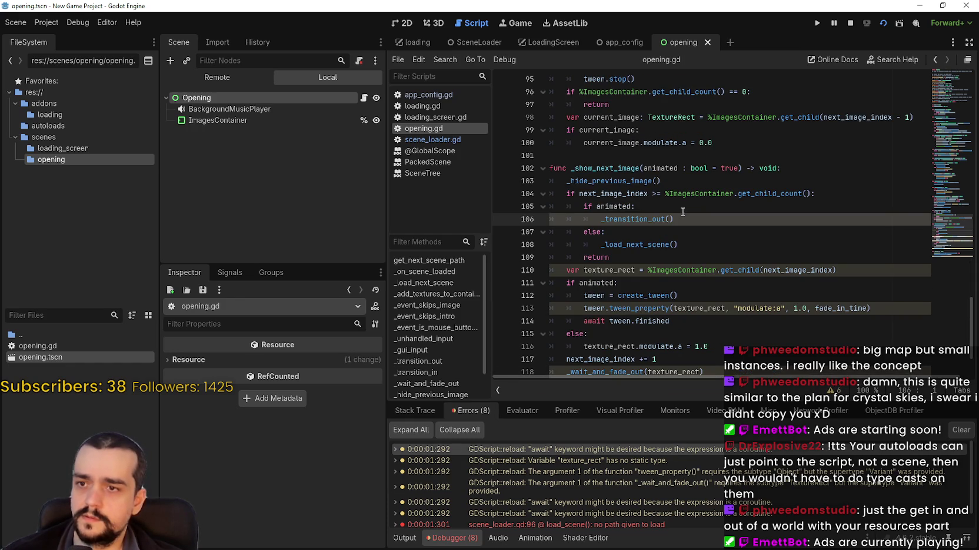
key(Home)
key(Return)
key(Up)
key(ctrl+v)
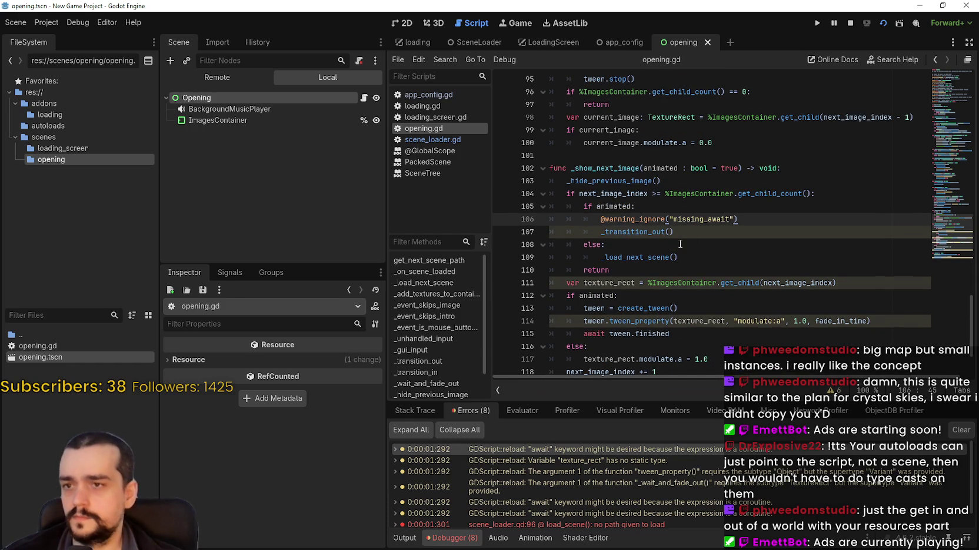
click(681, 246)
key(ctrl+s)
scroll(692, 206, down, 1)
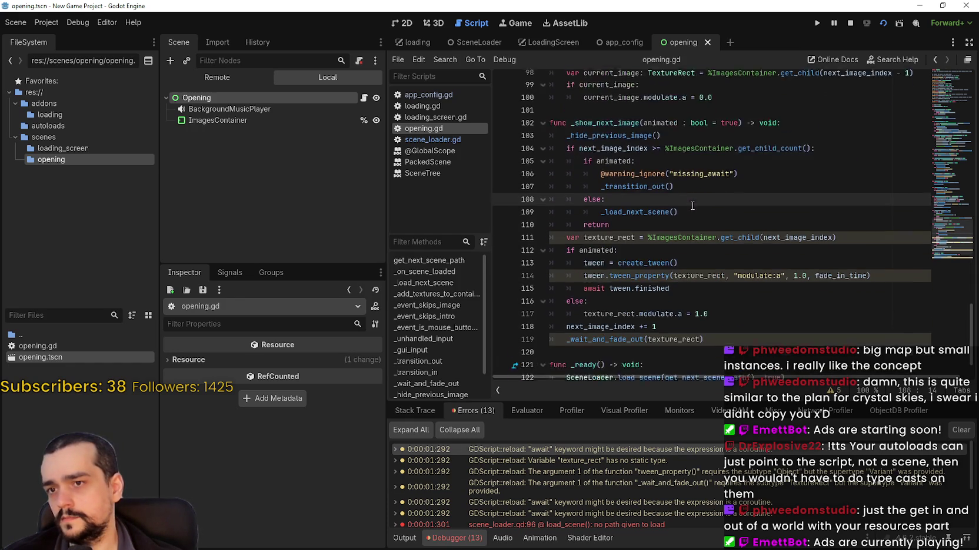
From the 'no static type' error, declare texture_rect as TextureRect on line 111.
scroll(692, 206, down, 1)
click(563, 461)
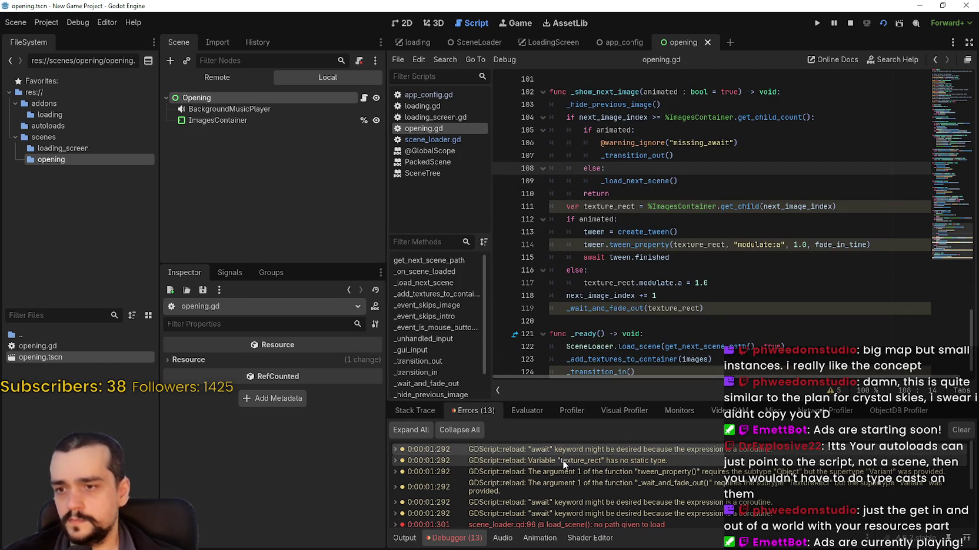
click(680, 247)
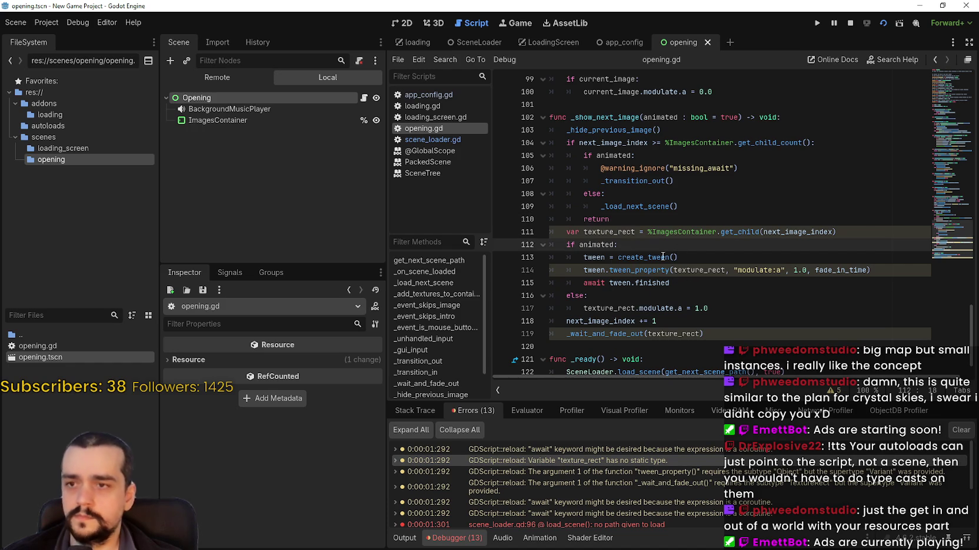
click(628, 218)
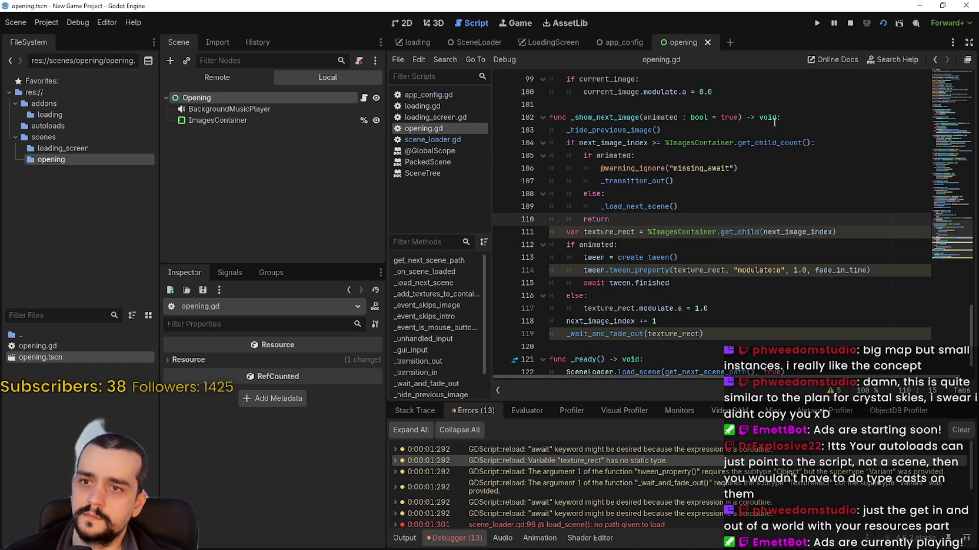
click(634, 231)
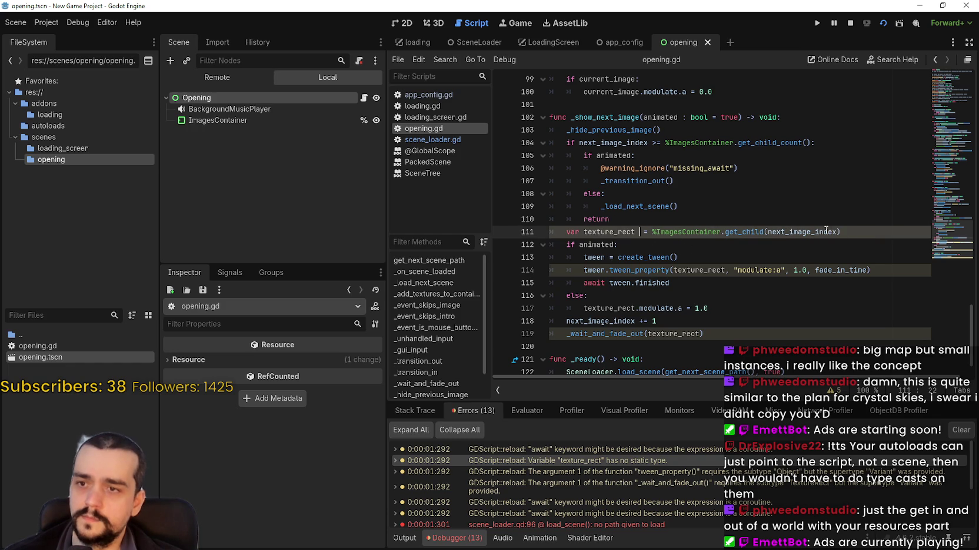
key(BackSpace)
text(: Te)
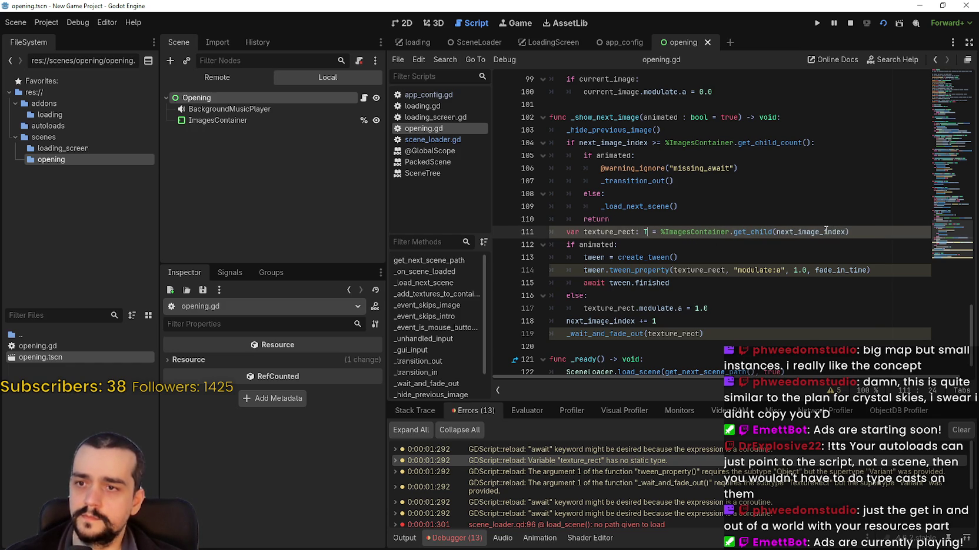
text(xtureR)
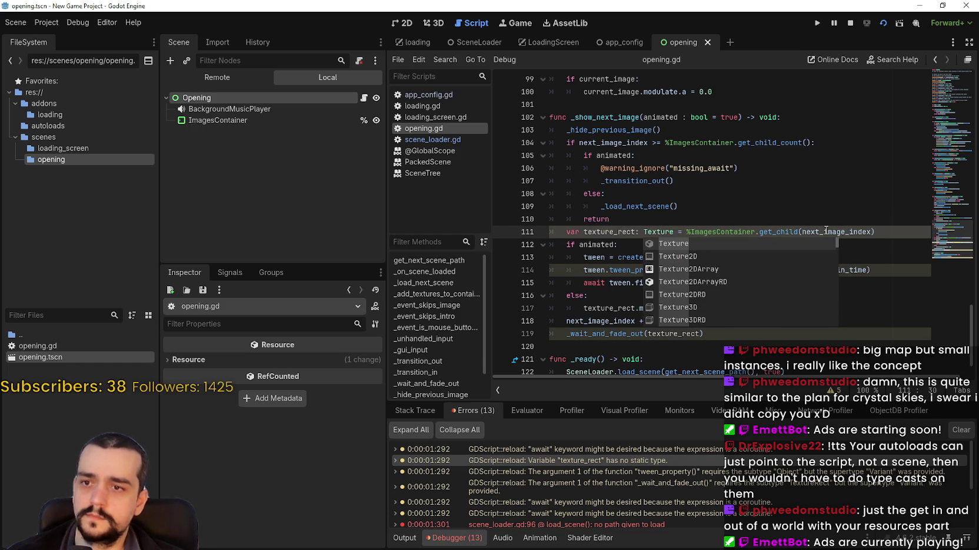
key(Return)
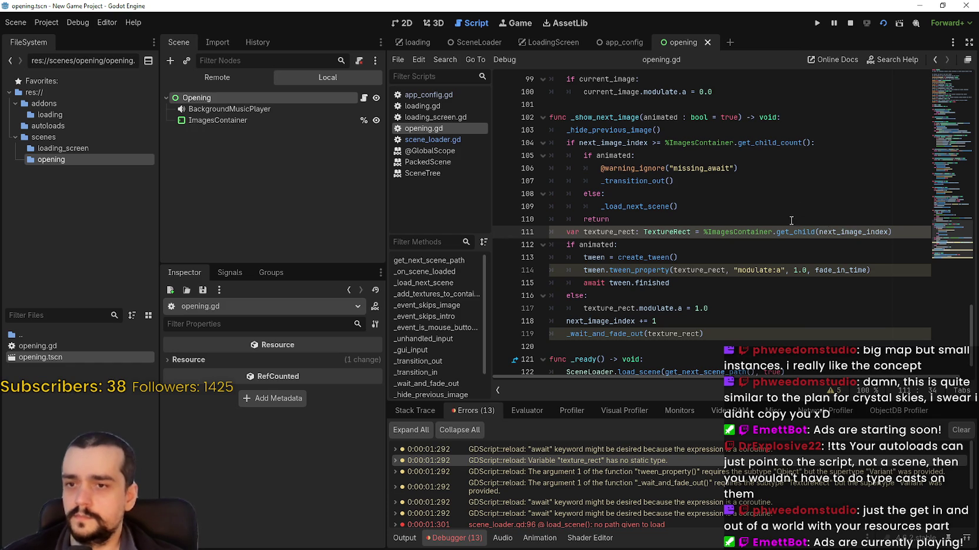
Review the uses of texture_rect and the tween_property error, then restart the game.
click(727, 285)
scroll(724, 284, down, 1)
click(690, 288)
mouse_move(629, 289)
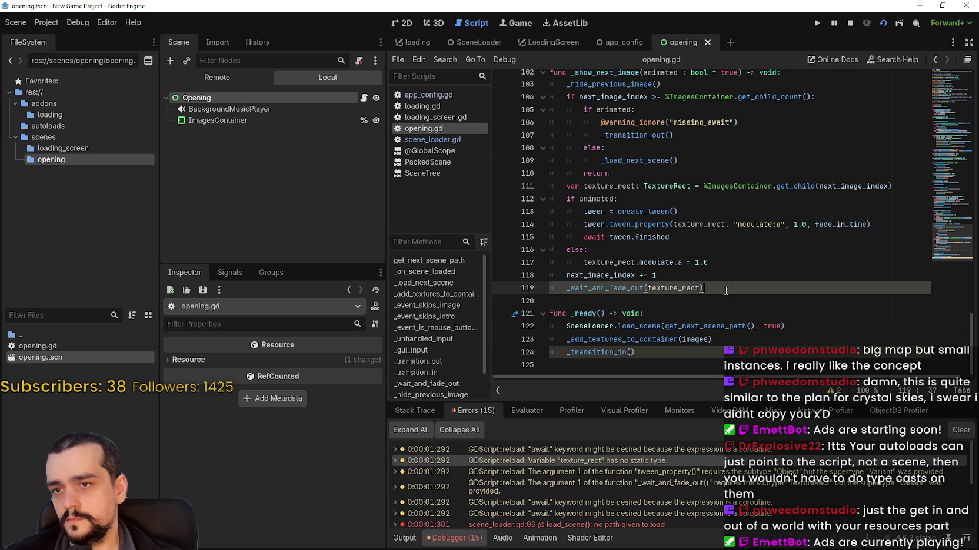
click(618, 263)
double_click(617, 263)
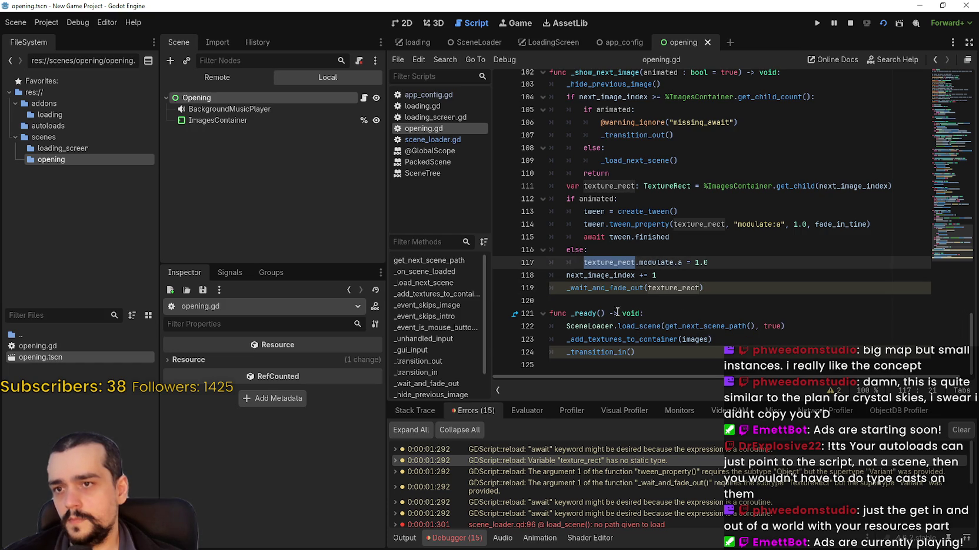
click(655, 471)
click(879, 24)
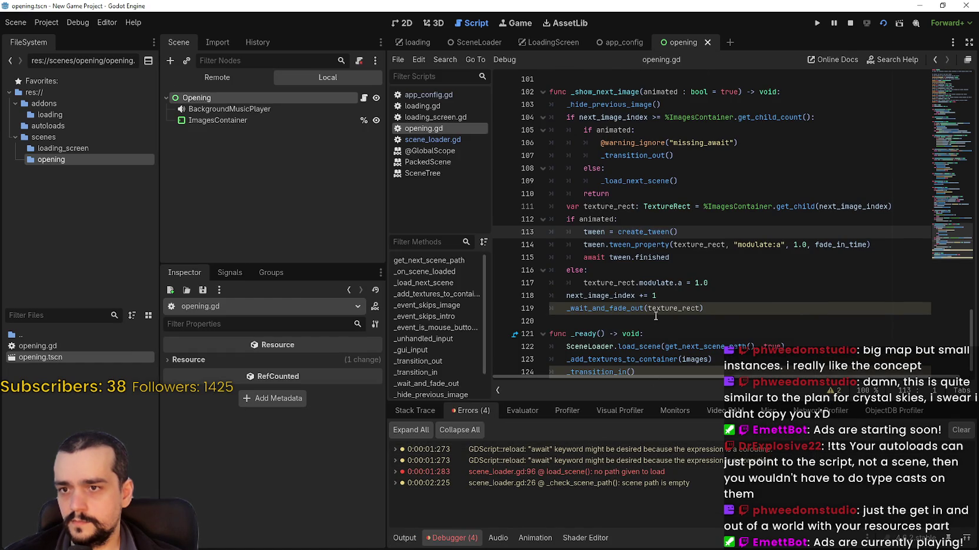
scroll(647, 294, down, 1)
click(676, 288)
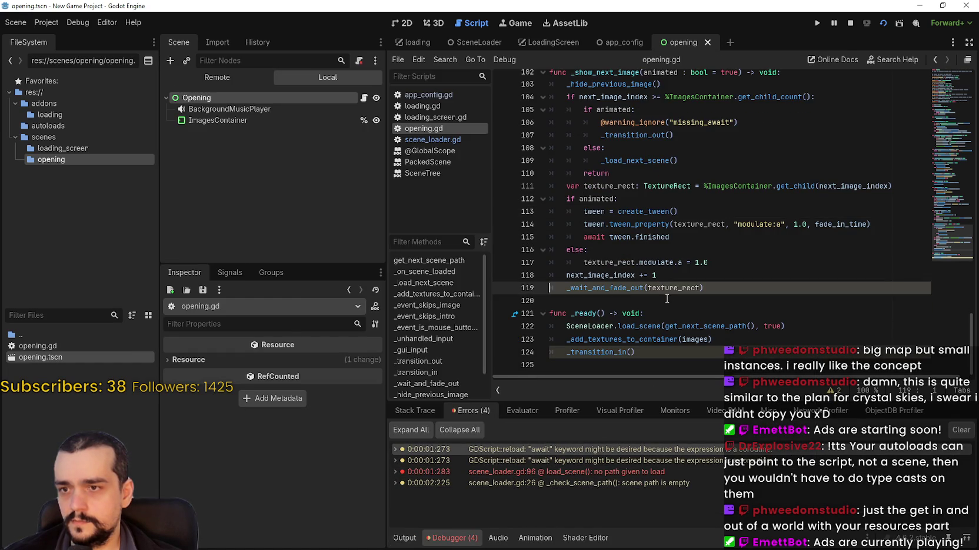
Paste the missing_await suppression above _wait_and_fade_out(texture_rect) and stop the game.
click(698, 274)
key(Return)
text(@warning_ignore("missing_await"))
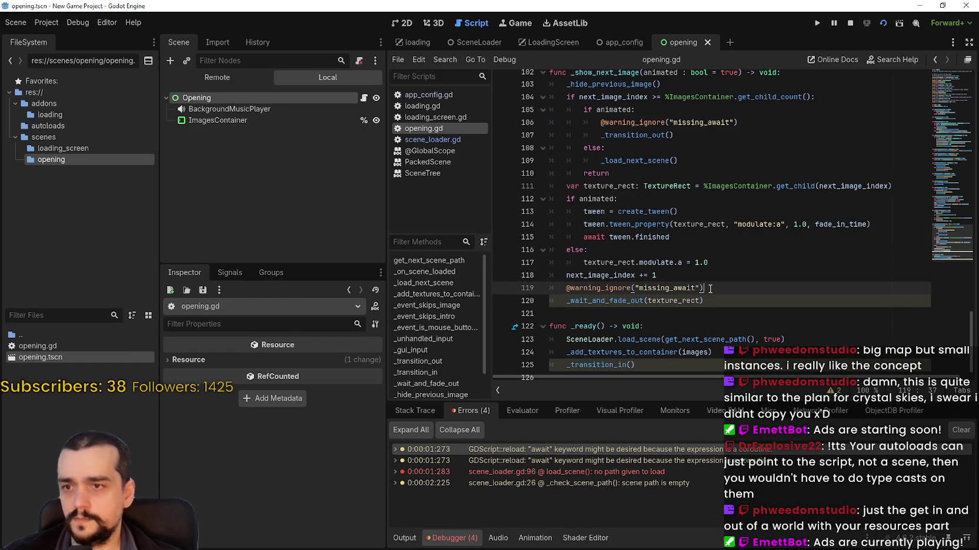
key(Down)
key(Down)
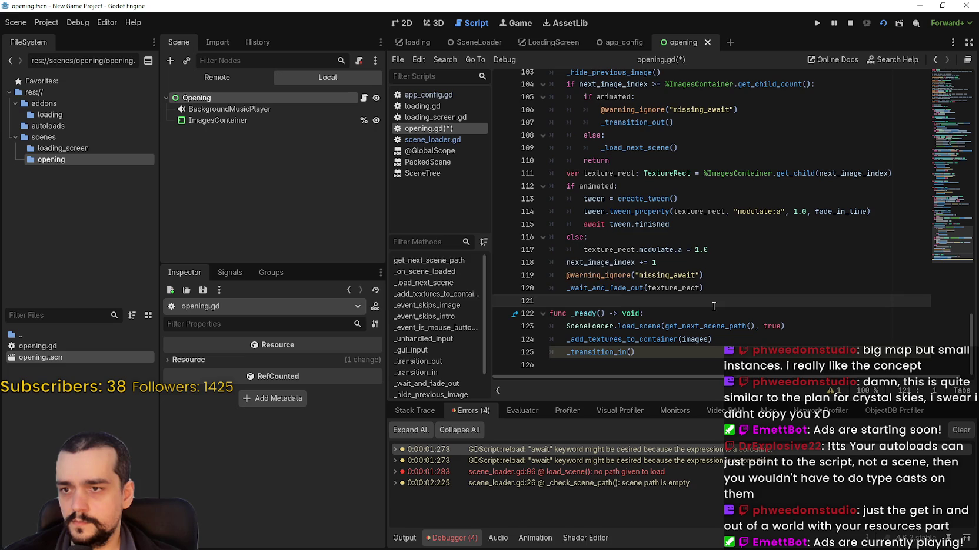
scroll(712, 300, down, 1)
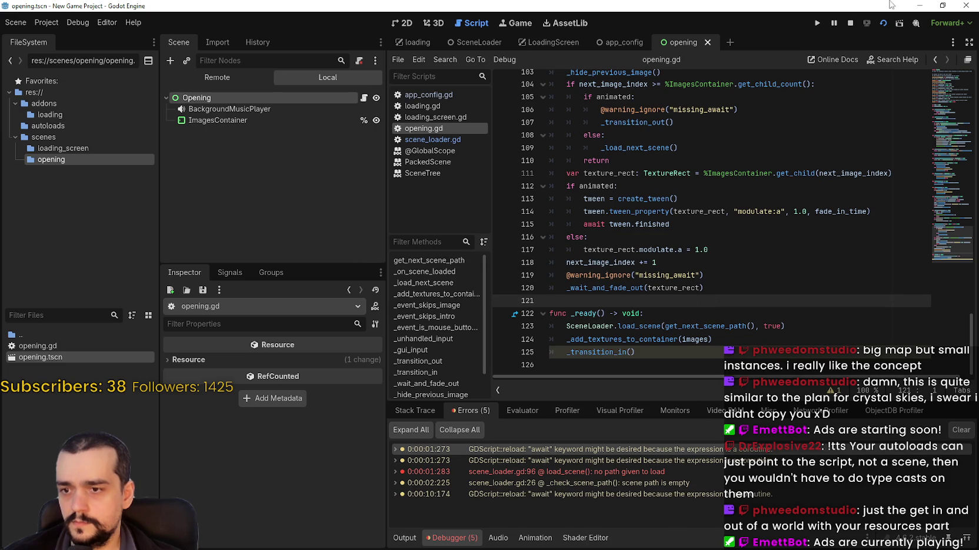
click(851, 23)
Paste the missing_await suppression above _transition_in() and run the current scene.
key(Down)
key(Down)
key(Down)
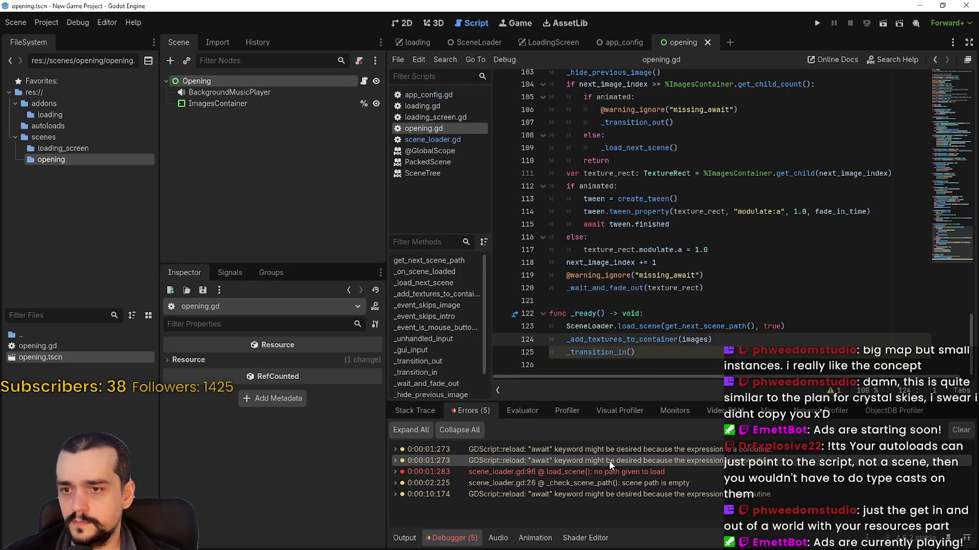
click(730, 344)
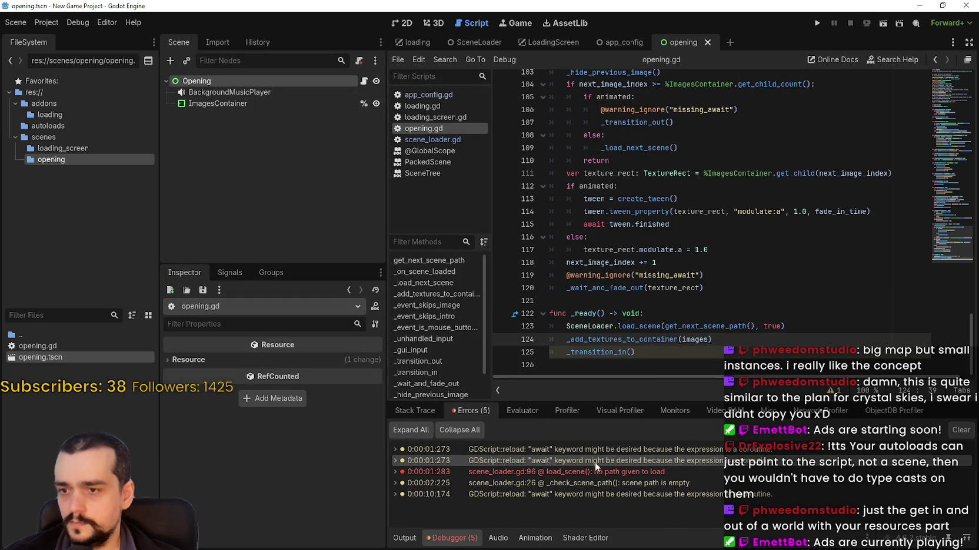
key(Return)
text(@warning_ignore("missing_await"))
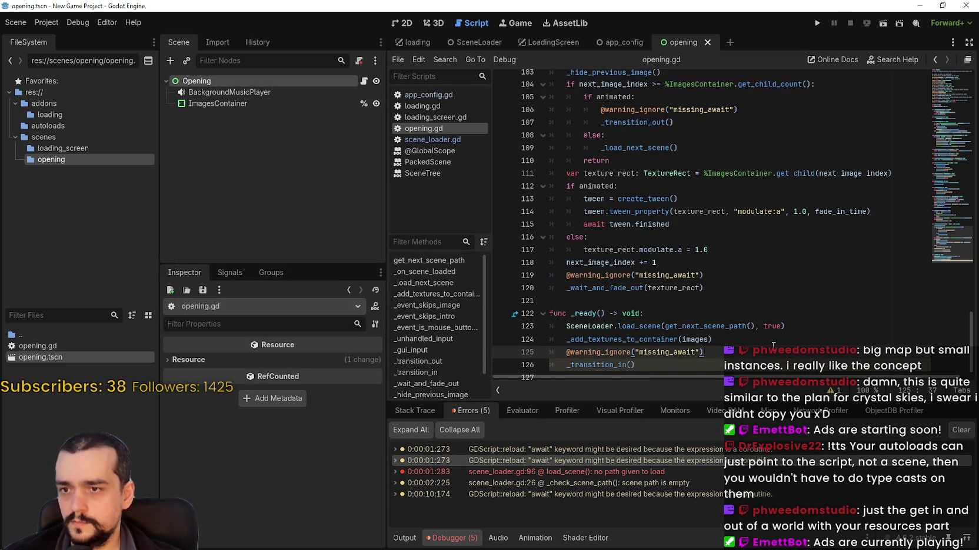
click(729, 310)
click(730, 285)
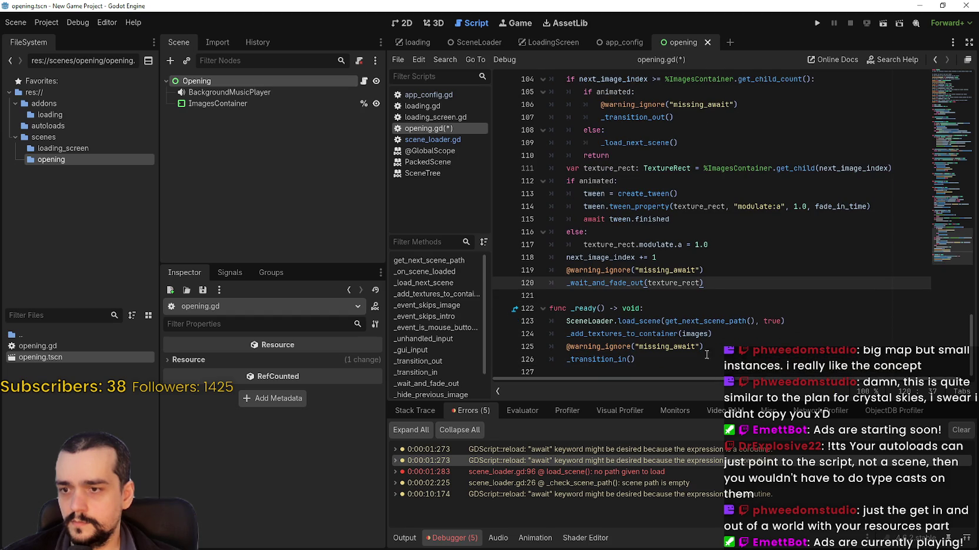
click(880, 26)
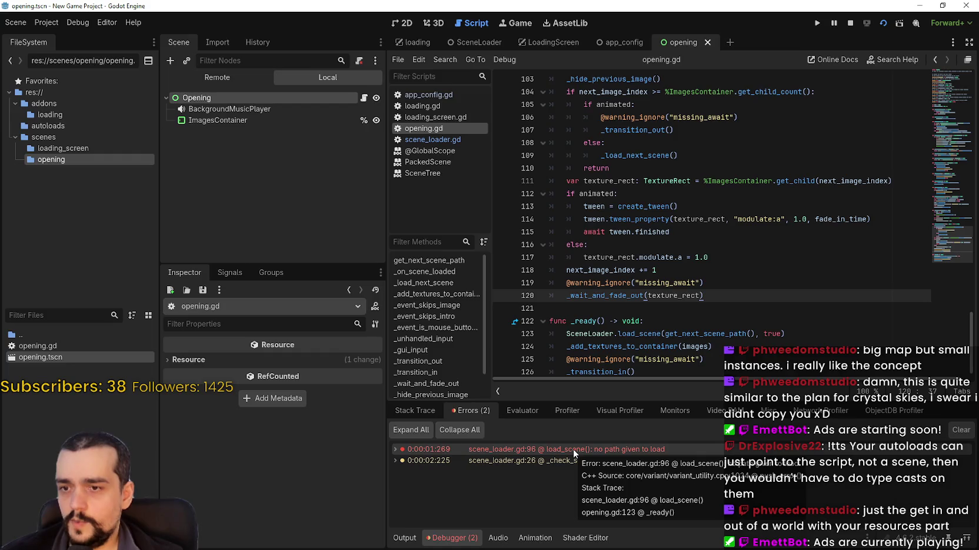
Trace the 'no path given to load' error to scene_loader.gd's push_error call and stop the game.
double_click(453, 449)
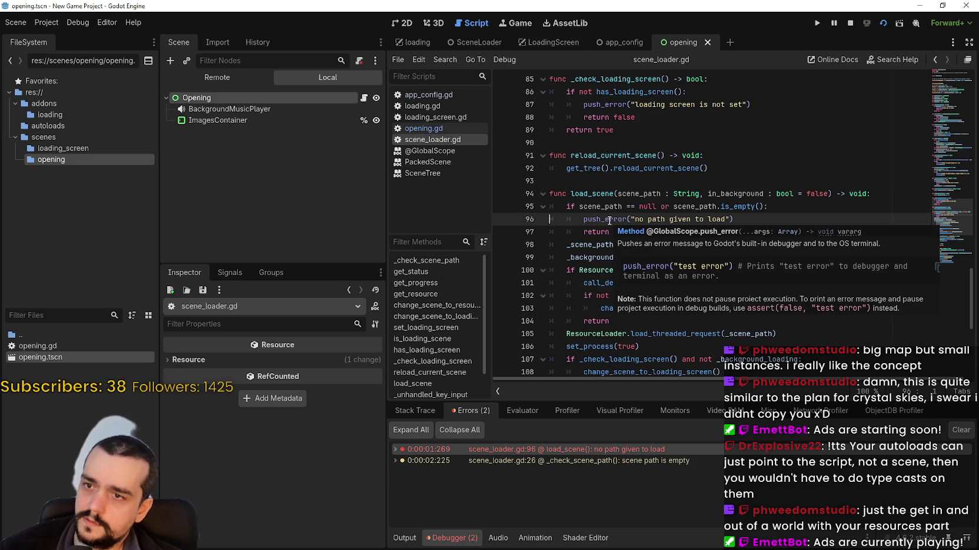
click(609, 220)
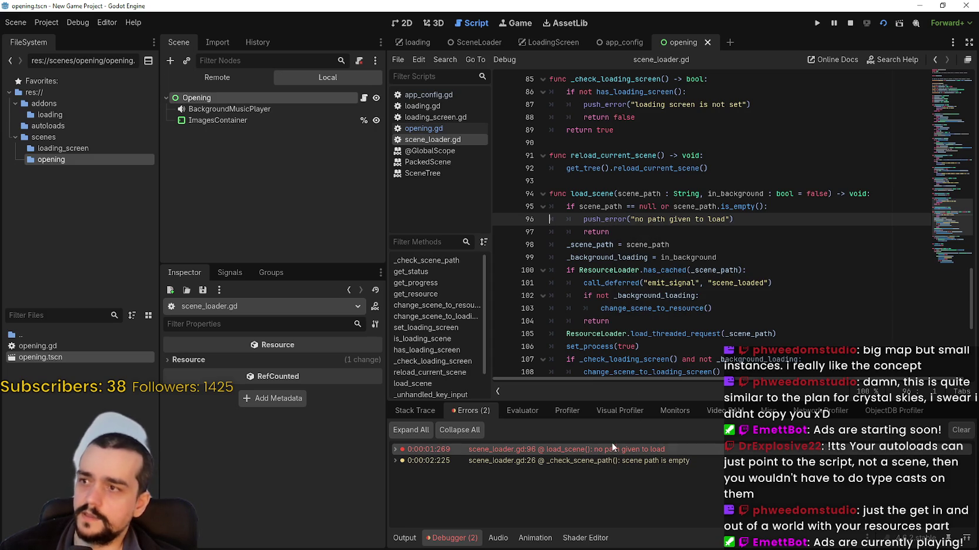
click(850, 23)
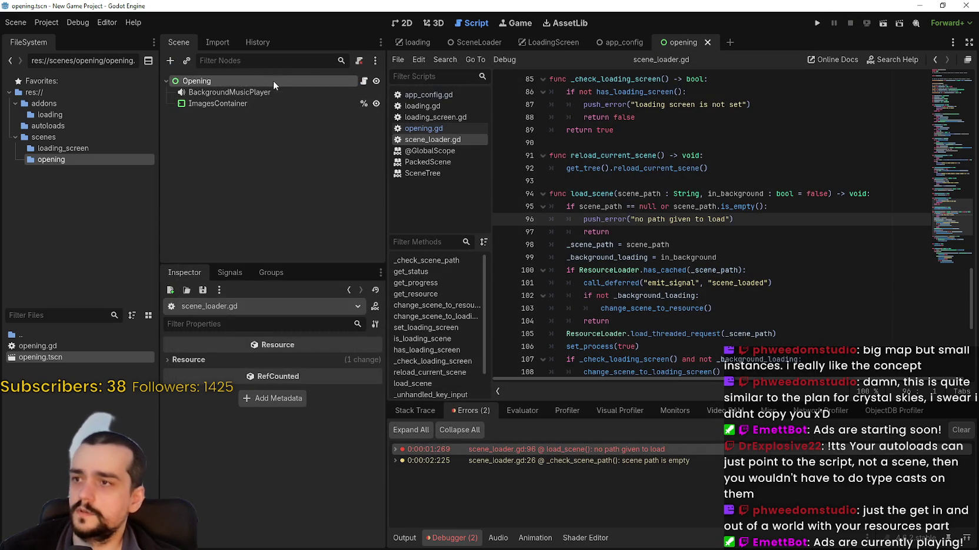
Reopen opening.gd from the Opening root node and run the game again.
click(273, 80)
click(220, 391)
click(220, 391)
click(708, 220)
click(718, 244)
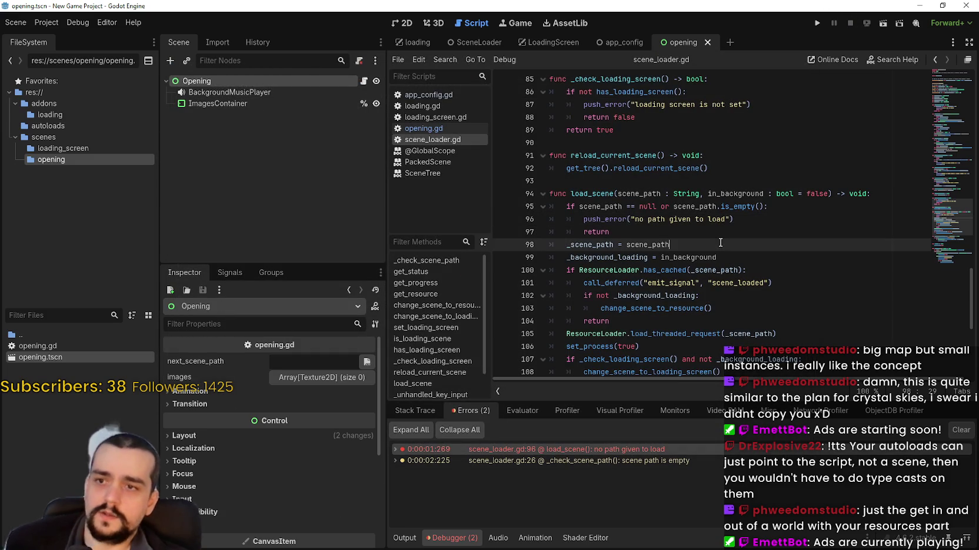
click(364, 80)
click(817, 24)
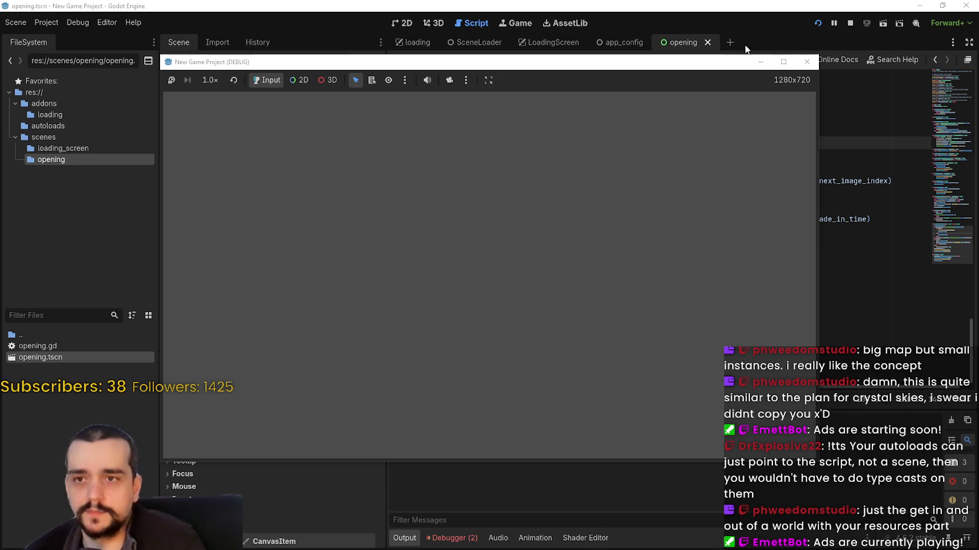
Stop the game, scroll through opening.gd, and select the load_scene call on line 123.
click(851, 25)
scroll(717, 243, up, 5)
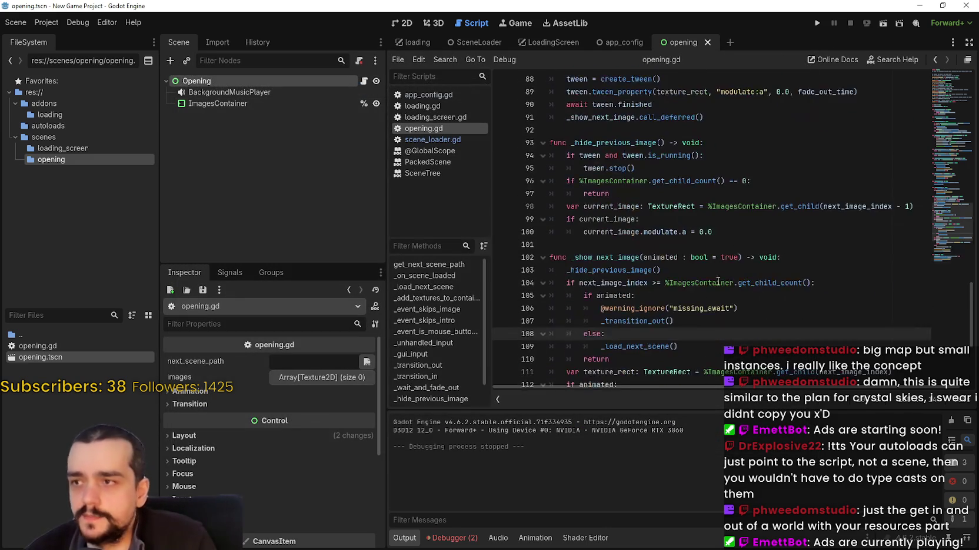
scroll(718, 242, up, 3)
scroll(718, 242, up, 10)
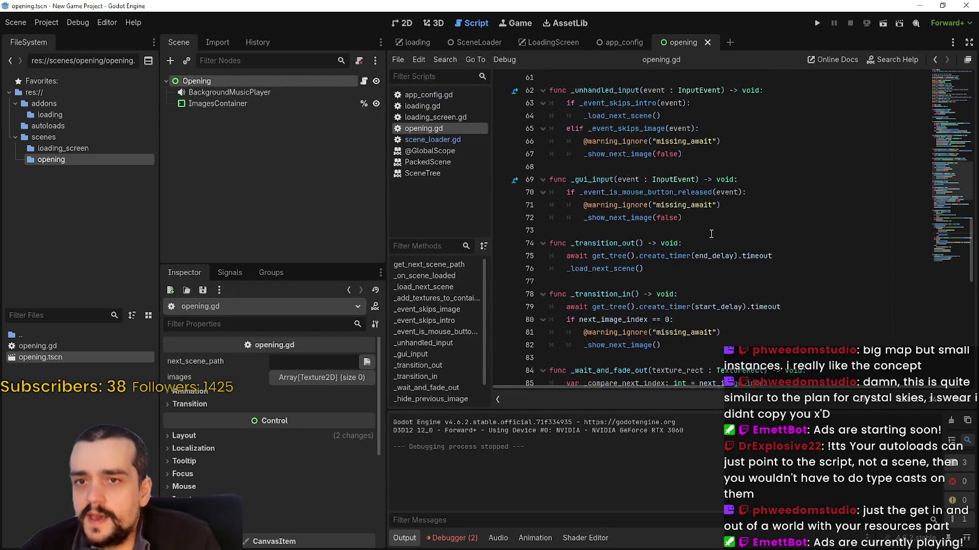
scroll(955, 133, up, 5)
scroll(955, 134, up, 6)
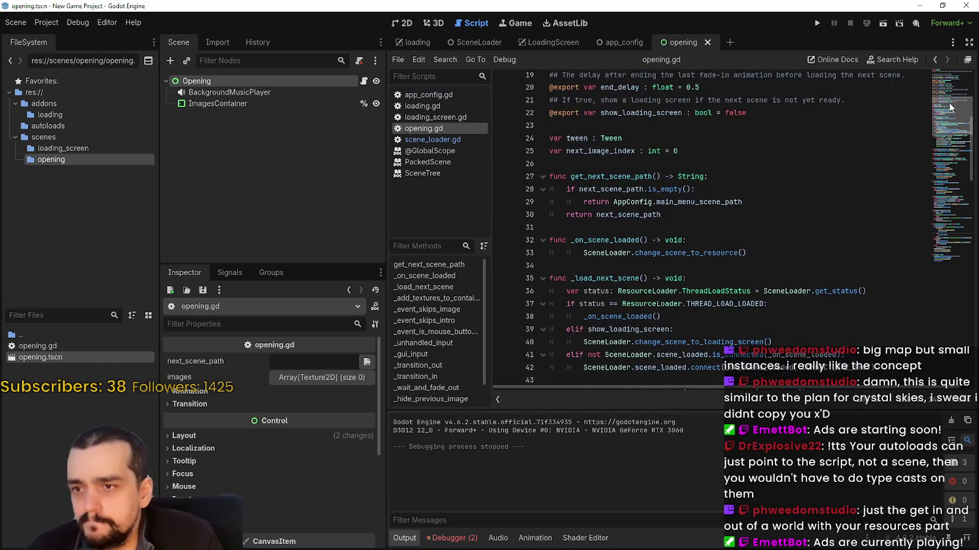
scroll(948, 104, up, 1)
scroll(948, 104, up, 5)
scroll(945, 102, down, 4)
drag(946, 101, 925, 241)
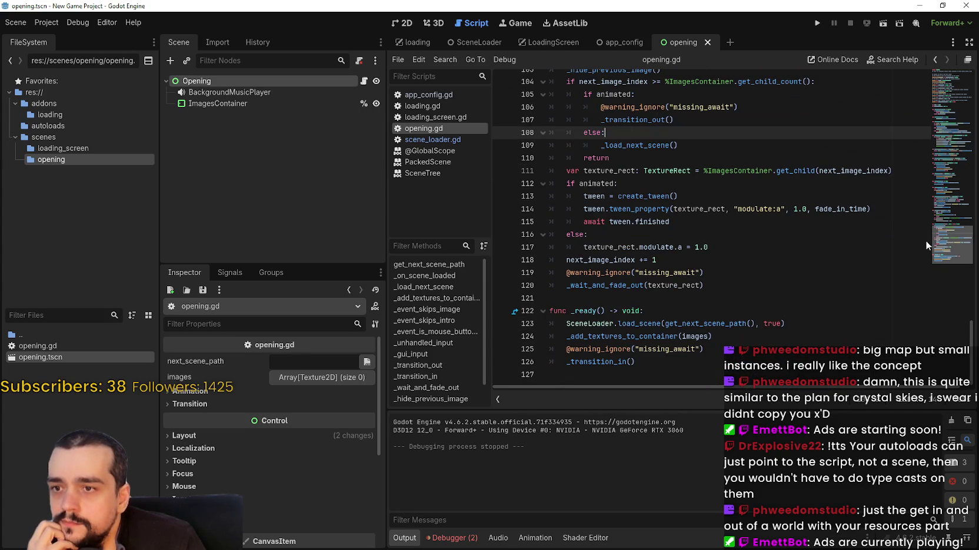
drag(824, 324, 549, 323)
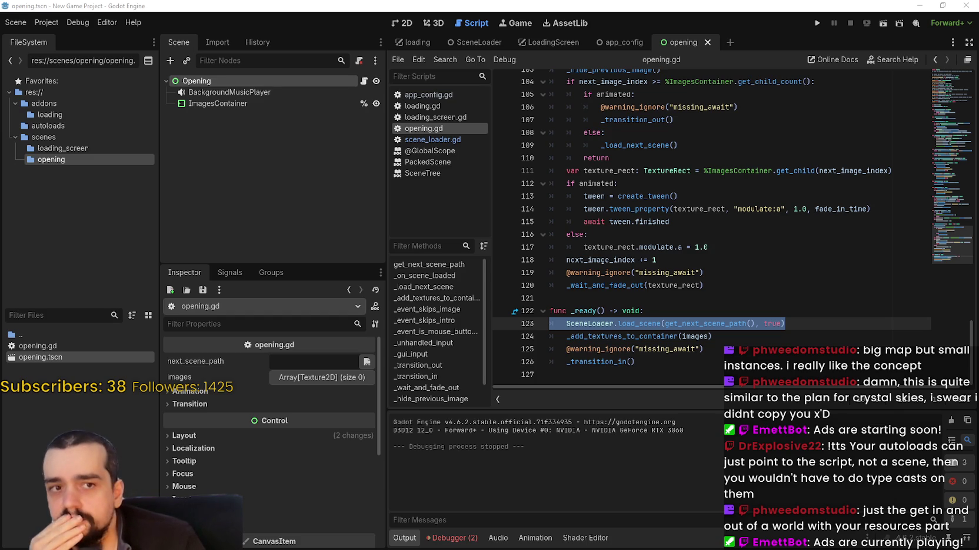
Jump from the get_next_scene_path call on line 123 to its definition and select main_menu_scene_path on line 29.
click(730, 310)
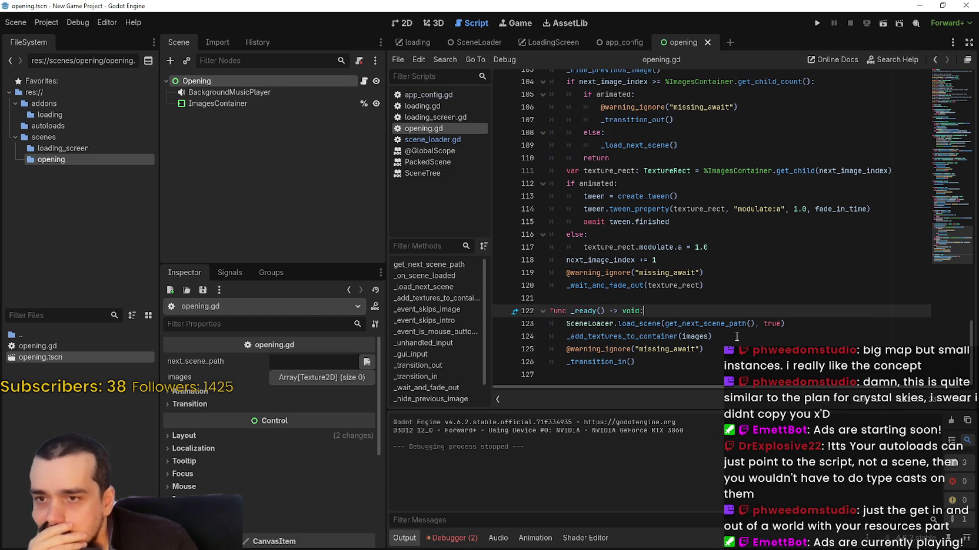
click(694, 325)
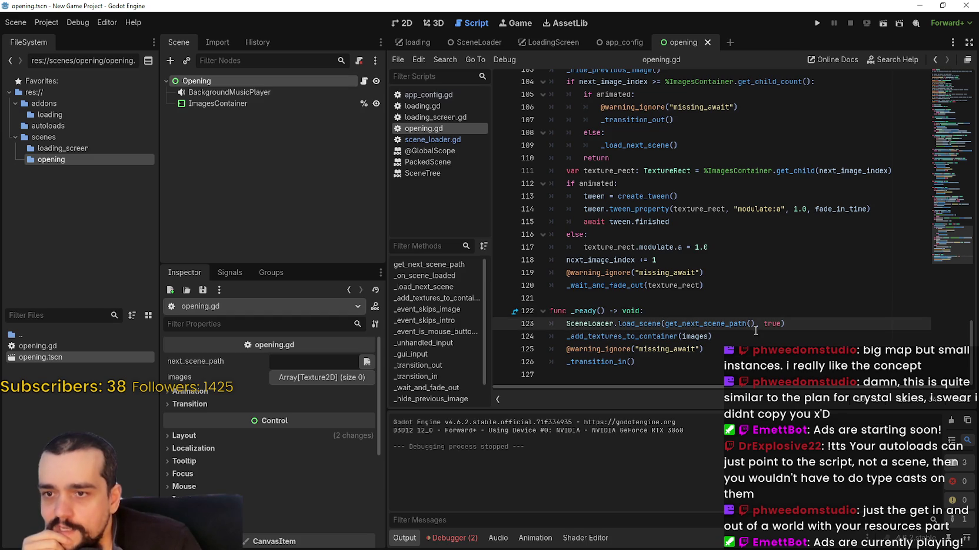
double_click(732, 325)
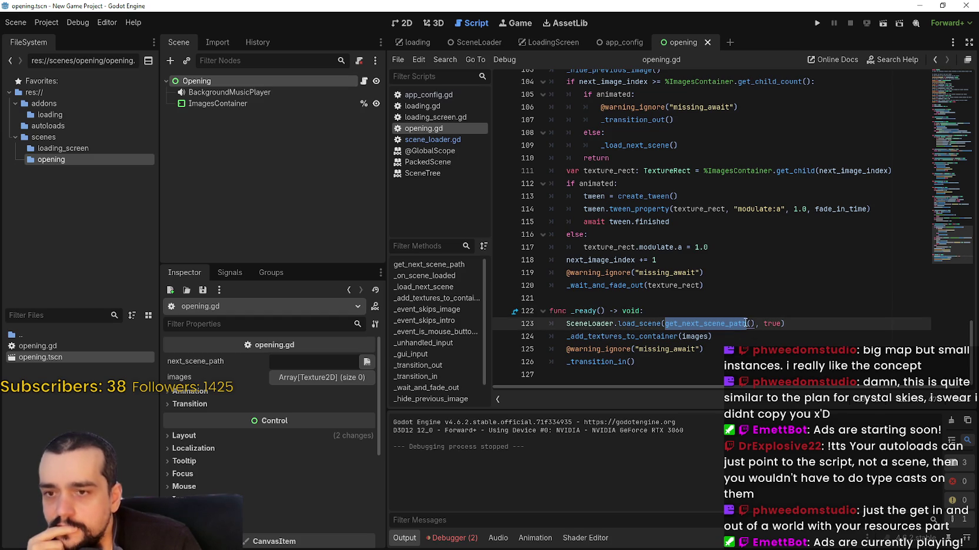
mouse_move(745, 323)
click(726, 323)
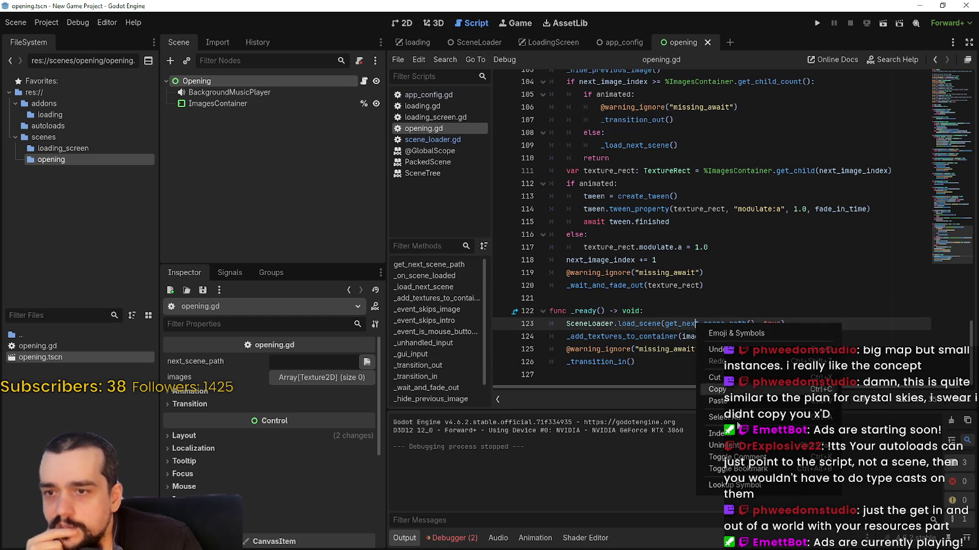
ctrl+click(688, 323)
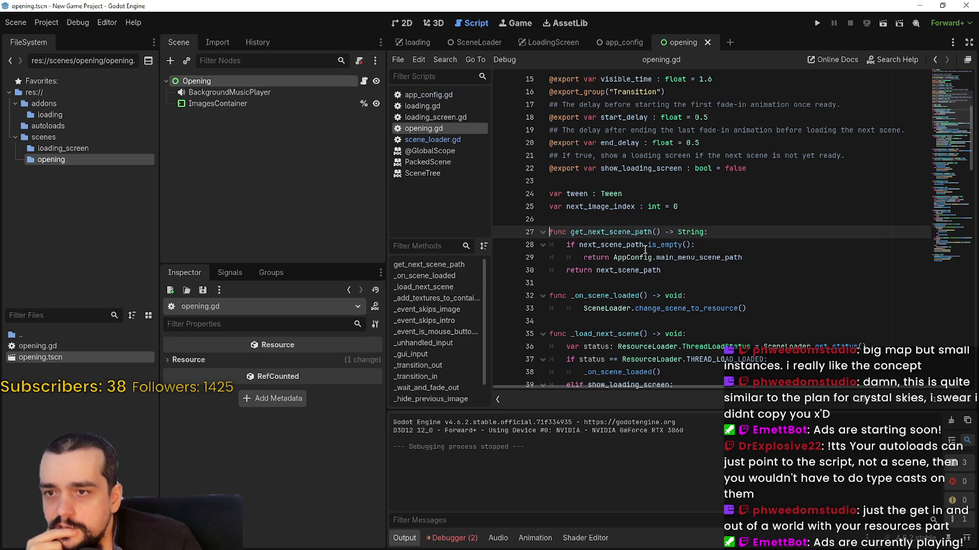
mouse_move(742, 257)
mouse_down()
mouse_move(615, 259)
mouse_move(655, 258)
mouse_up()
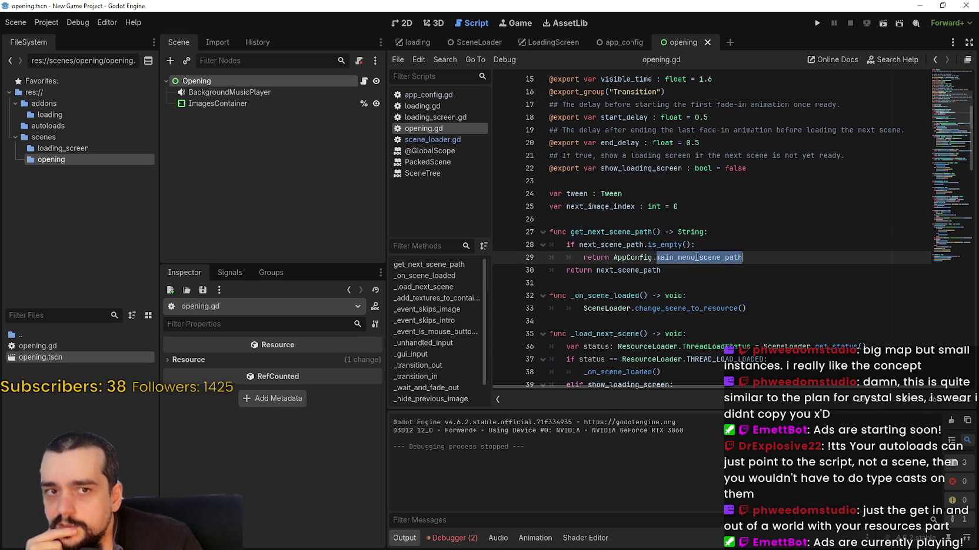
mouse_move(697, 257)
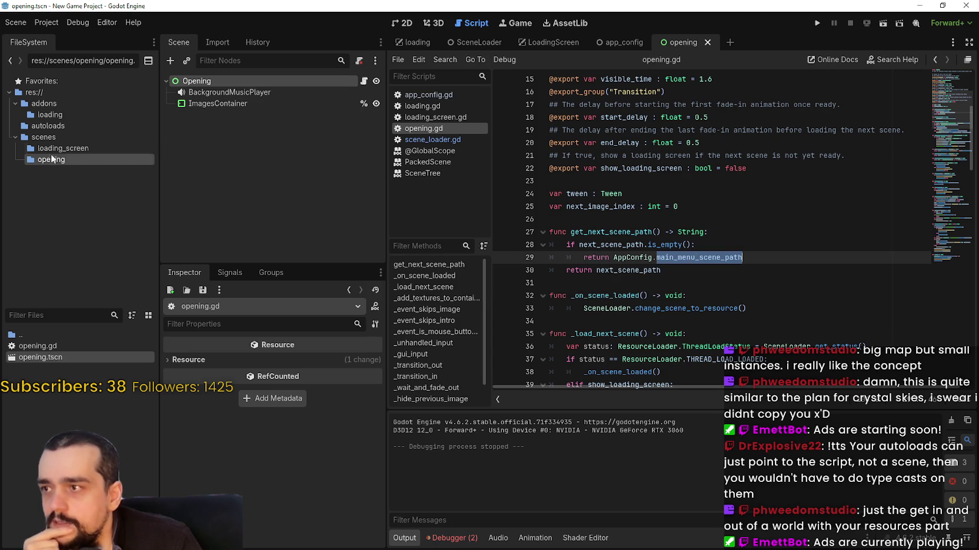
Create a new folder named 'menus' inside the scenes folder.
click(56, 139)
right_click(79, 391)
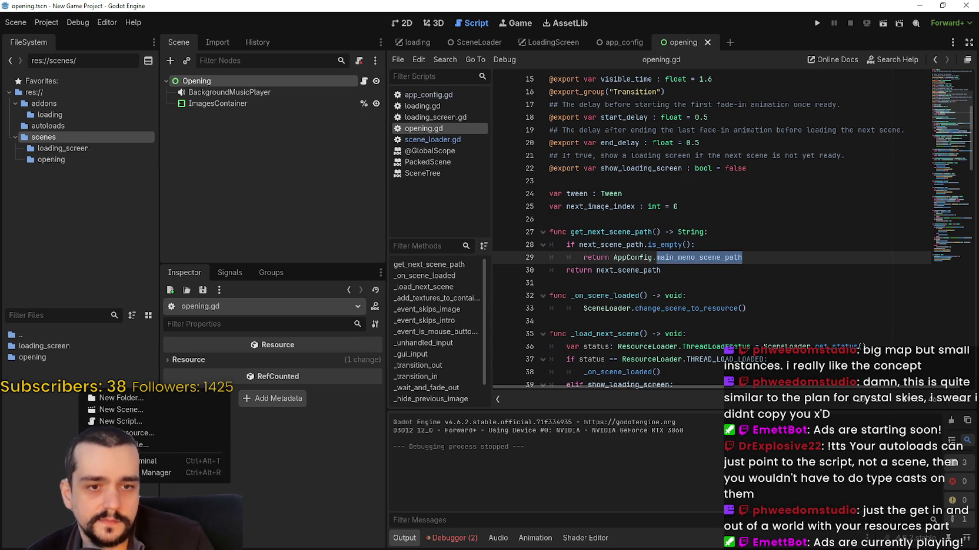
key(Escape)
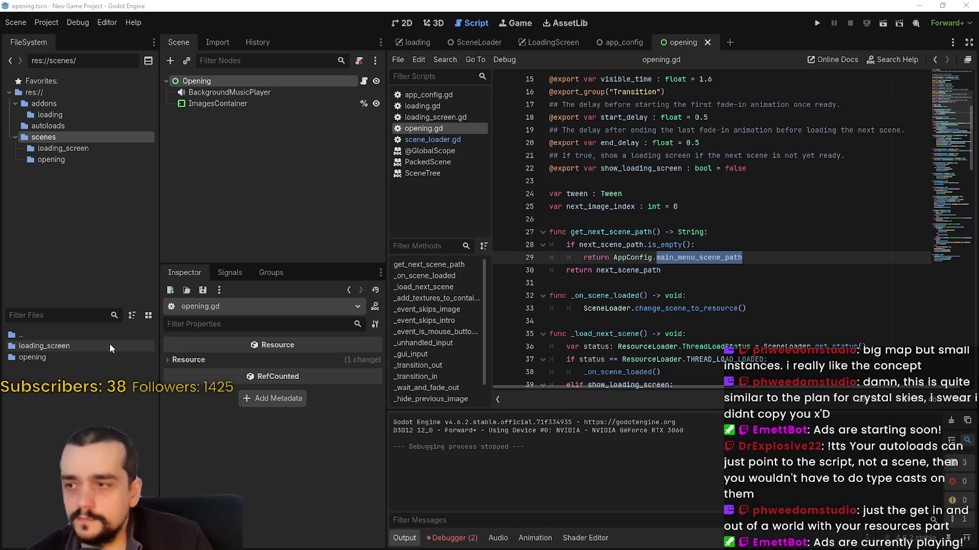
click(35, 357)
right_click(58, 387)
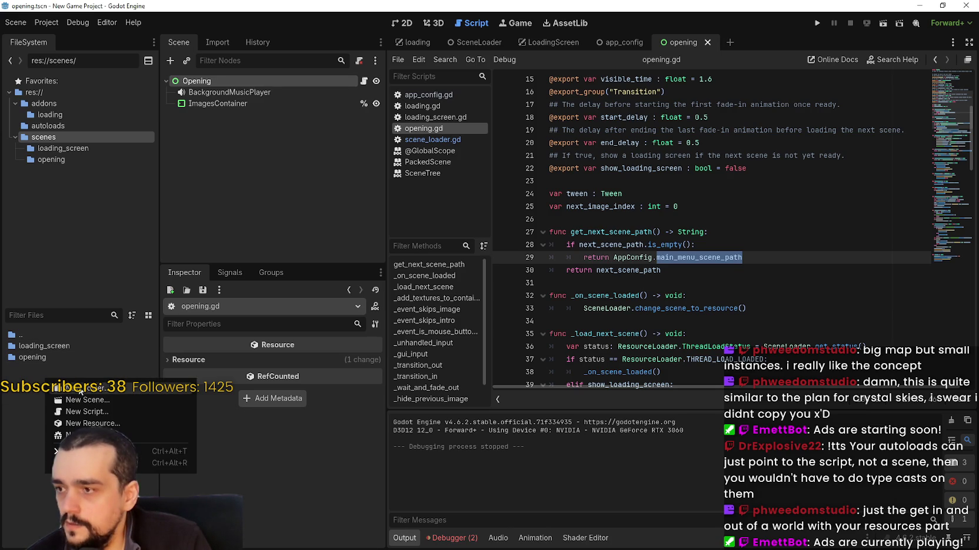
click(83, 395)
text(menus)
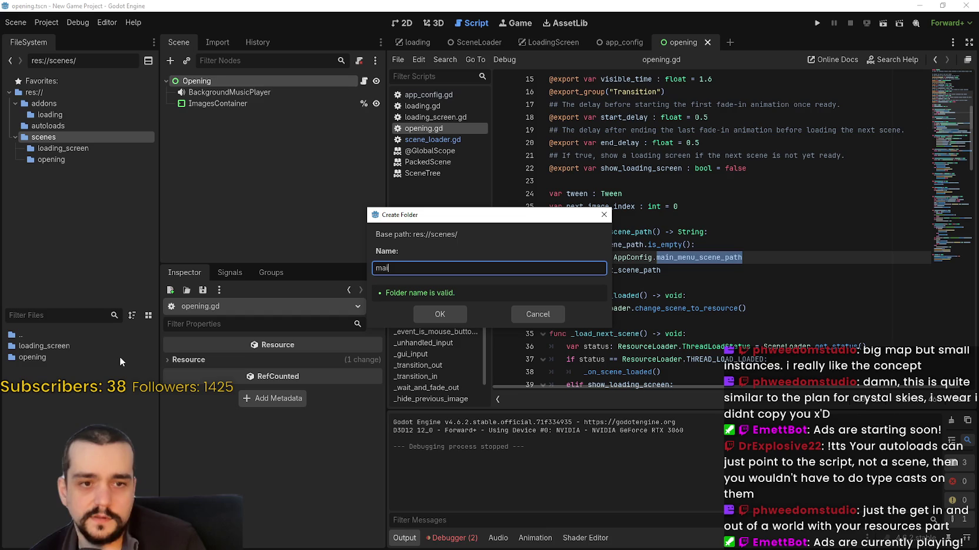
key(Return)
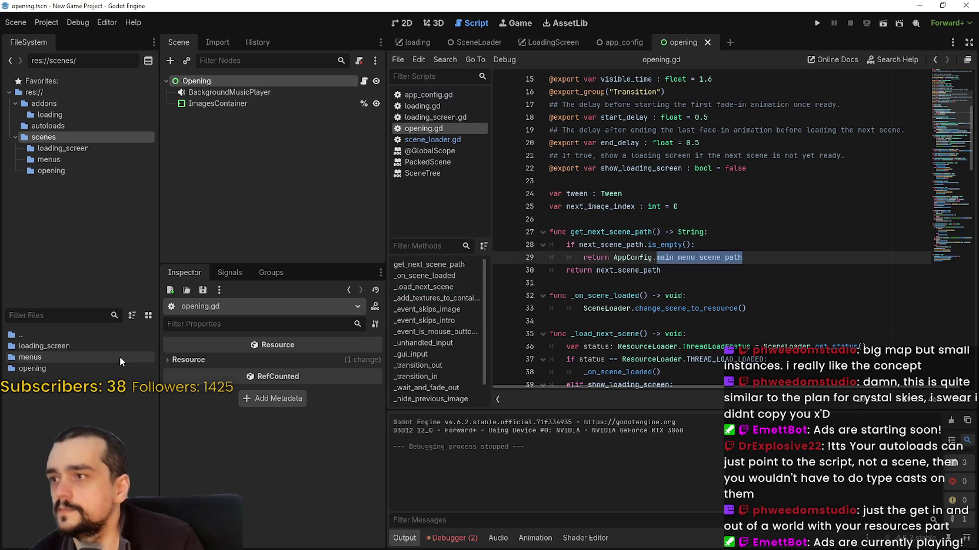
Create a 'main_menu' folder inside menus and open it.
double_click(49, 357)
right_click(56, 367)
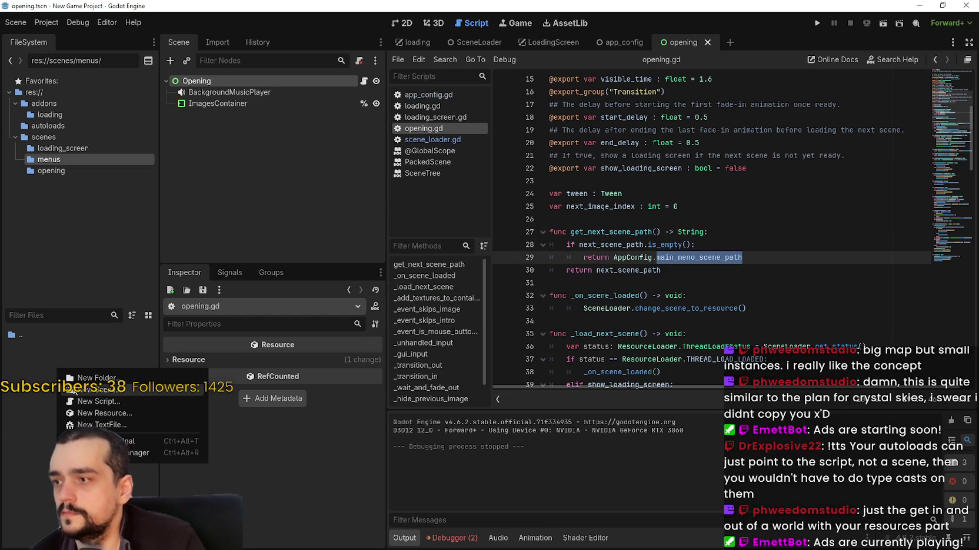
click(94, 377)
text(main_menu)
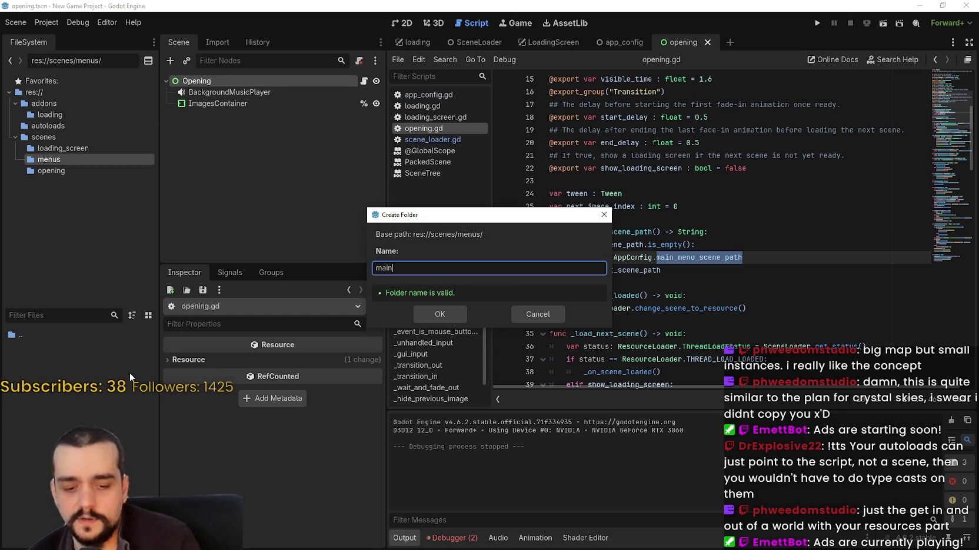
key(Return)
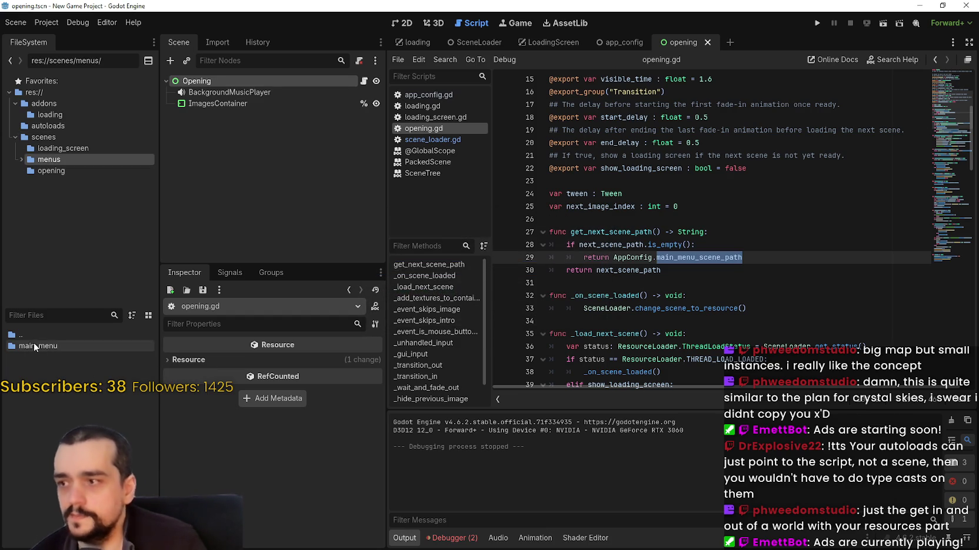
double_click(34, 343)
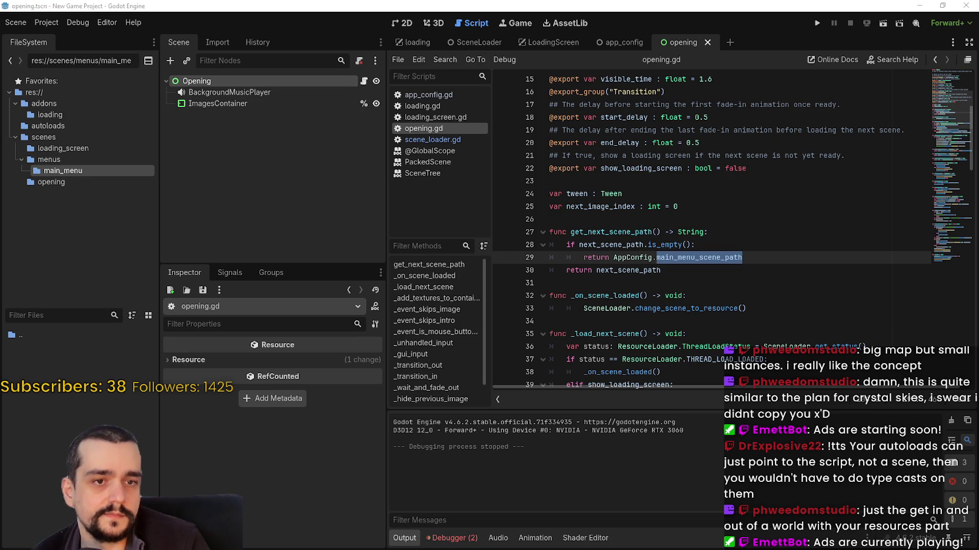
Inspect the BackgroundMusicPlayer's audio settings: autoplay on, MUSIC bus, no stream assigned.
click(634, 199)
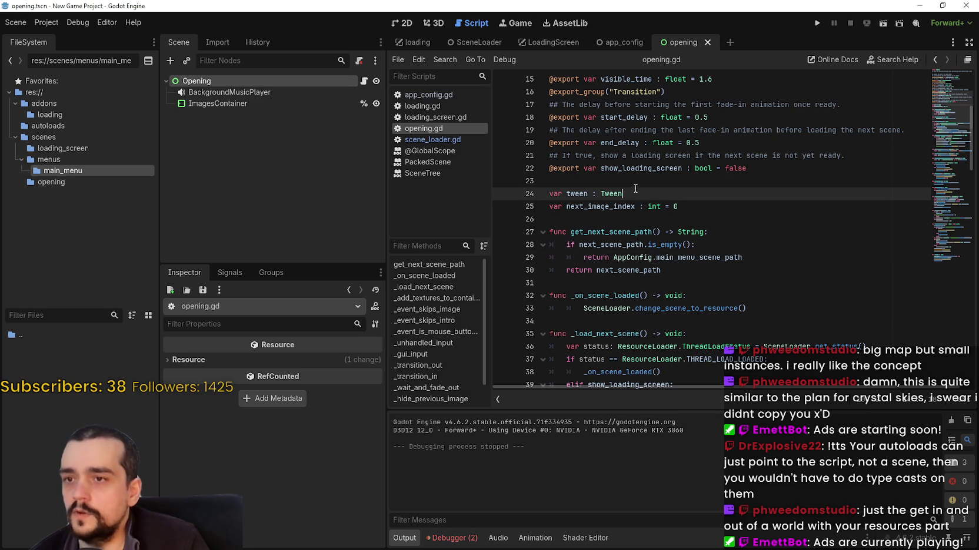
click(309, 91)
click(291, 103)
click(274, 94)
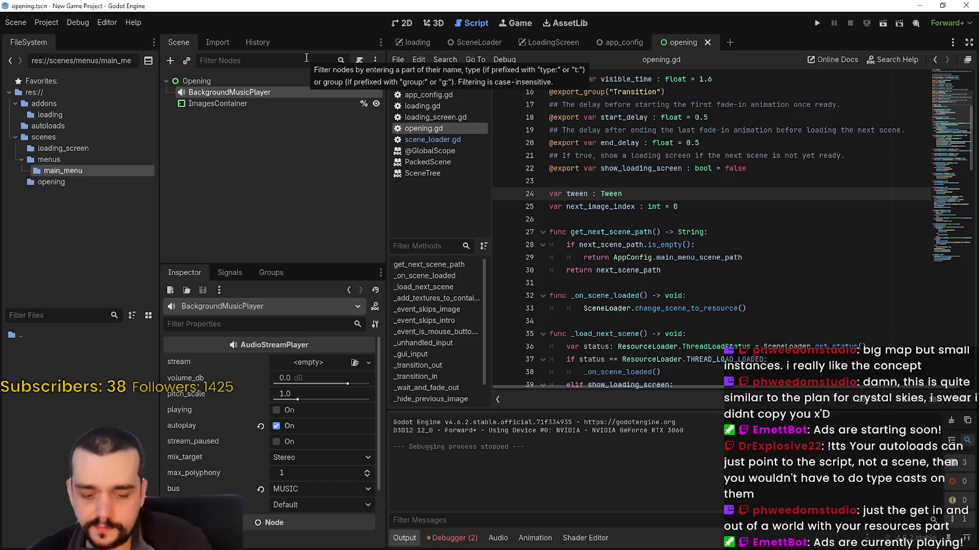
Select the Opening root node and switch to the 2D canvas view of the scene.
click(231, 79)
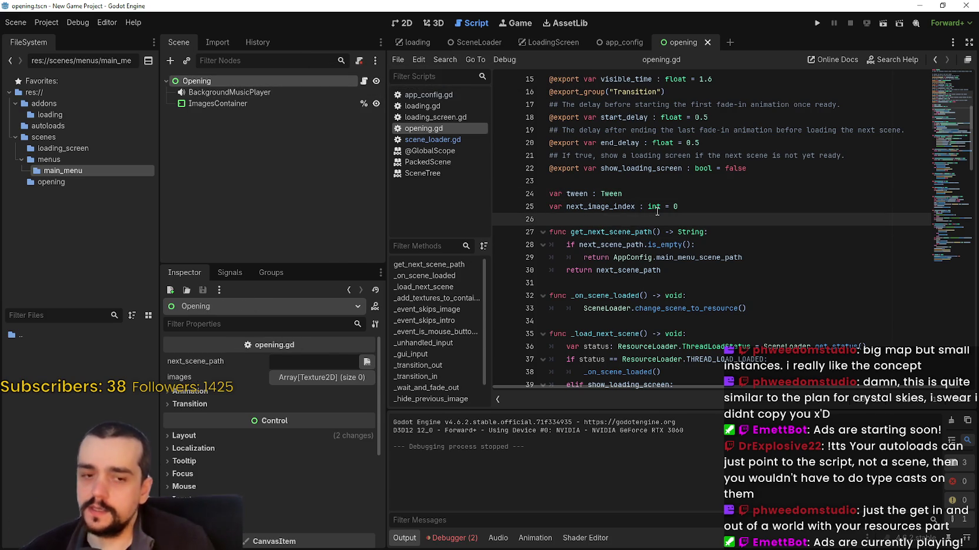
mouse_move(657, 211)
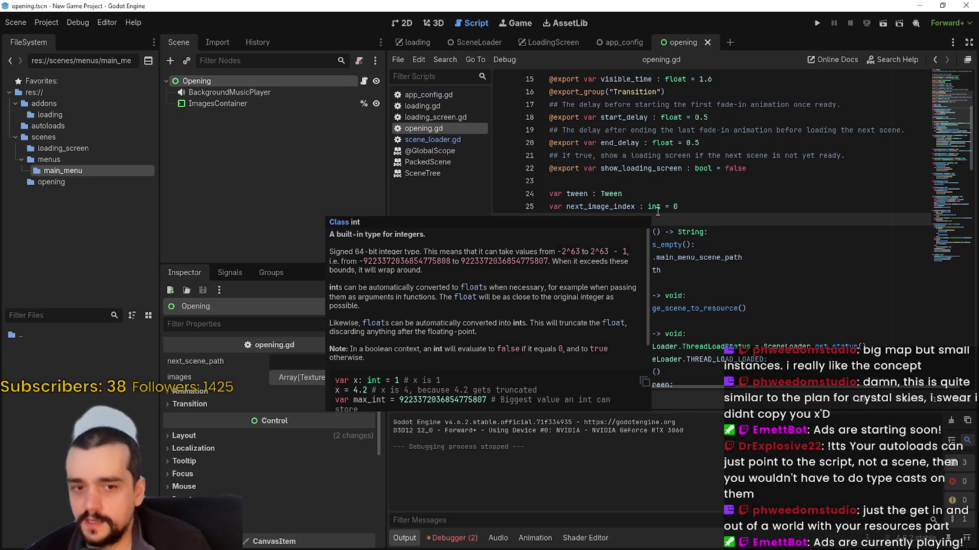
click(403, 23)
scroll(579, 192, down, 2)
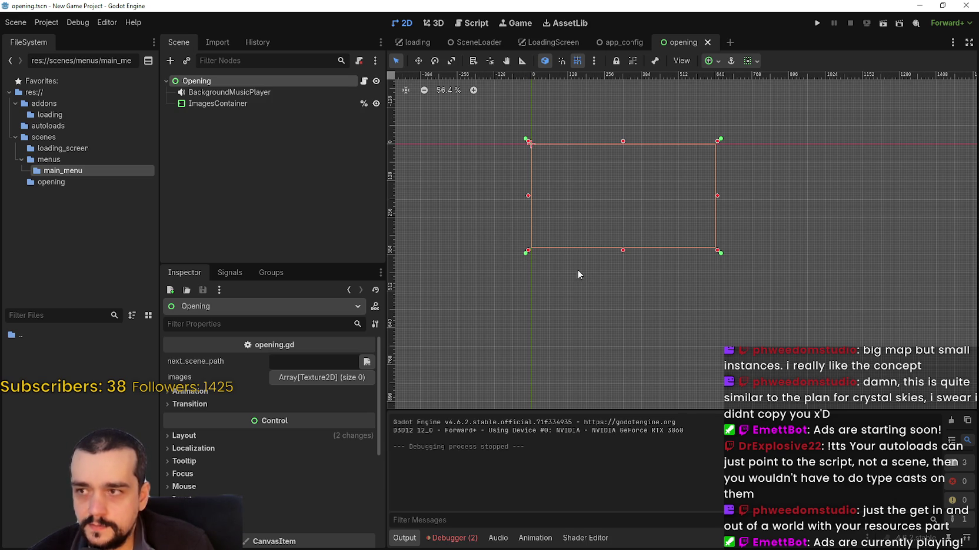
click(261, 94)
click(256, 104)
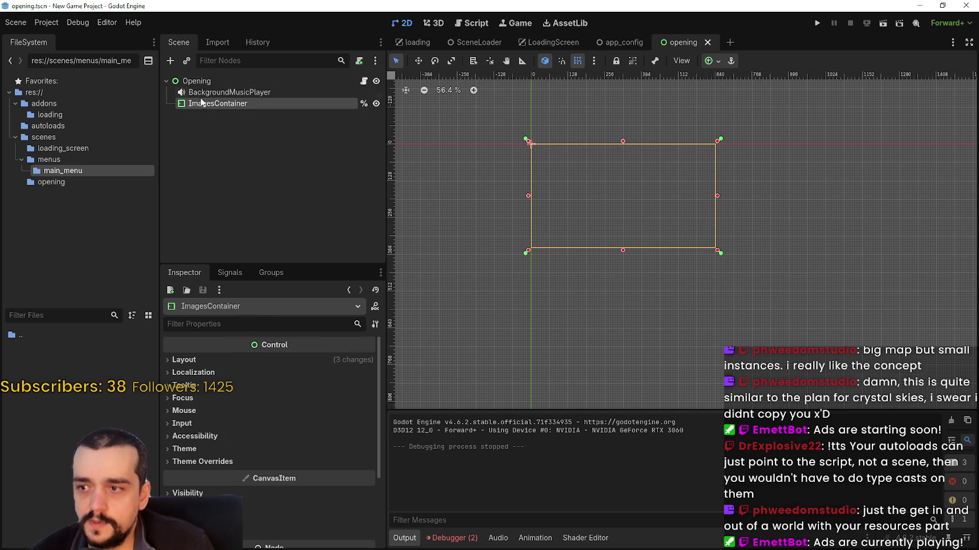
click(200, 81)
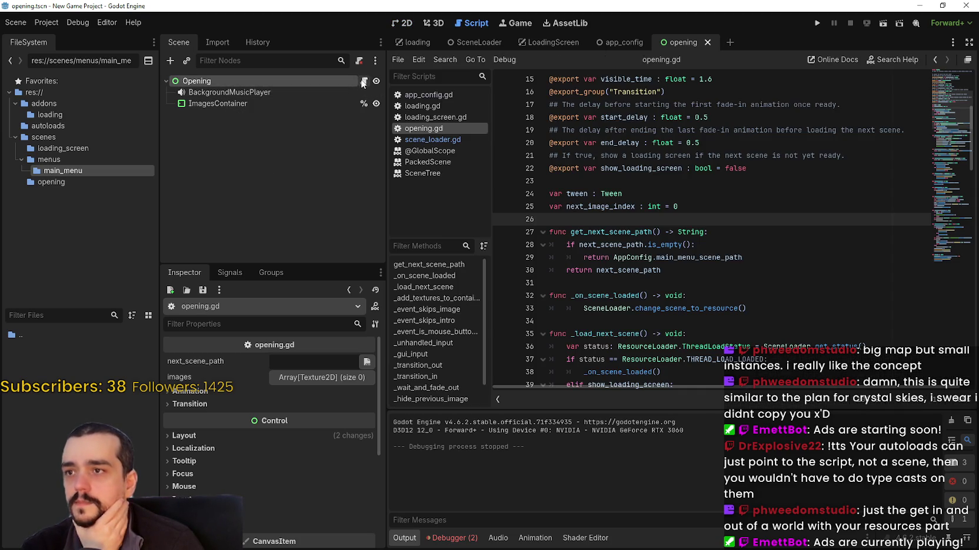
click(364, 81)
Scroll down through opening.gd's image fade and transition functions.
scroll(715, 246, down, 10)
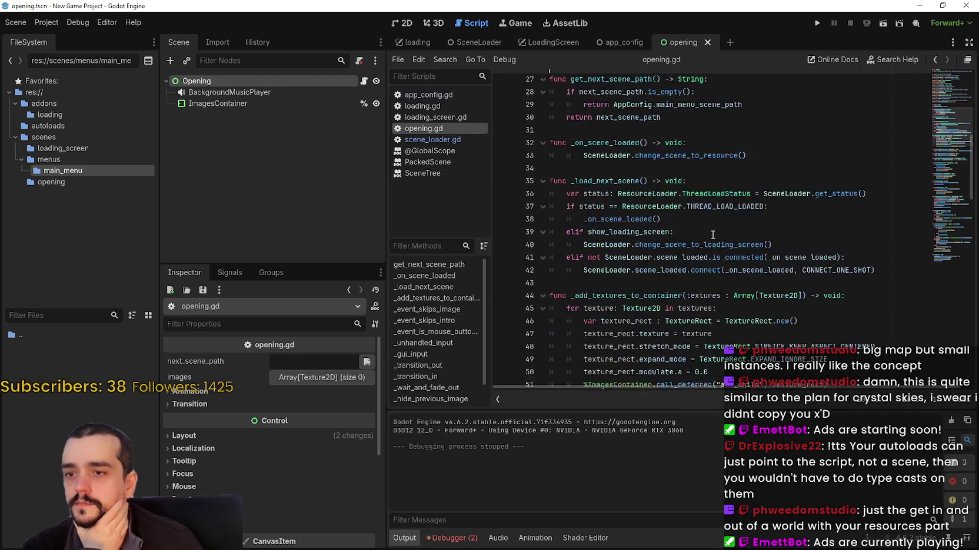
scroll(710, 226, down, 5)
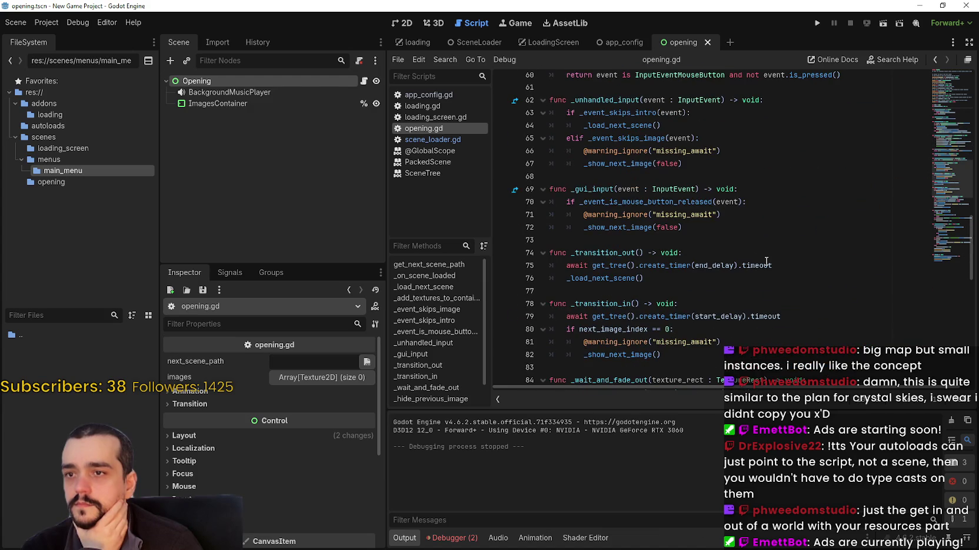
scroll(766, 261, down, 2)
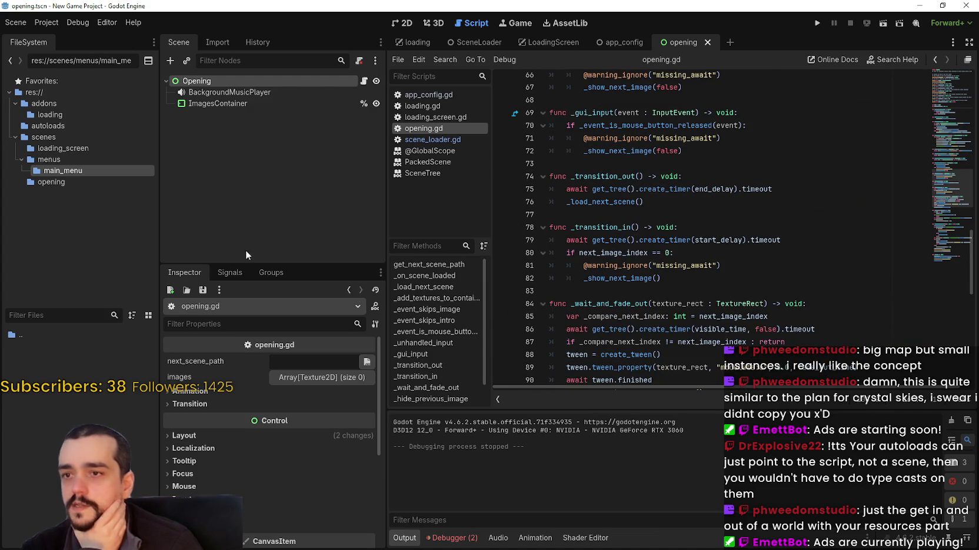
scroll(809, 295, down, 3)
scroll(800, 293, down, 2)
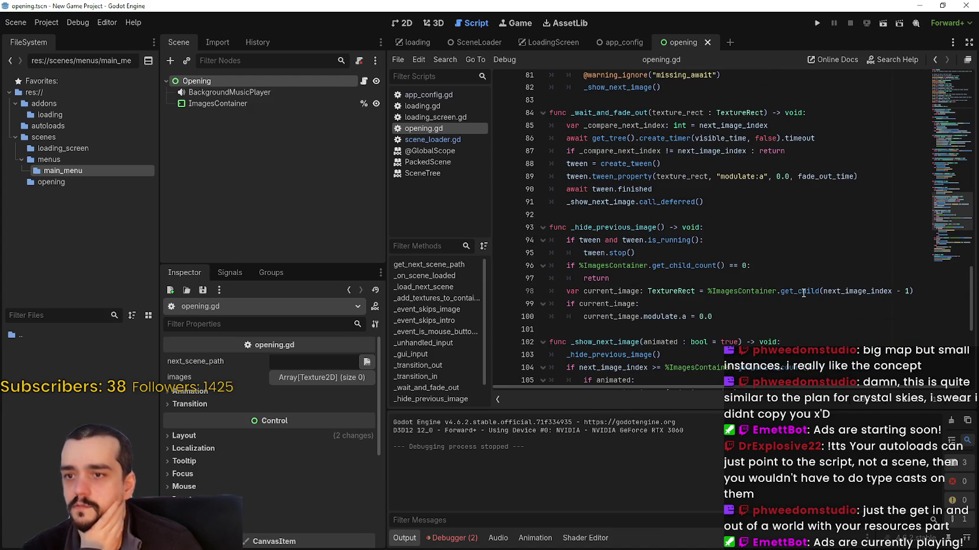
scroll(786, 283, down, 1)
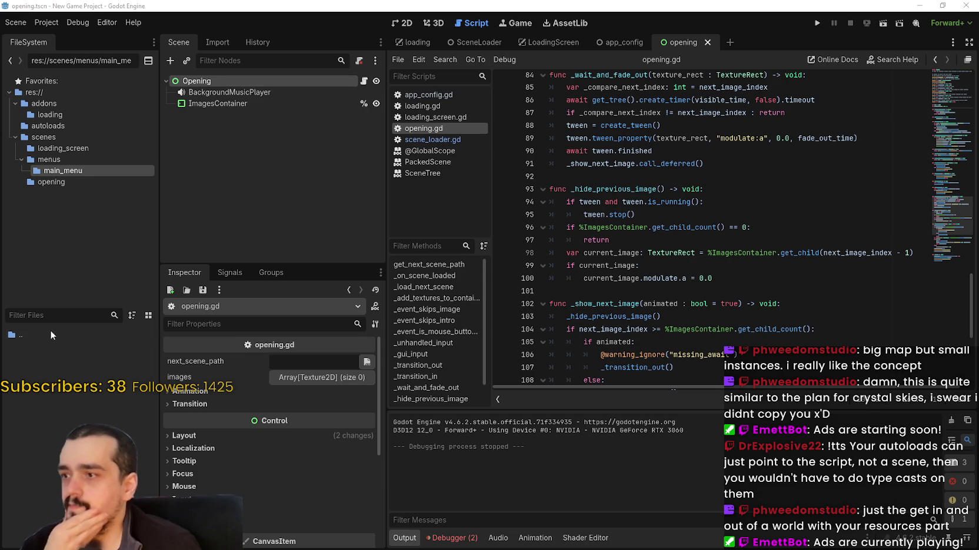
right_click(42, 379)
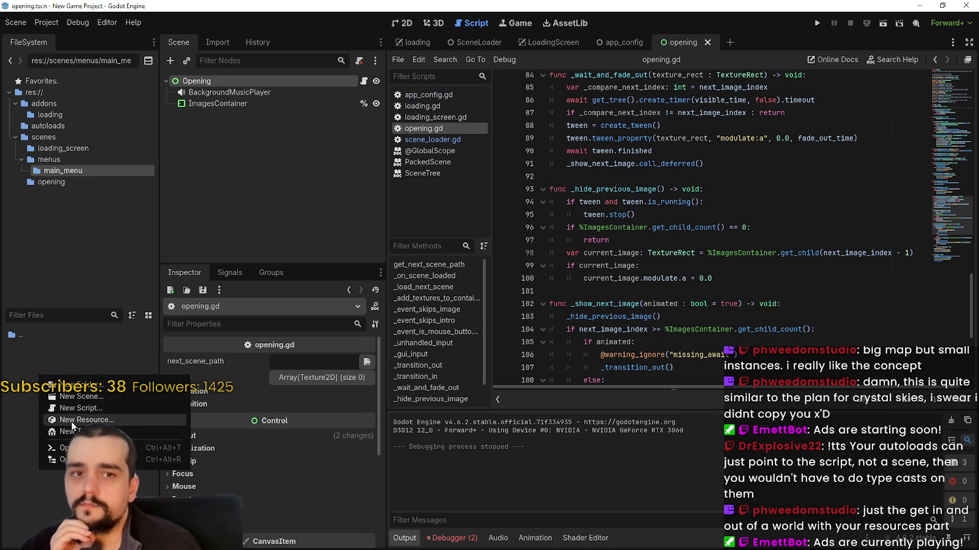
Create main_menu.tscn in the menus folder with a User Interface root named MainMenu.
click(81, 398)
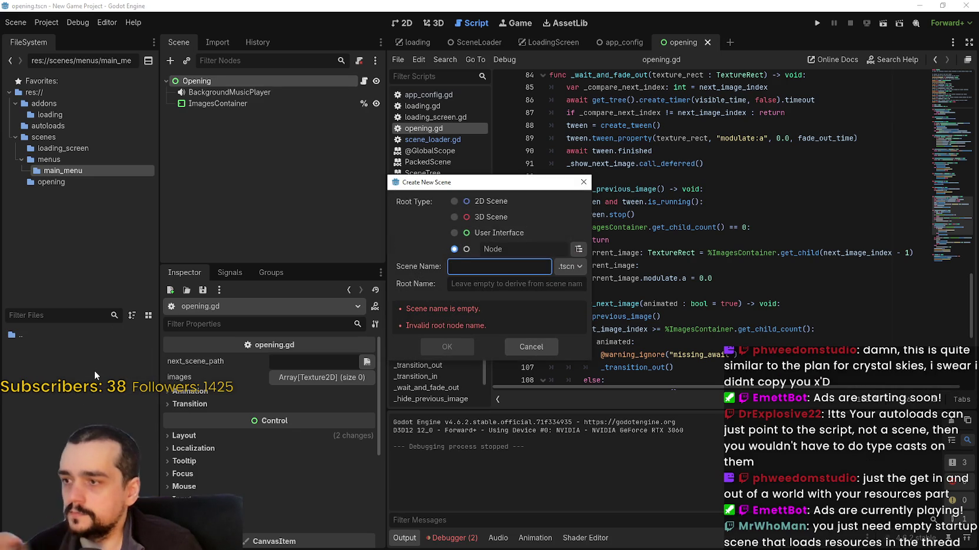
click(501, 234)
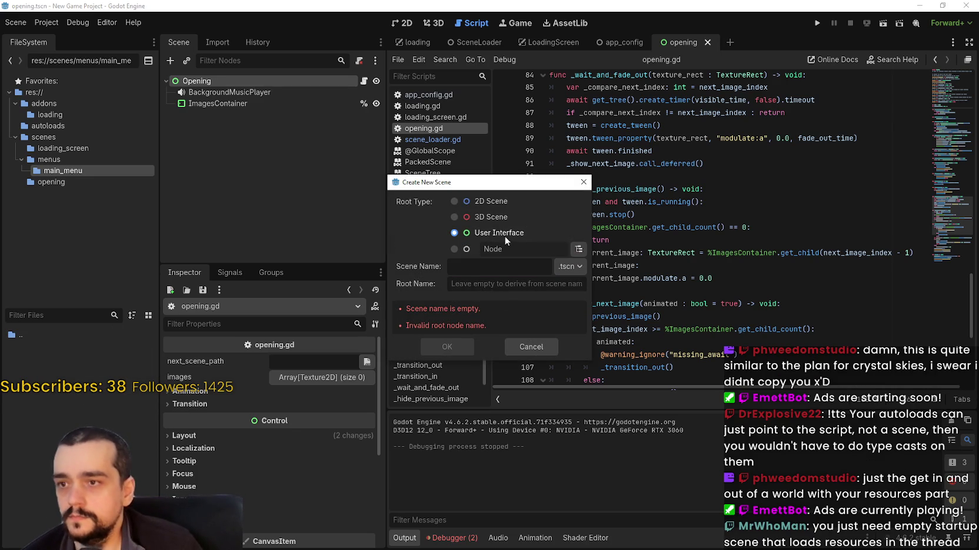
click(487, 266)
text(main_)
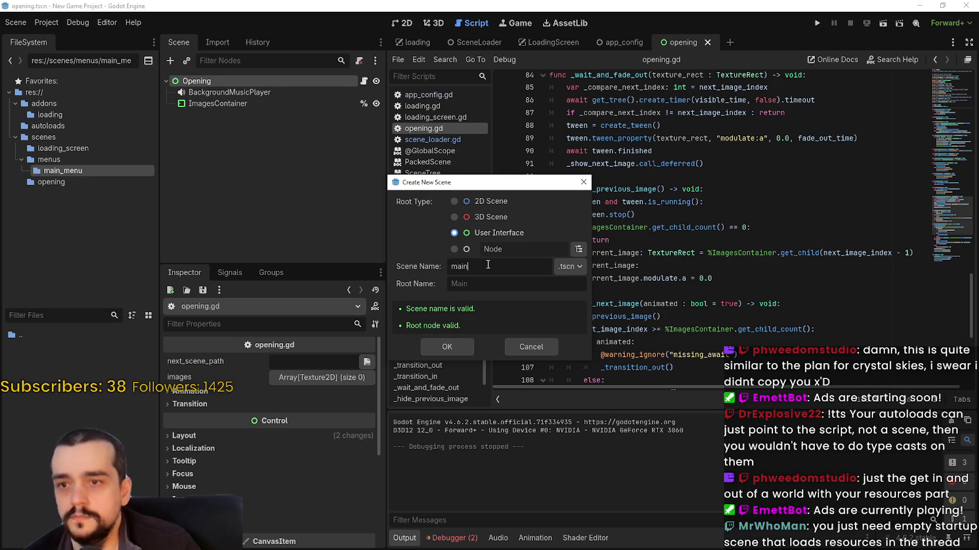
text(menu)
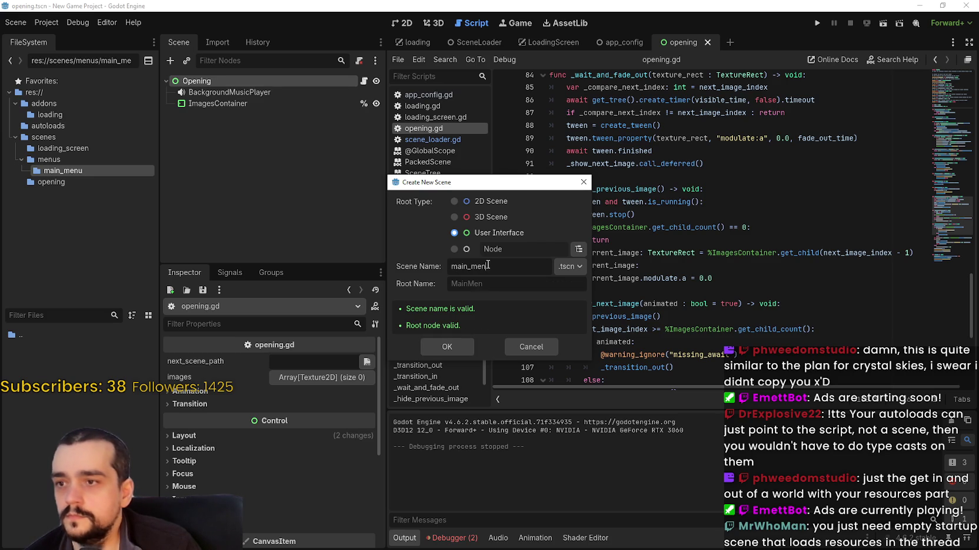
click(451, 350)
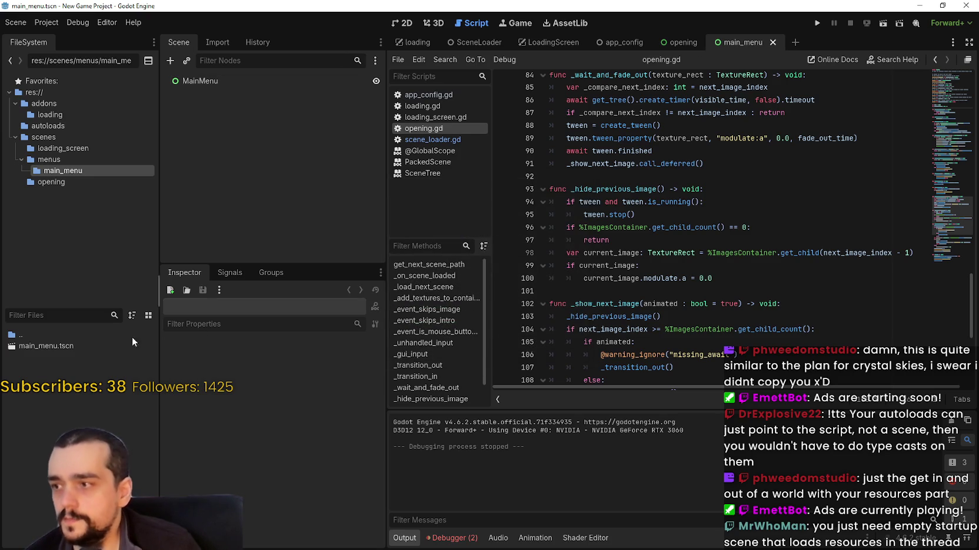
right_click(223, 83)
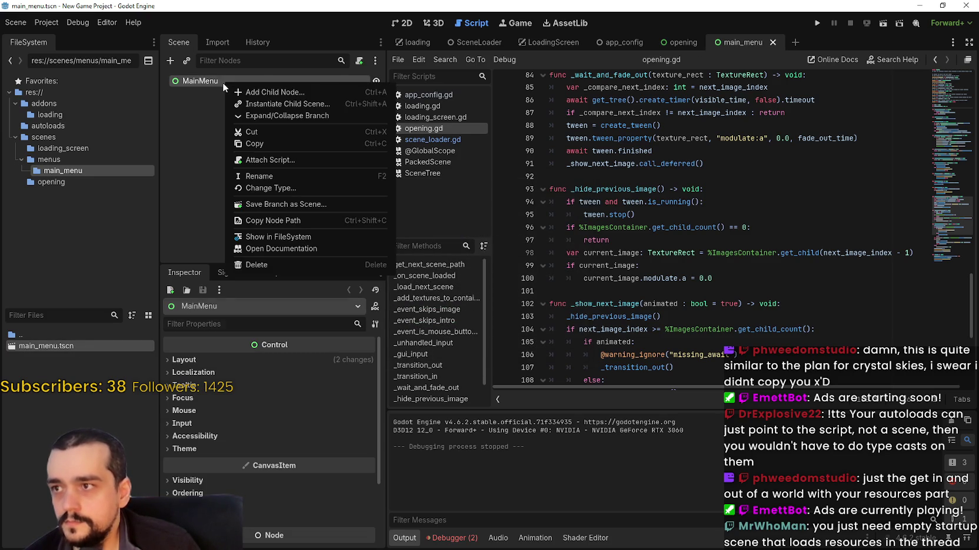
Attach a new main_menu.gd script to MainMenu and save the scene with Ctrl+S.
click(275, 160)
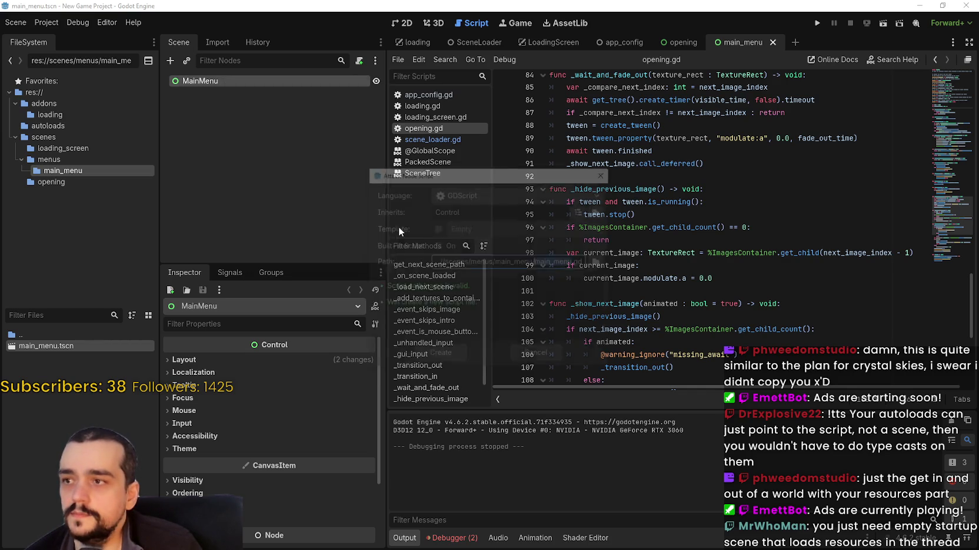
click(440, 356)
key(ctrl+s)
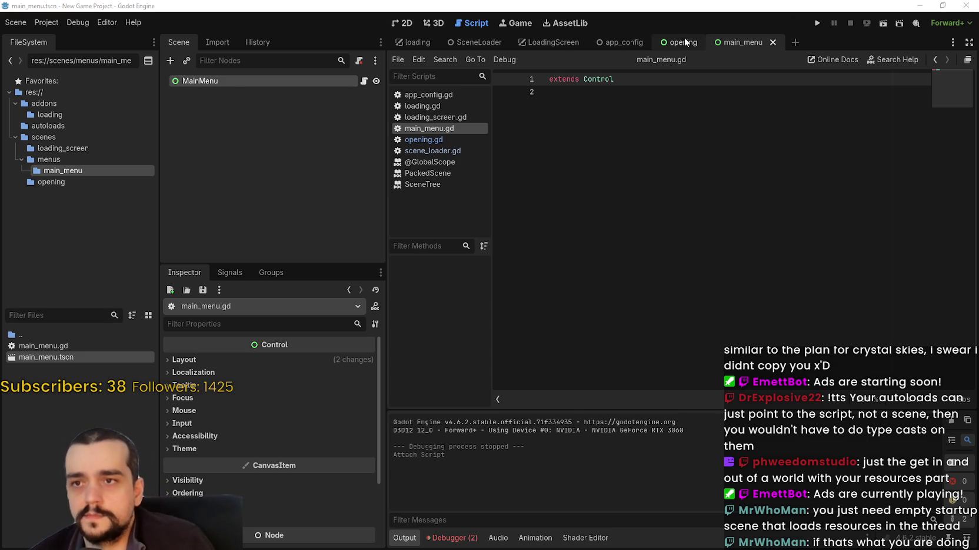
Review opening.gd's _ready() code, then go back to the main_menu scene's MainMenu node.
click(689, 45)
click(363, 81)
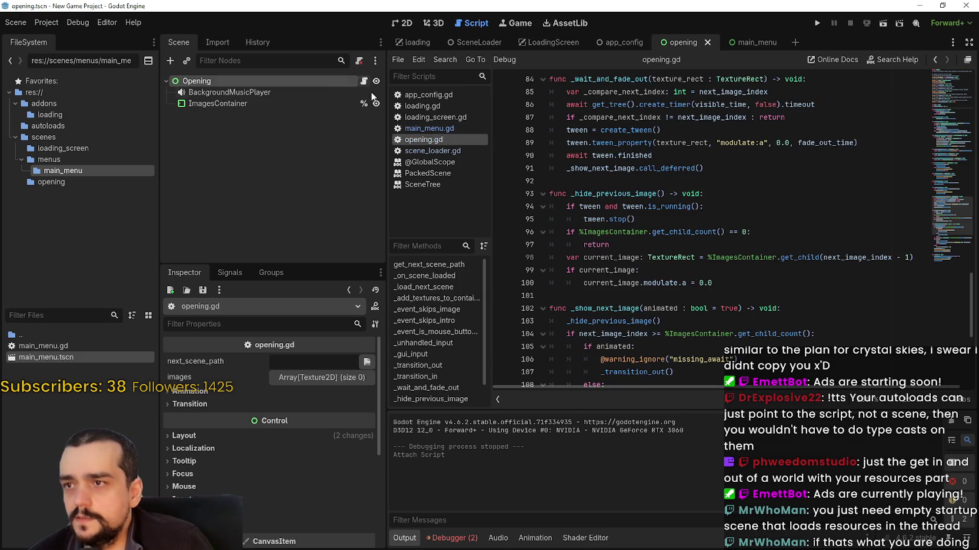
scroll(945, 252, down, 6)
drag(945, 252, 965, 97)
scroll(965, 100, down, 7)
scroll(965, 104, down, 20)
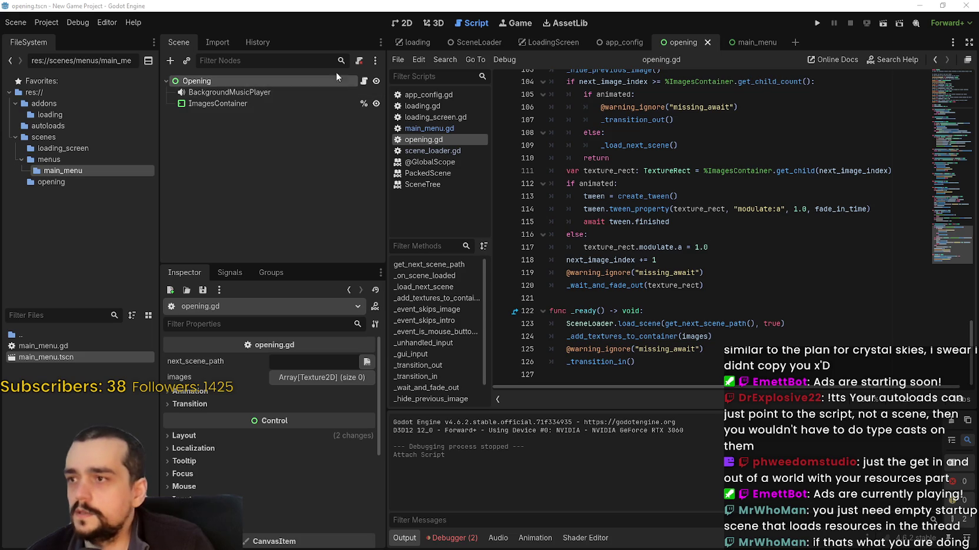
click(750, 46)
right_click(212, 80)
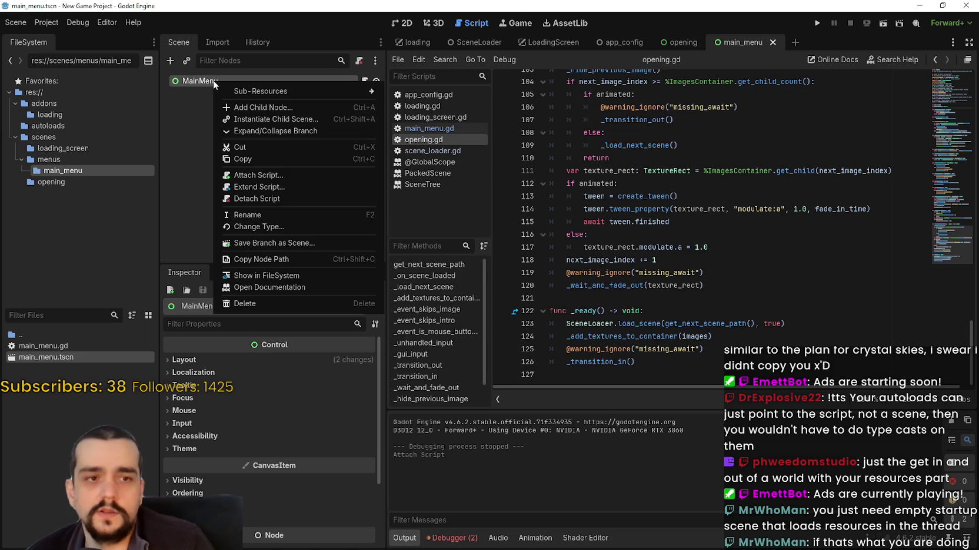
Add a plain Node child under MainMenu and name it UISoundController.
click(271, 107)
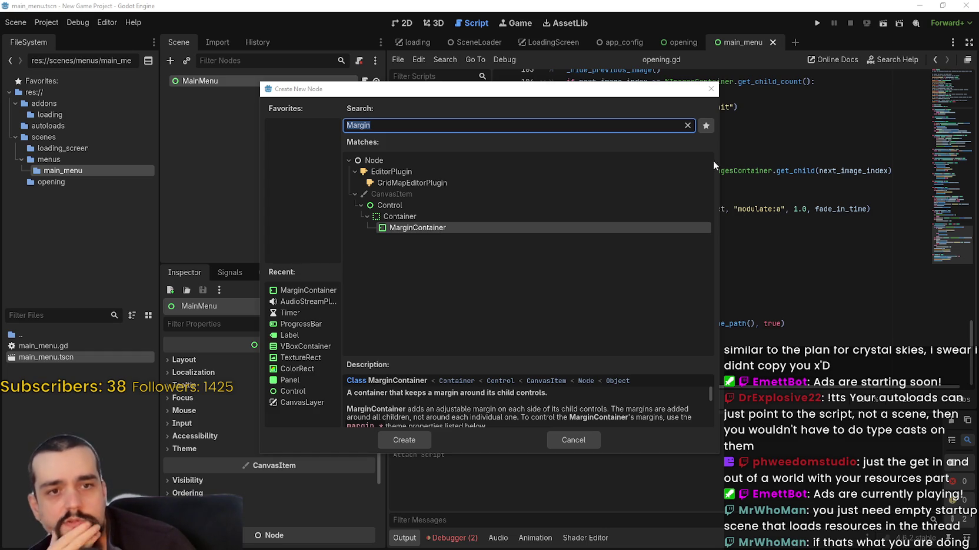
click(380, 159)
click(411, 440)
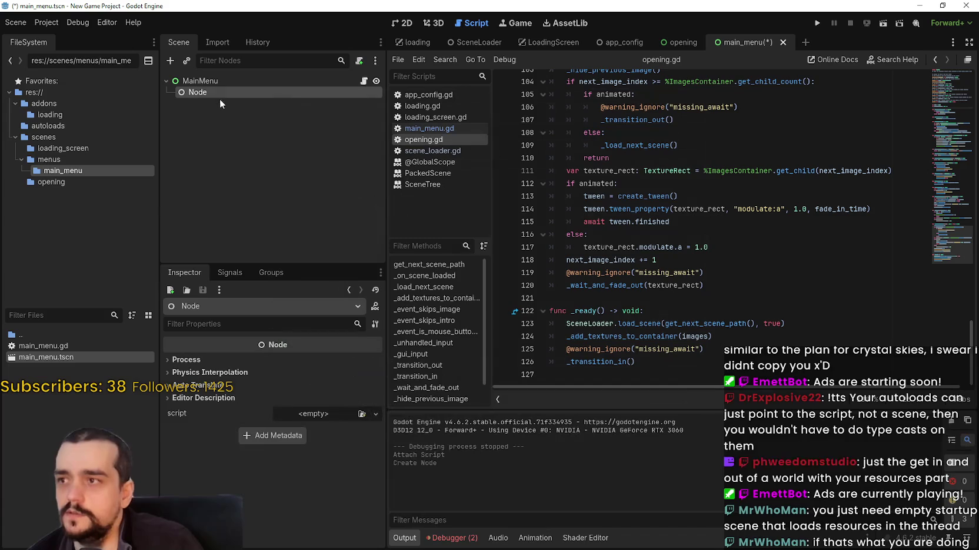
text(UI)
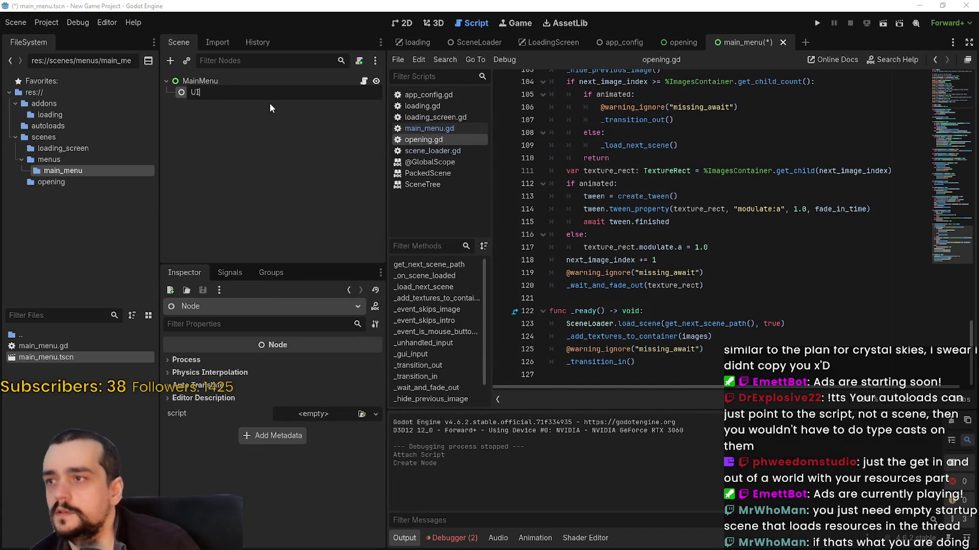
text(SoundController)
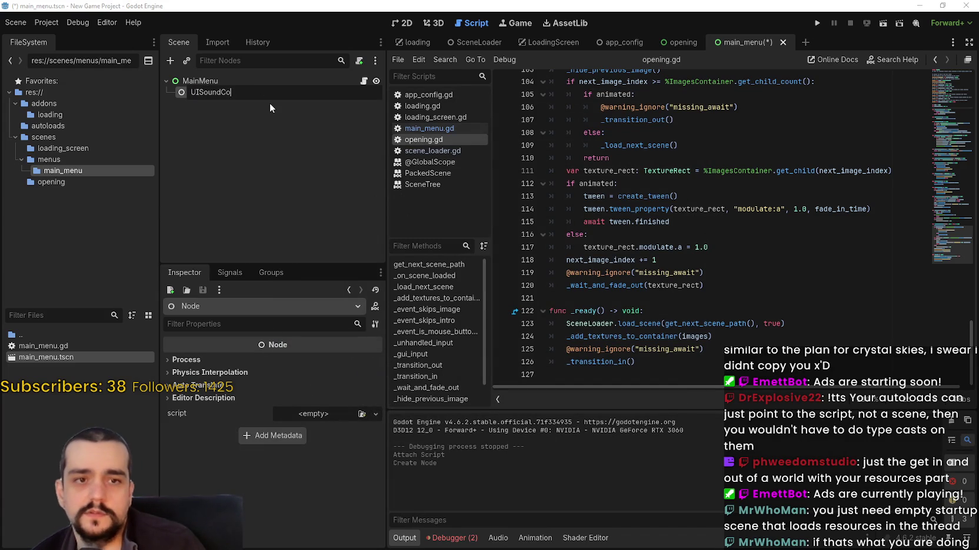
key(Return)
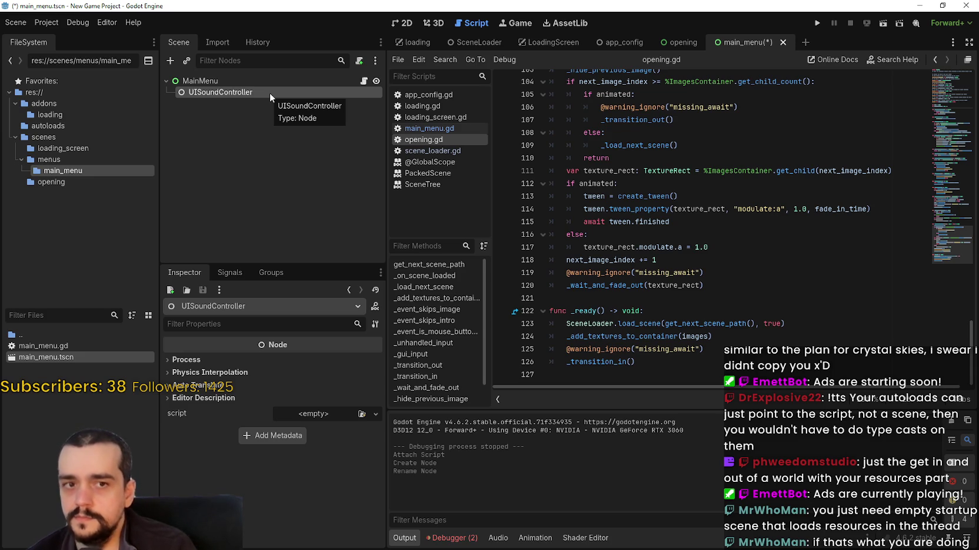
Glance at the opening scene, return to main_menu, and list the scenes folder in FileSystem.
click(667, 42)
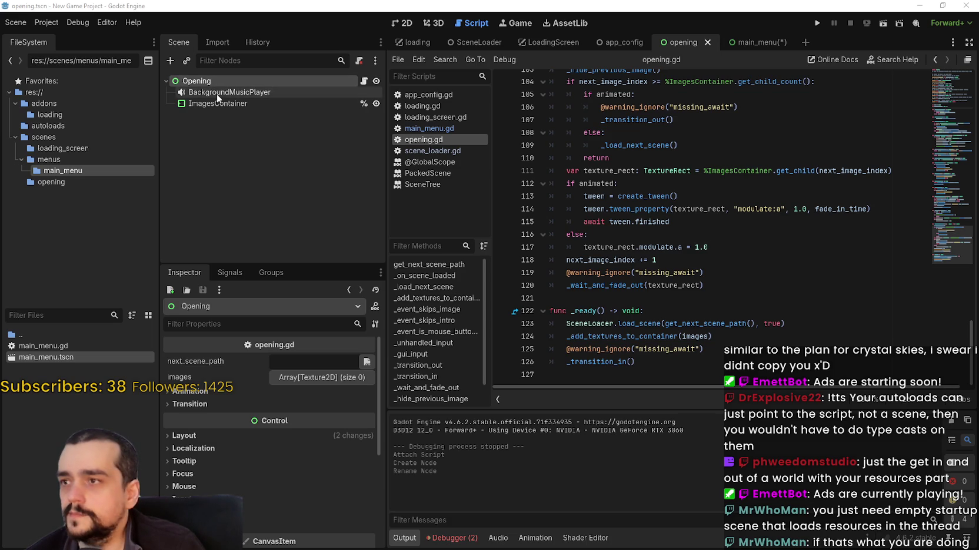
click(750, 43)
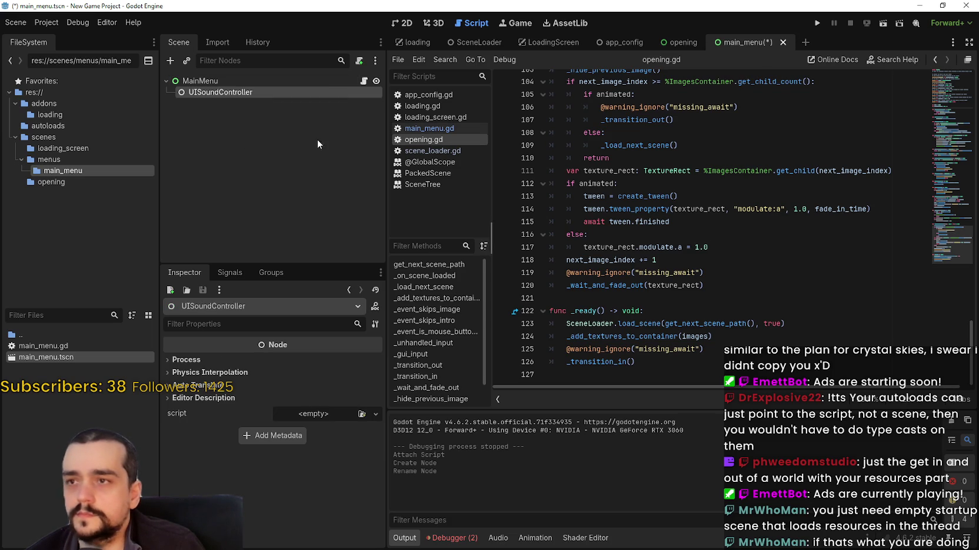
right_click(224, 80)
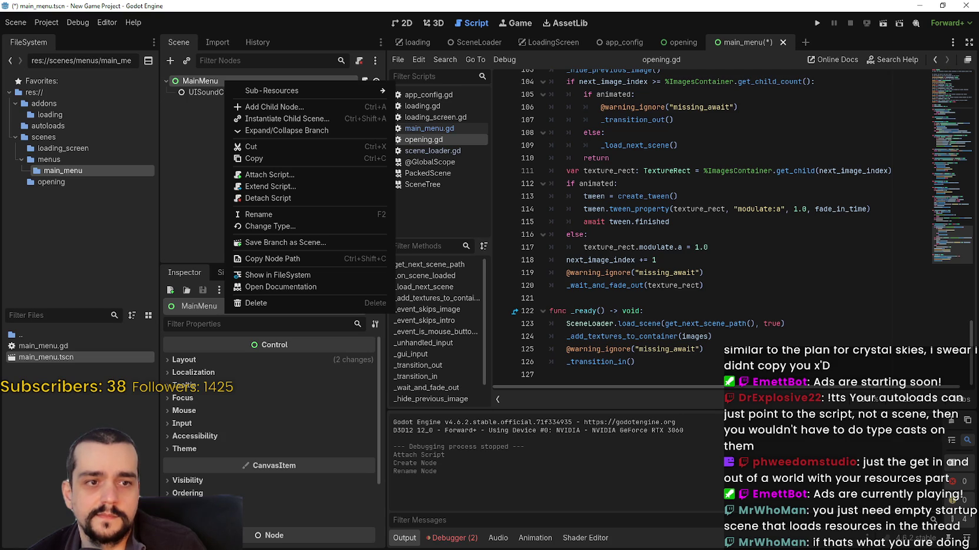
key(Escape)
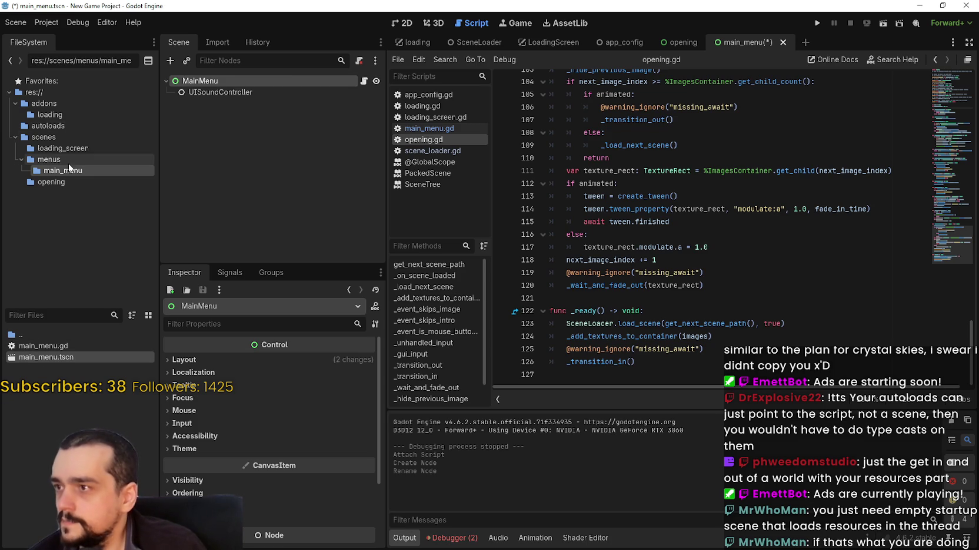
click(44, 137)
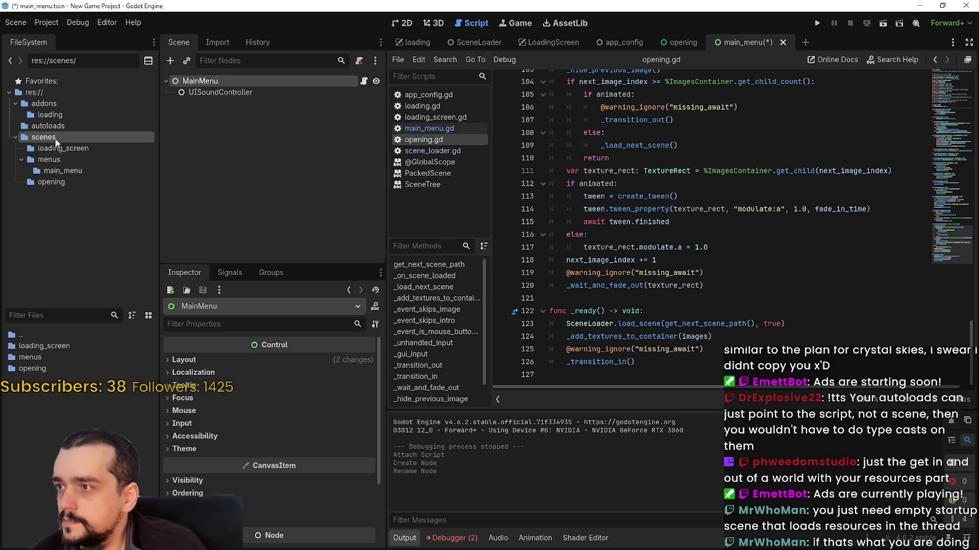
Create a 'music_player' folder under scenes and open it in the file browser.
right_click(37, 438)
click(116, 442)
text(music_p)
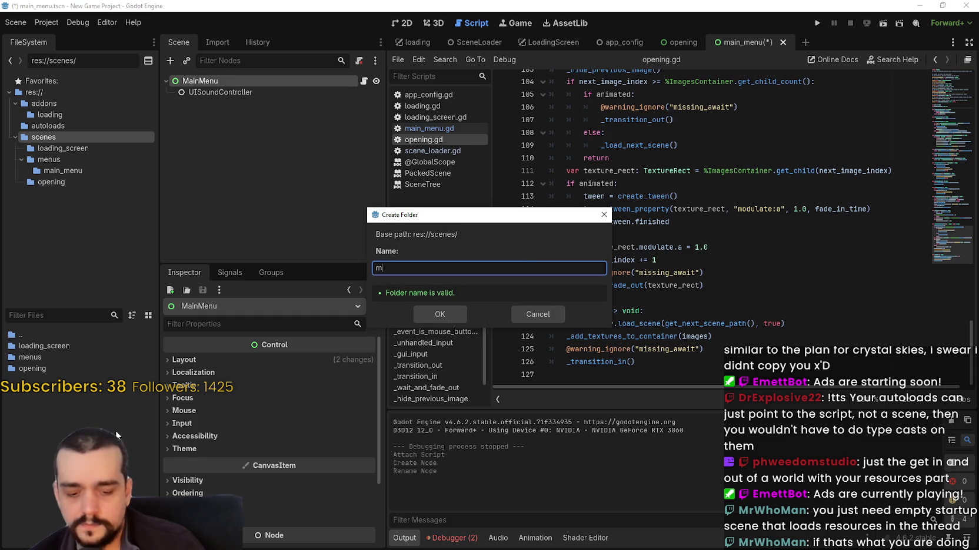
text(layer)
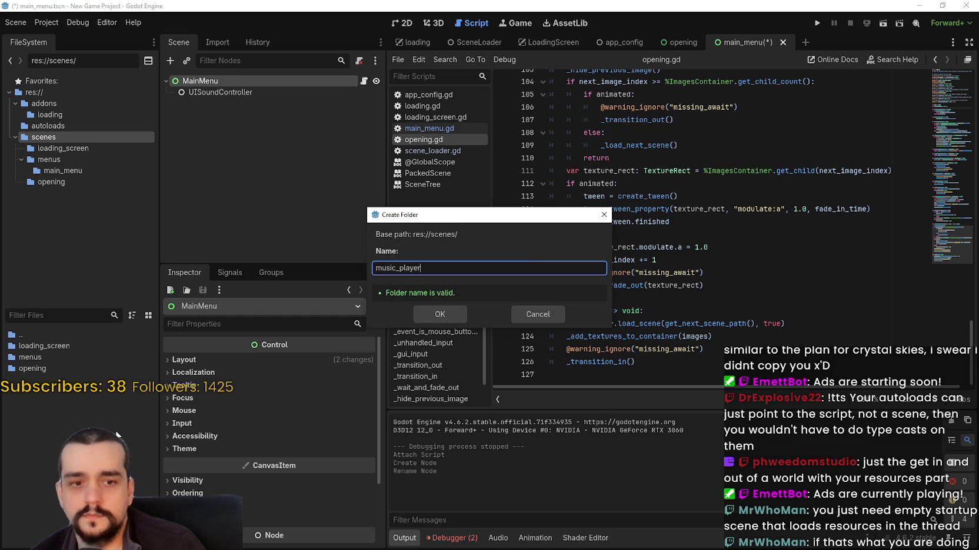
key(Return)
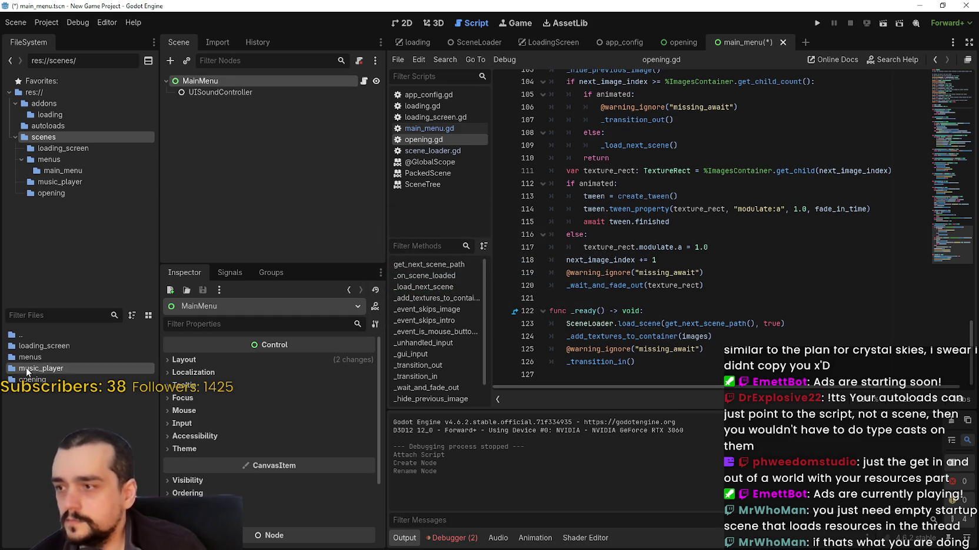
double_click(55, 368)
right_click(55, 382)
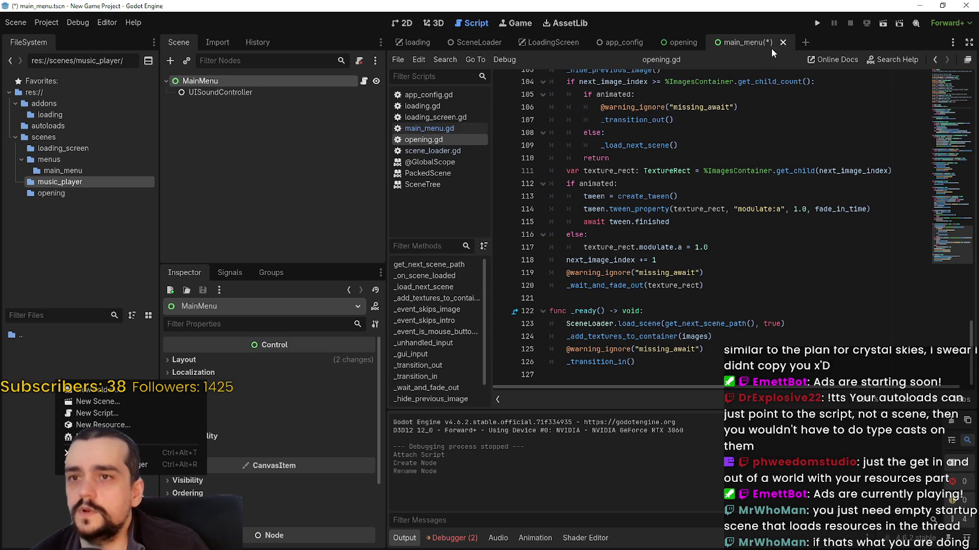
Add an AudioStreamPlayer child under MainMenu and name it BackgroundMusicPlayer.
click(411, 128)
right_click(208, 82)
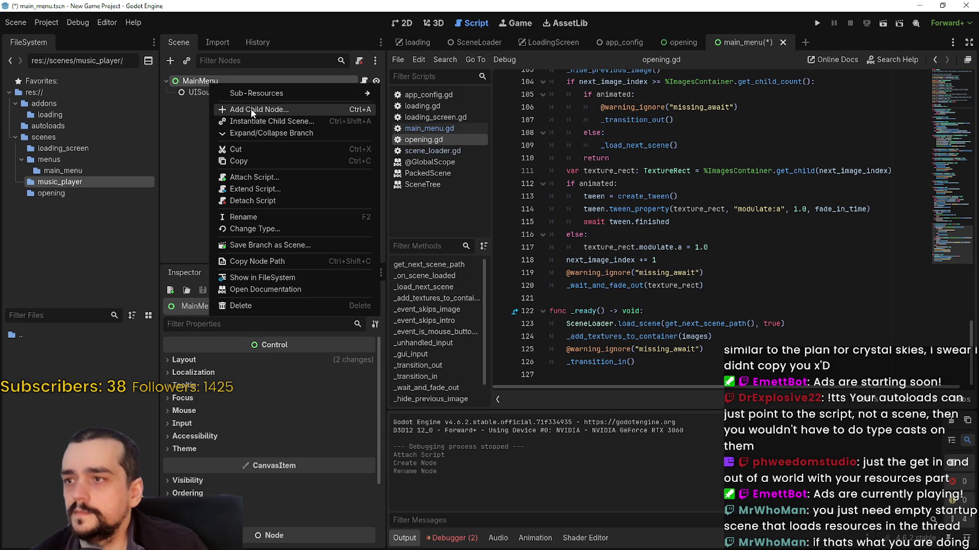
click(251, 109)
text(audii)
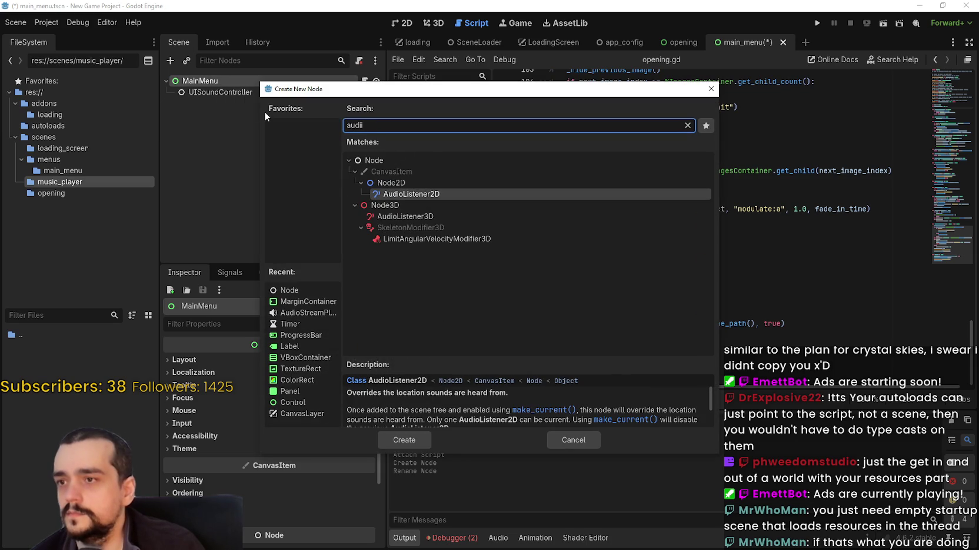
key(BackSpace)
text(o)
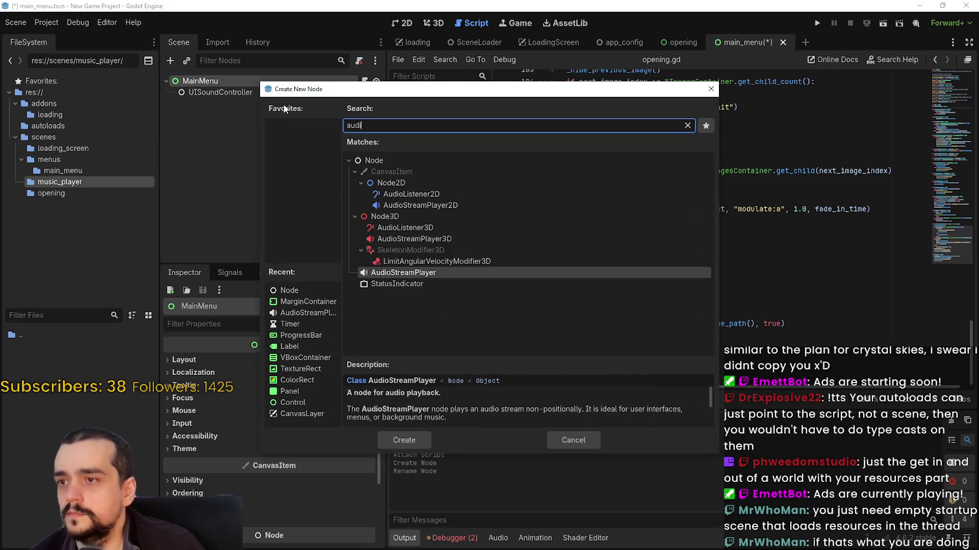
click(405, 441)
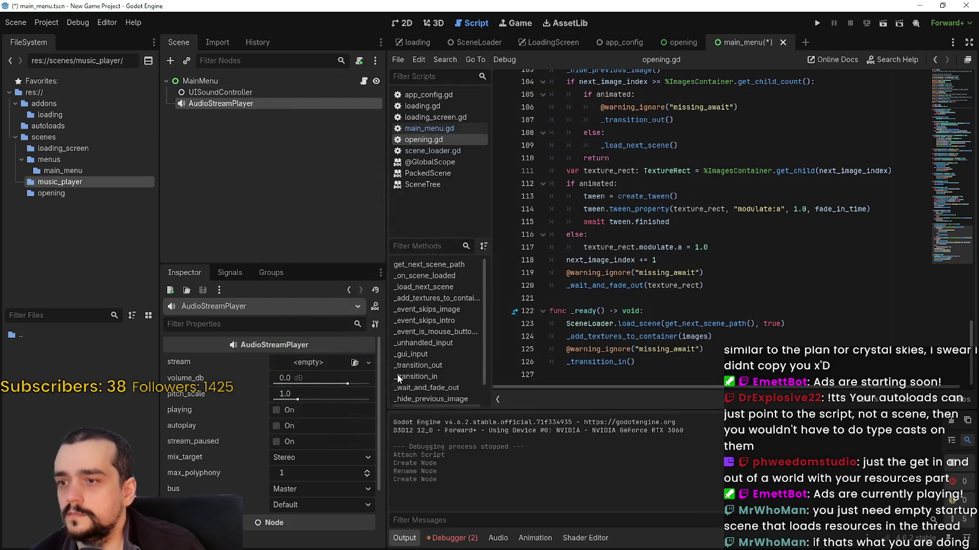
double_click(211, 105)
drag(233, 104, 162, 107)
text(BackgroundM)
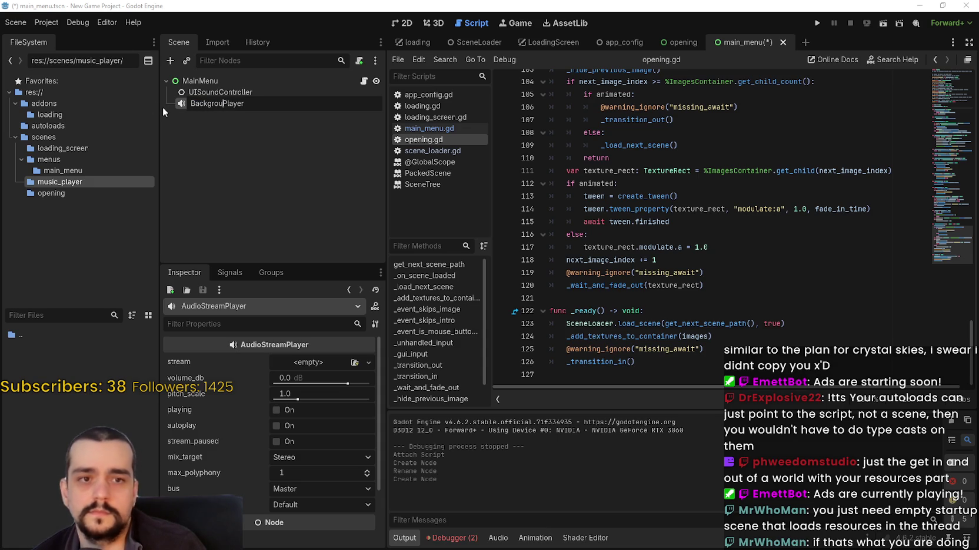
text(usic)
key(Return)
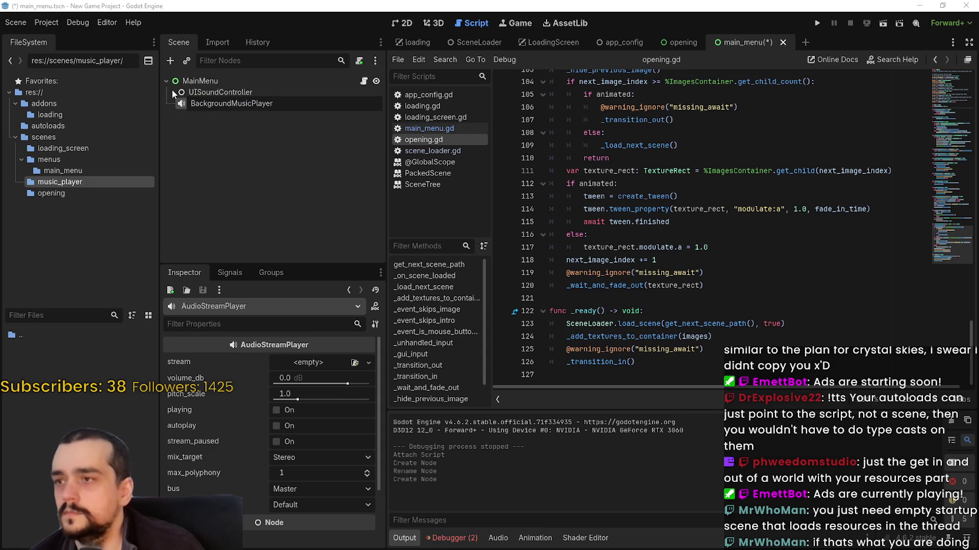
Rename the music_player folder to music_players.
right_click(64, 183)
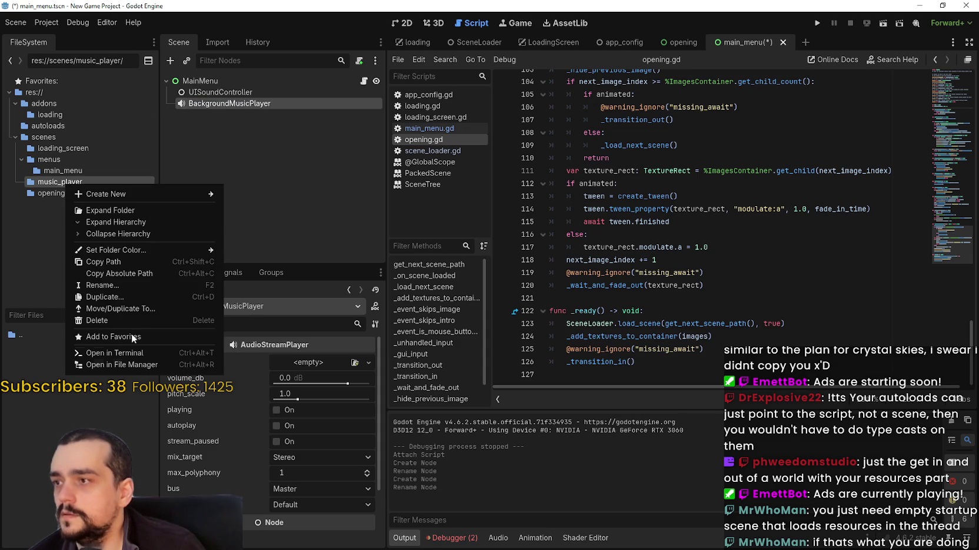
click(124, 290)
key(End)
text(s)
key(Return)
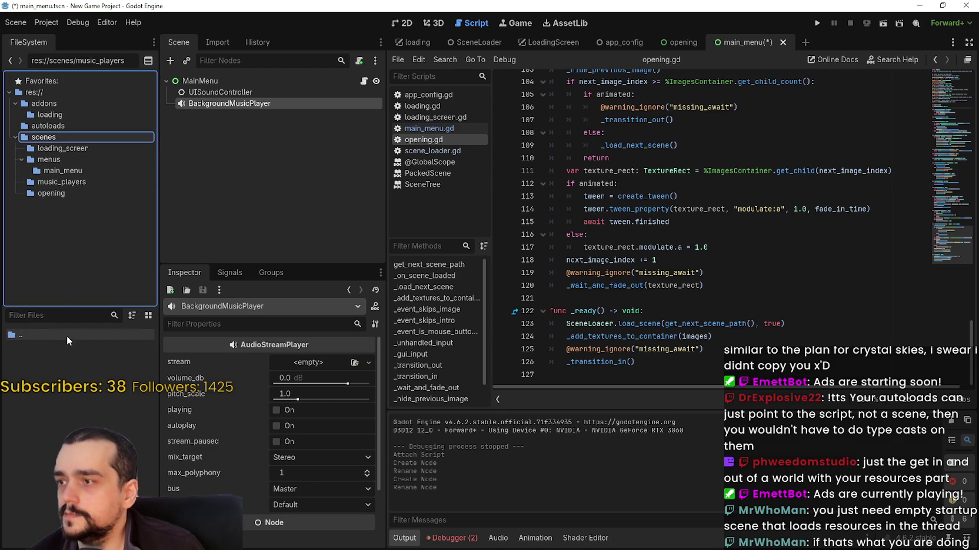
Check the autoloads in Project Settings, then browse to the addons/loading folder.
click(46, 23)
click(46, 37)
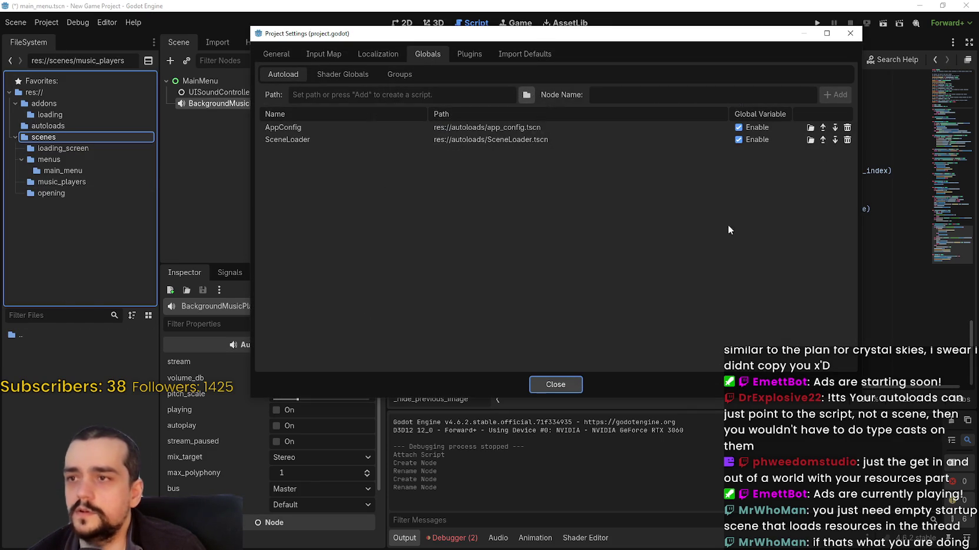
click(559, 384)
click(45, 103)
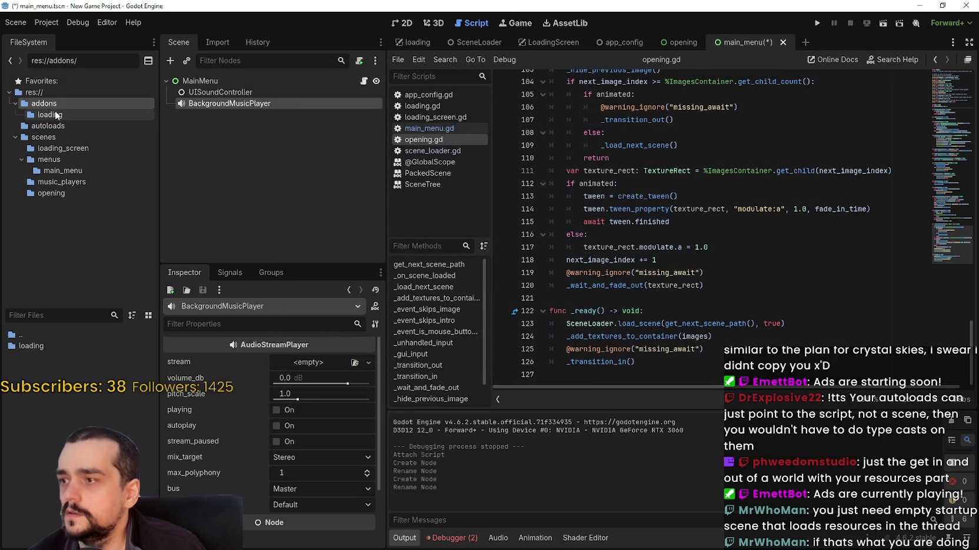
click(57, 116)
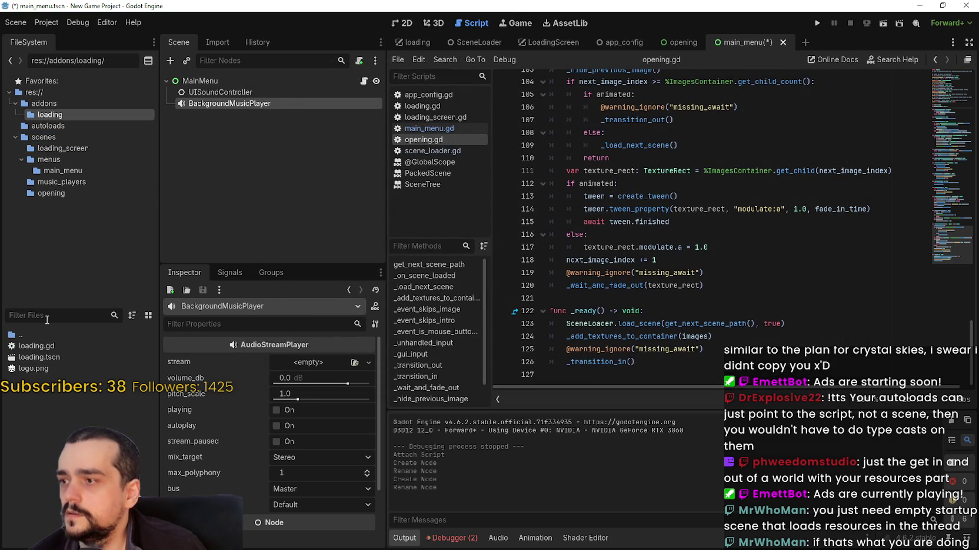
Delete the addons/loading folder from the project.
click(64, 104)
right_click(29, 344)
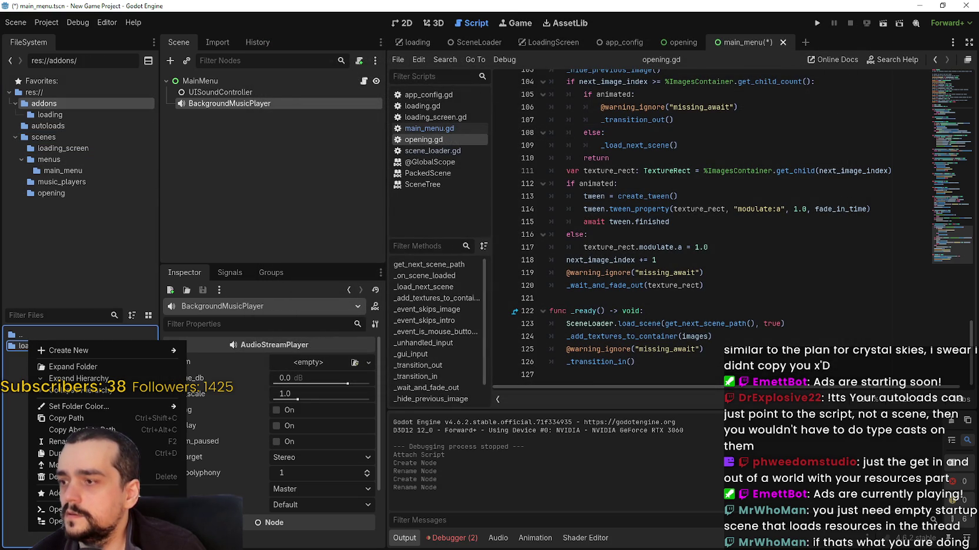
click(94, 480)
click(411, 323)
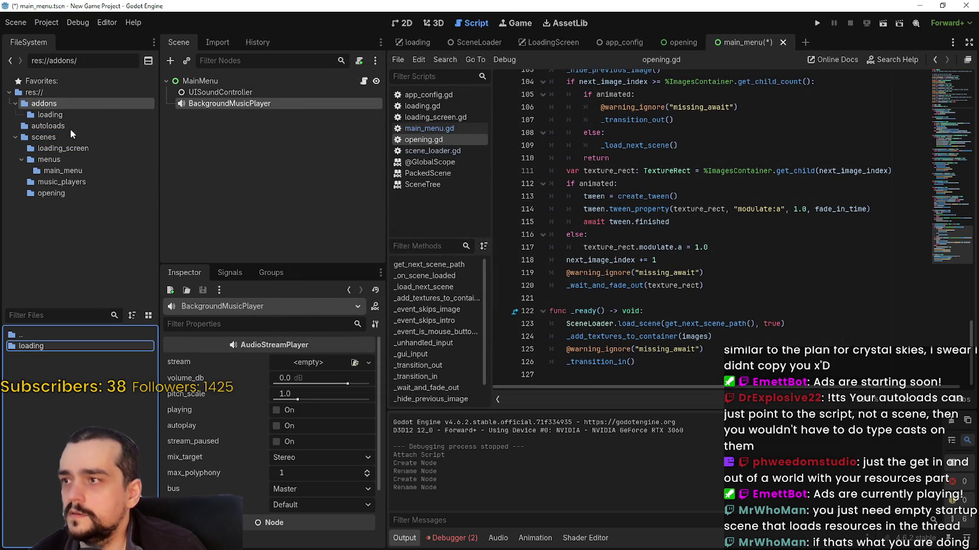
Browse the FileSystem through autoloads, menus and main_menu to the music_players folder.
click(53, 115)
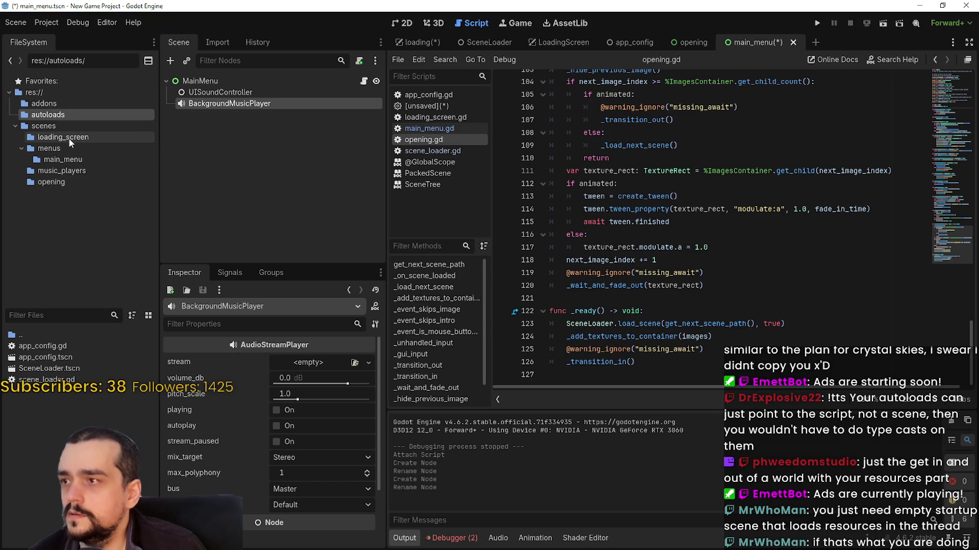
click(66, 137)
click(65, 147)
click(65, 160)
click(67, 171)
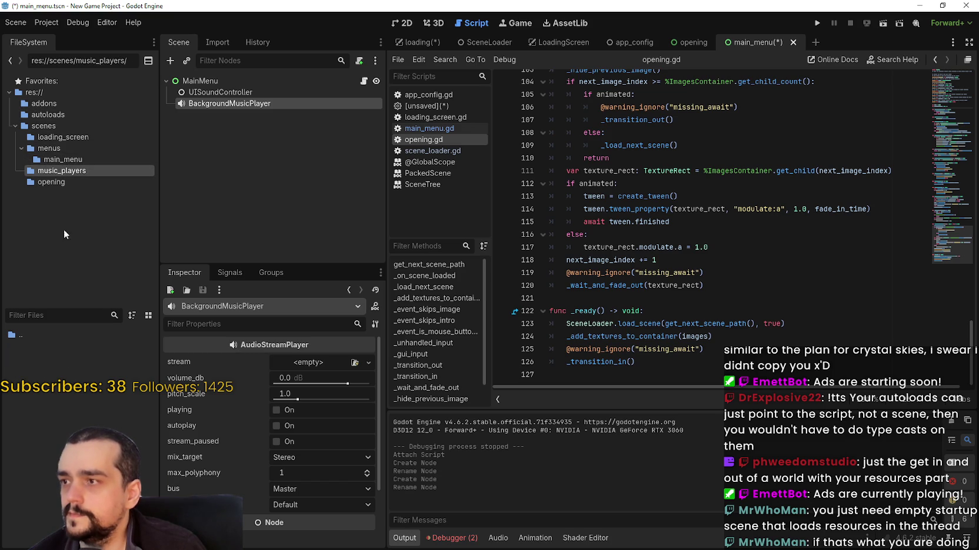
right_click(36, 373)
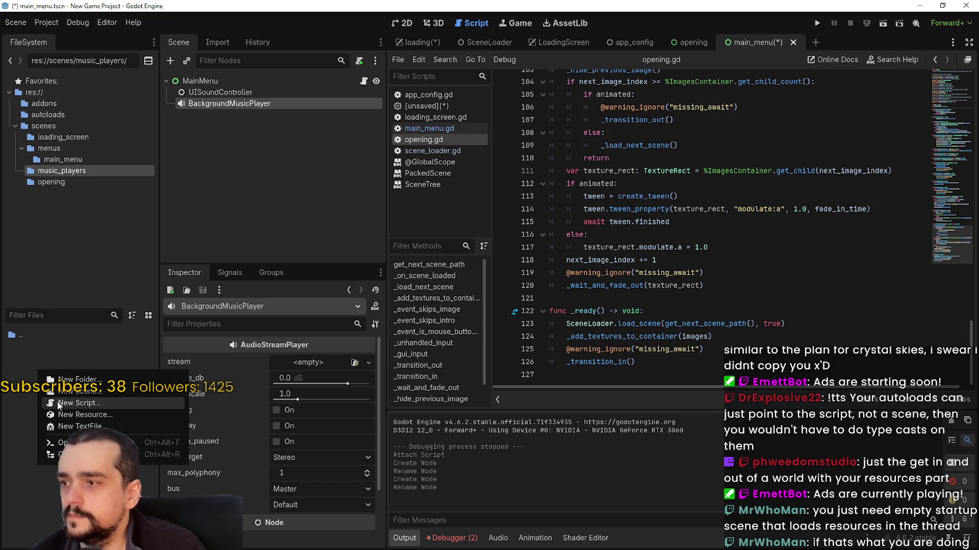
Save the BackgroundMusicPlayer branch as background_music_player.tscn in scenes/music_players.
right_click(231, 103)
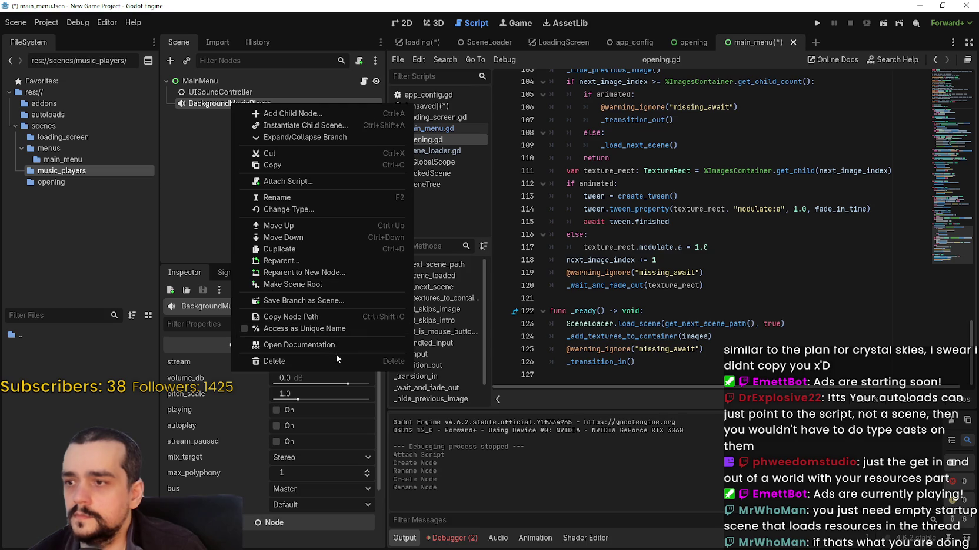
click(307, 303)
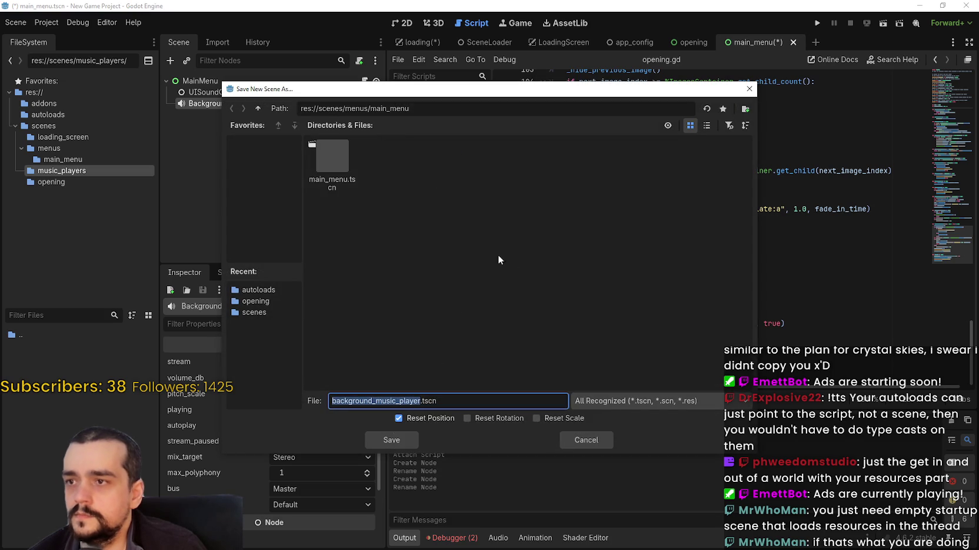
click(257, 109)
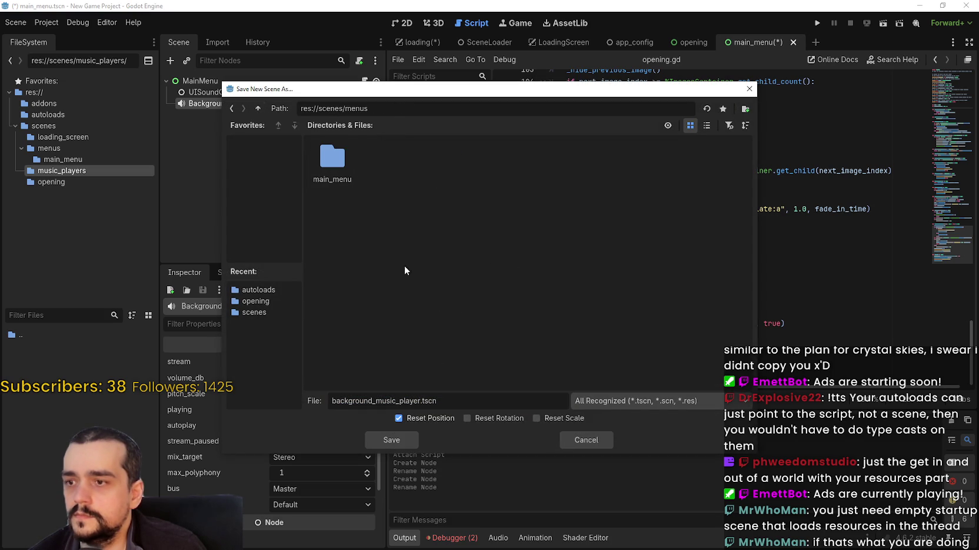
click(258, 108)
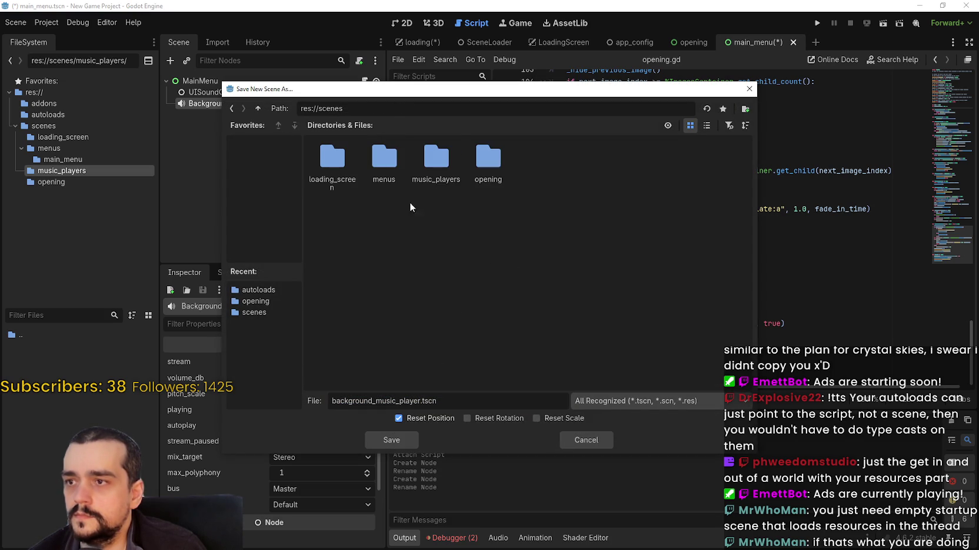
double_click(437, 176)
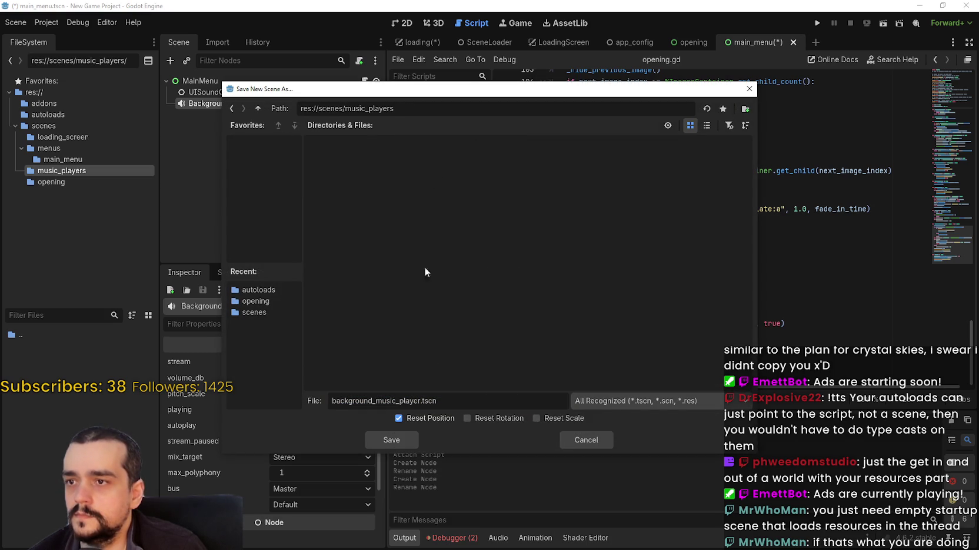
click(403, 444)
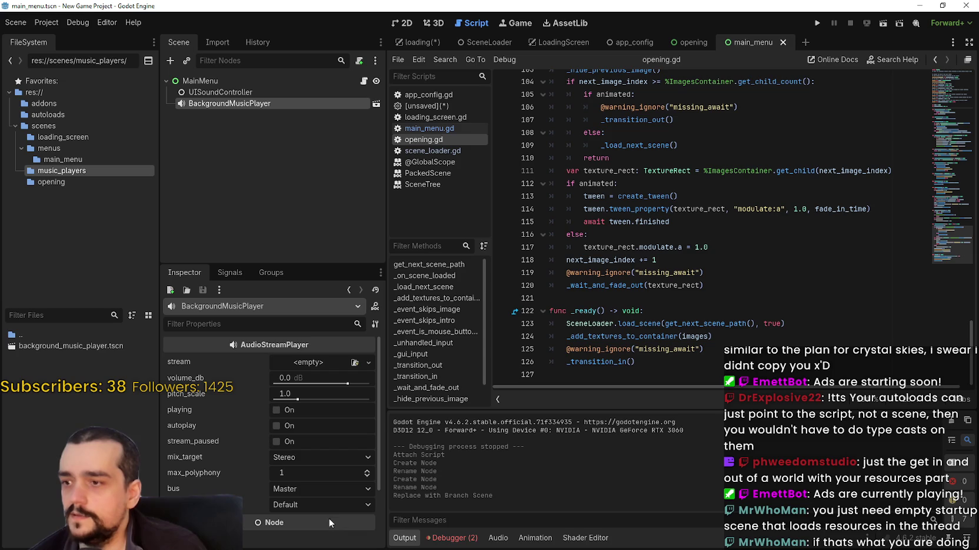
Route BackgroundMusicPlayer to the MUSIC bus with autoplay on, save, and return to main_menu.
click(375, 103)
click(239, 81)
click(314, 487)
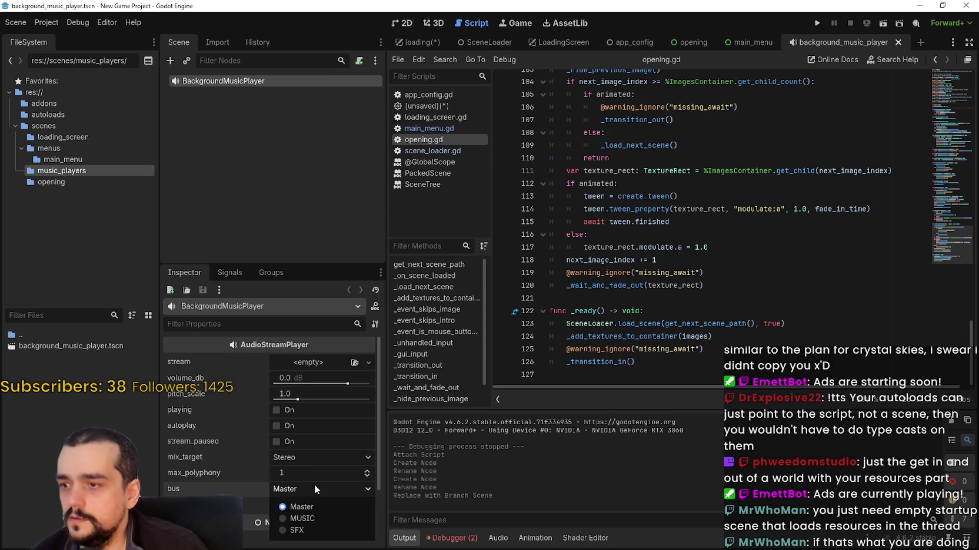
click(306, 518)
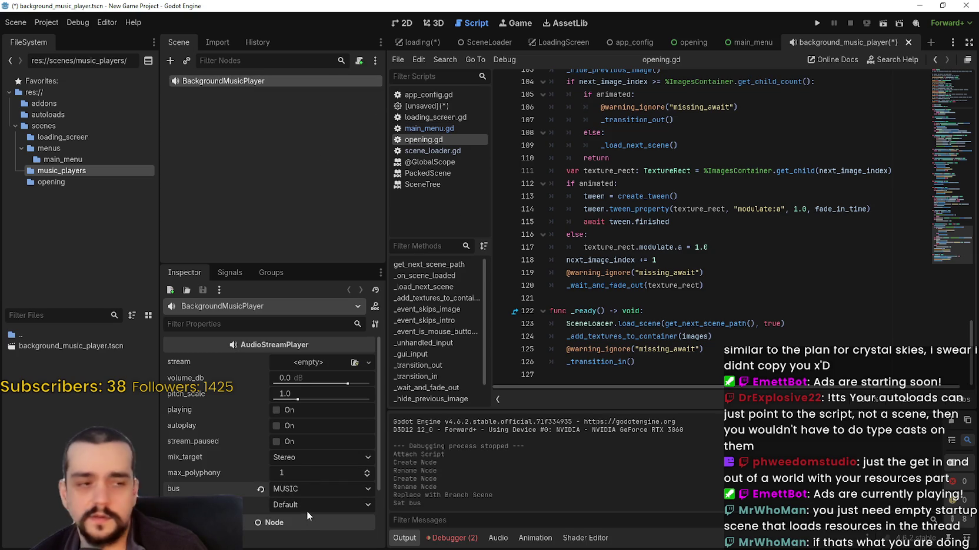
click(287, 426)
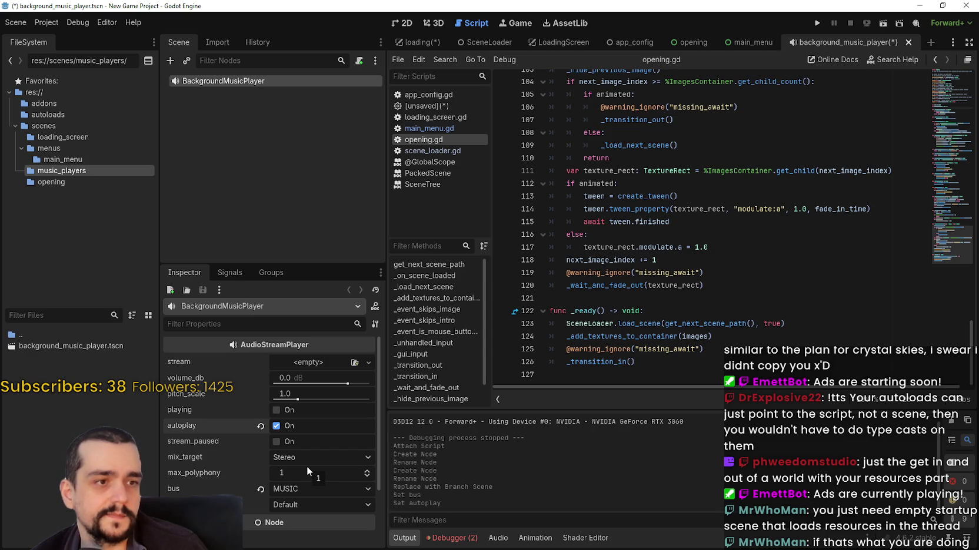
key(ctrl+s)
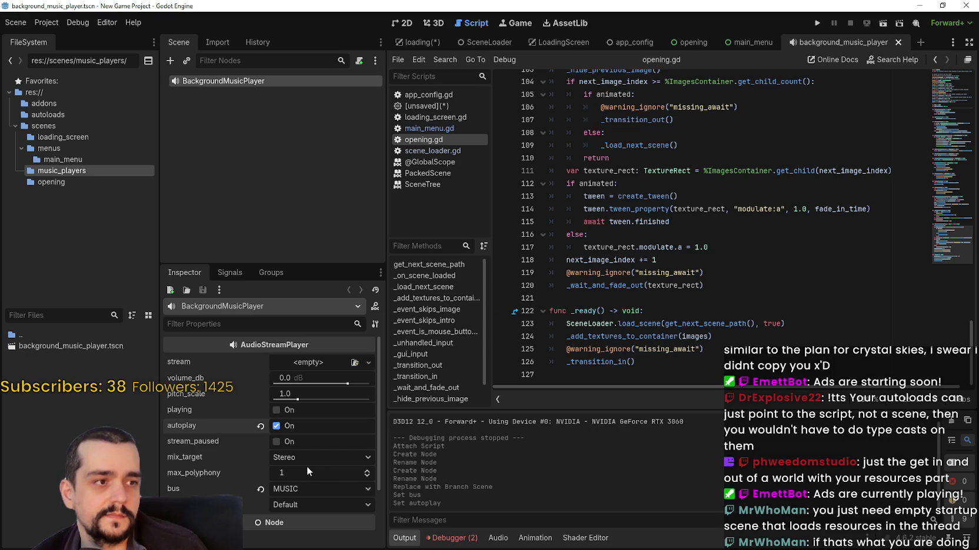
scroll(308, 459, down, 3)
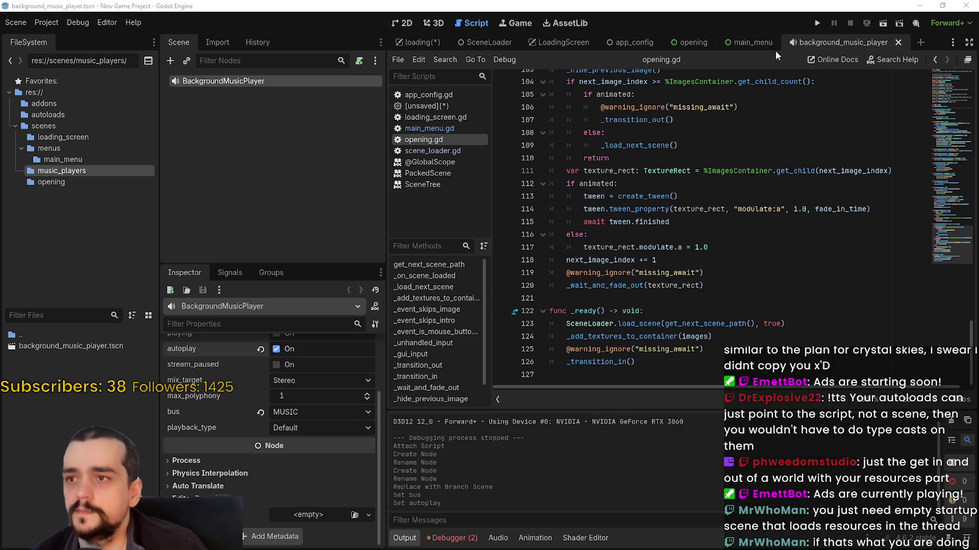
click(745, 39)
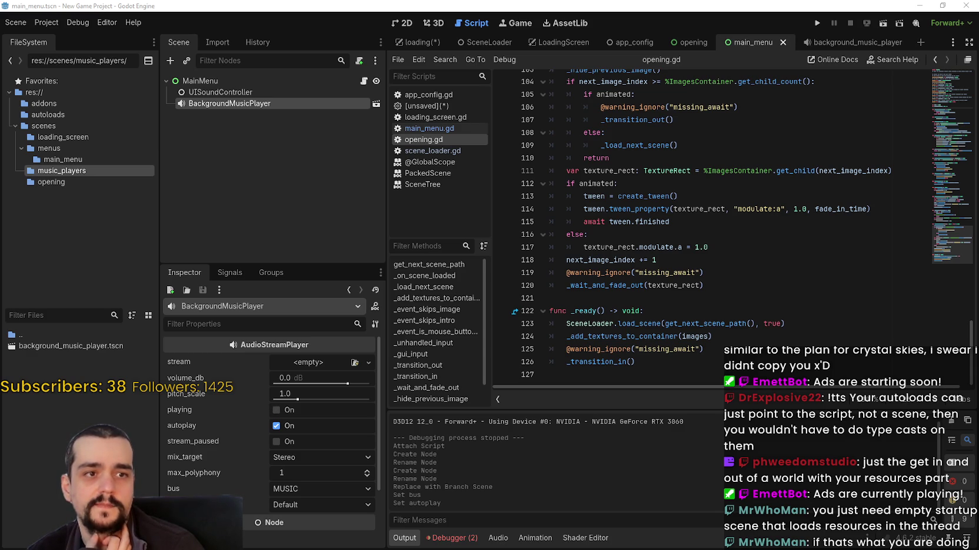
Add a TextureRect under MainMenu named BackgroundTexture.
right_click(227, 78)
click(285, 102)
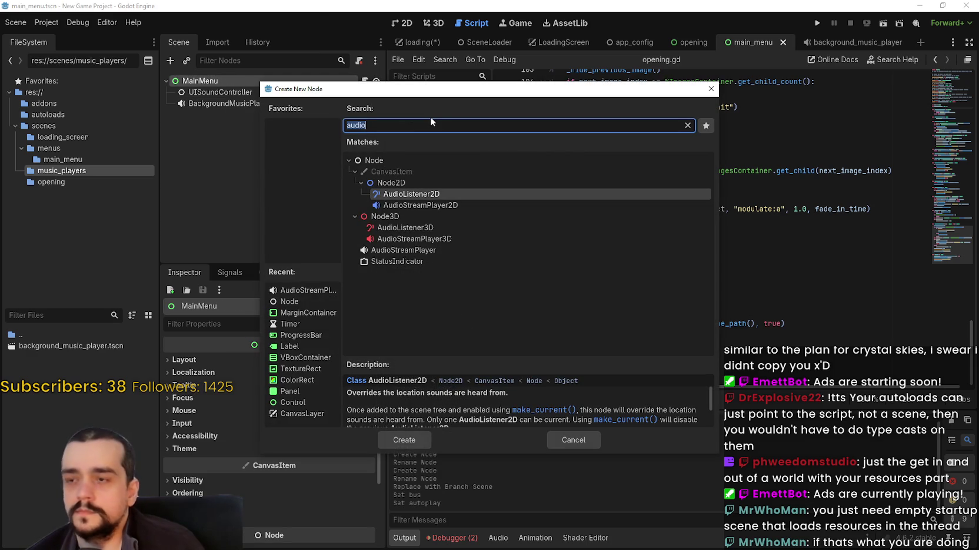
text(texture)
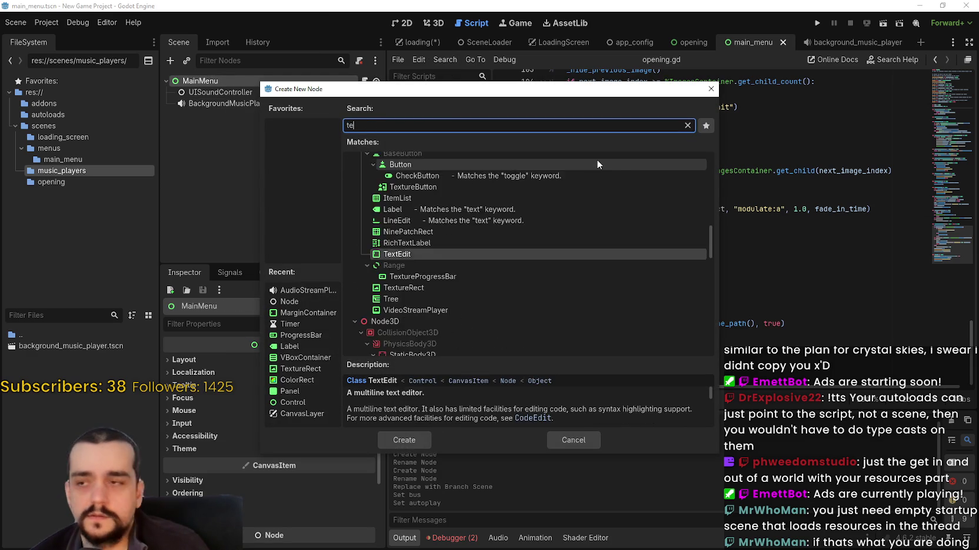
key(Escape)
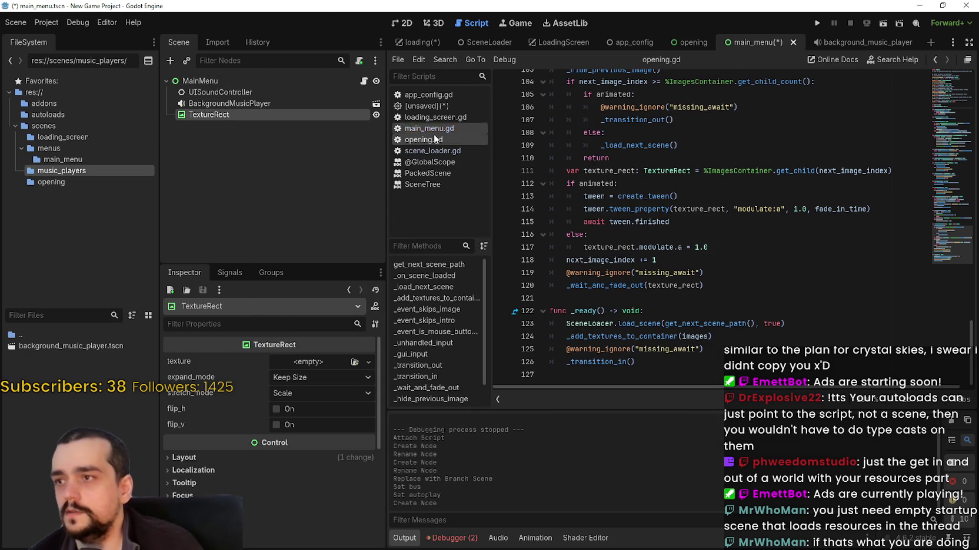
double_click(303, 116)
text(Backgro)
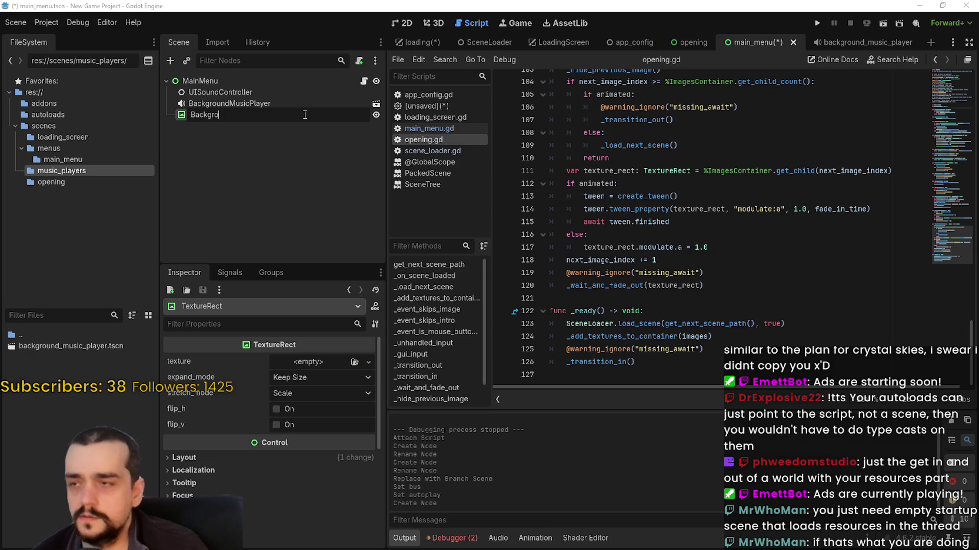
text(undTexture)
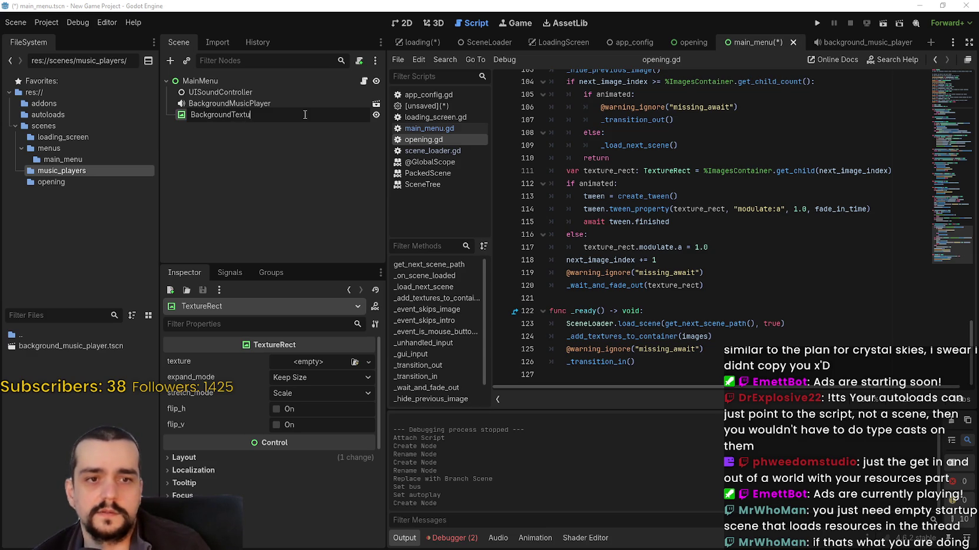
key(Return)
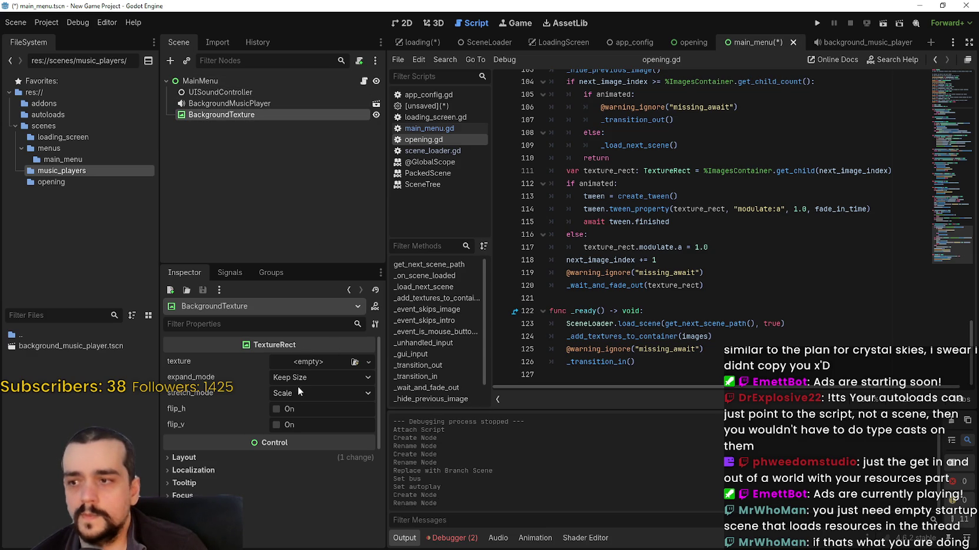
Anchor BackgroundTexture Full Rect with expand mode Ignore Size and stretch mode Keep Aspect Centered.
click(403, 23)
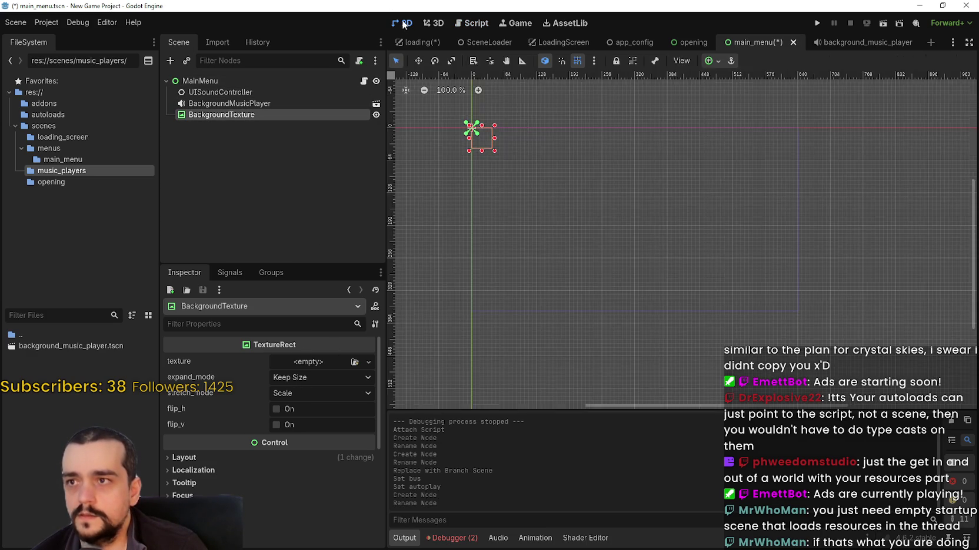
click(247, 81)
click(289, 114)
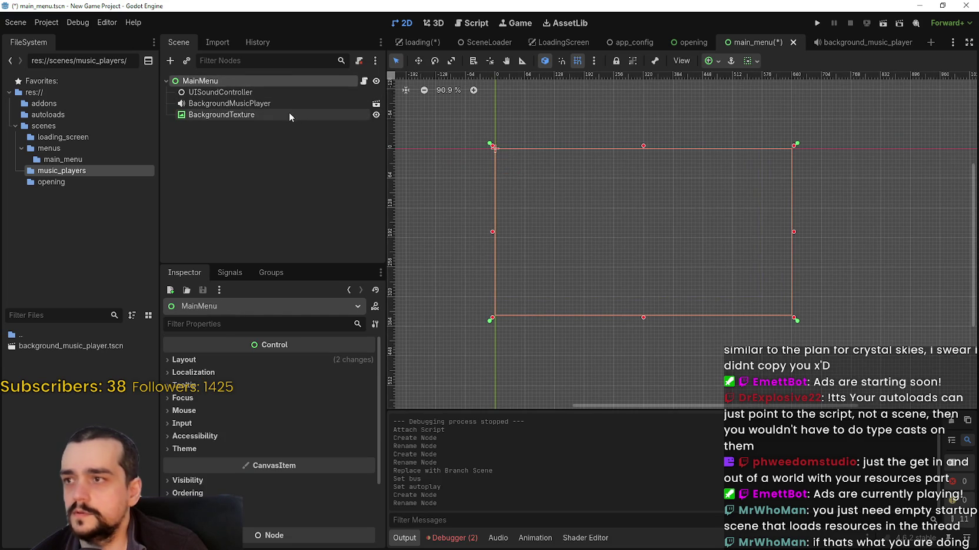
click(712, 61)
click(771, 155)
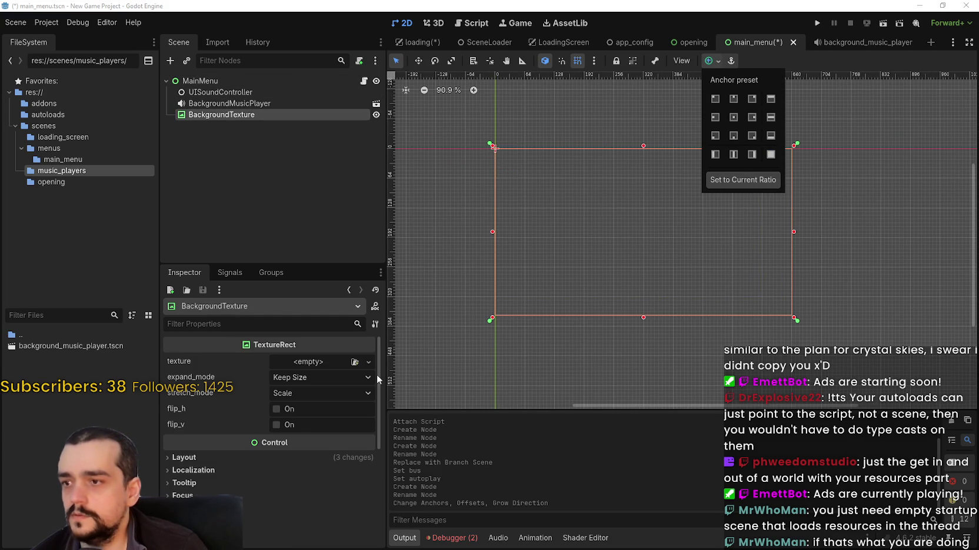
click(296, 379)
click(310, 407)
click(323, 394)
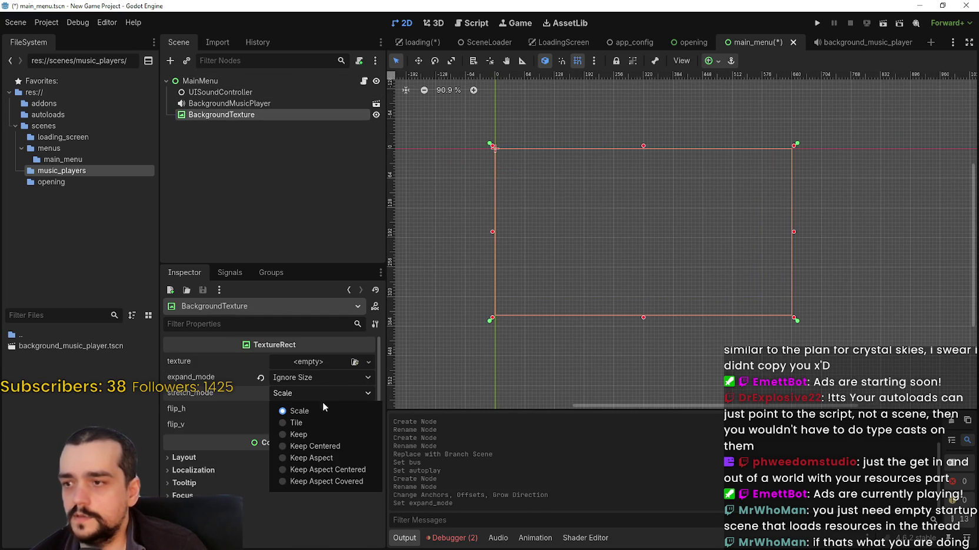
click(357, 471)
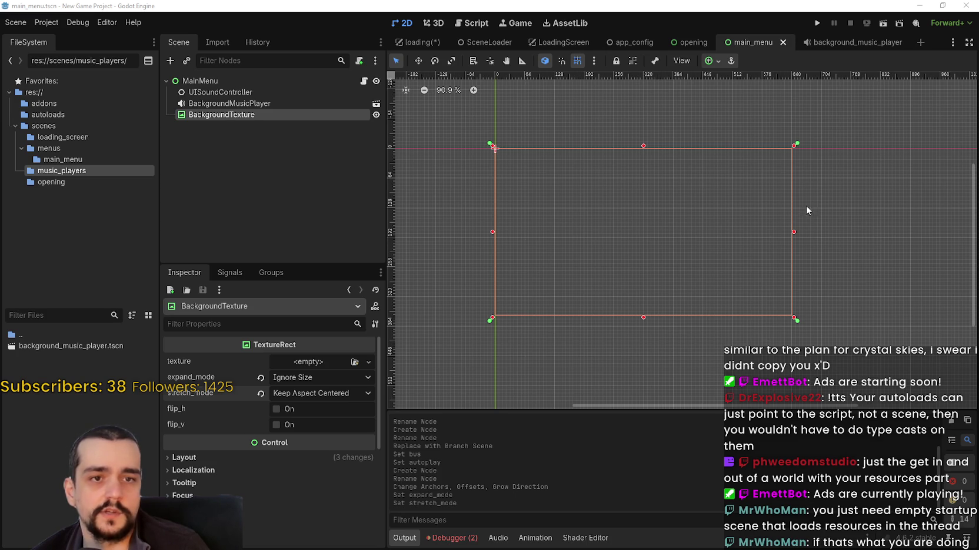
Add a full-rect MarginContainer under MainMenu and save the scene.
right_click(222, 80)
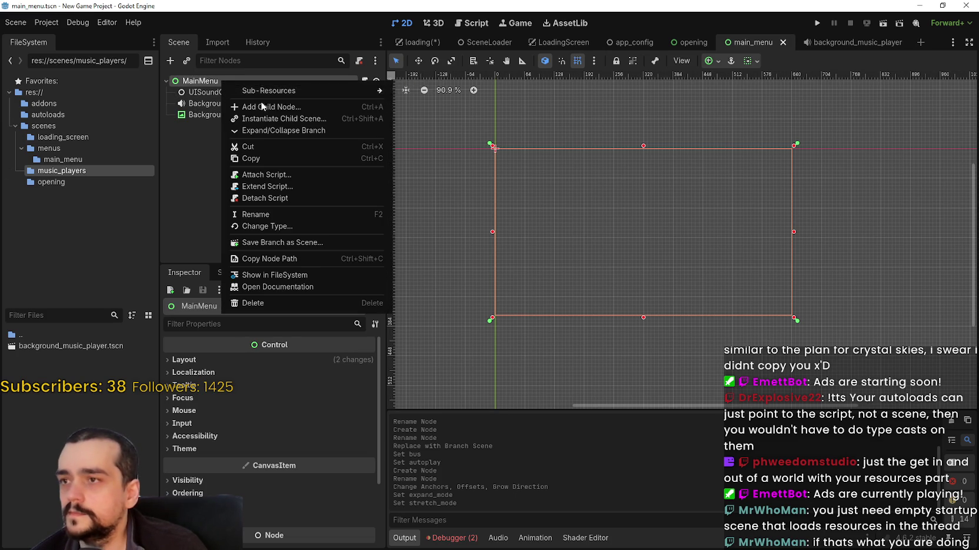
click(262, 106)
text(Margin)
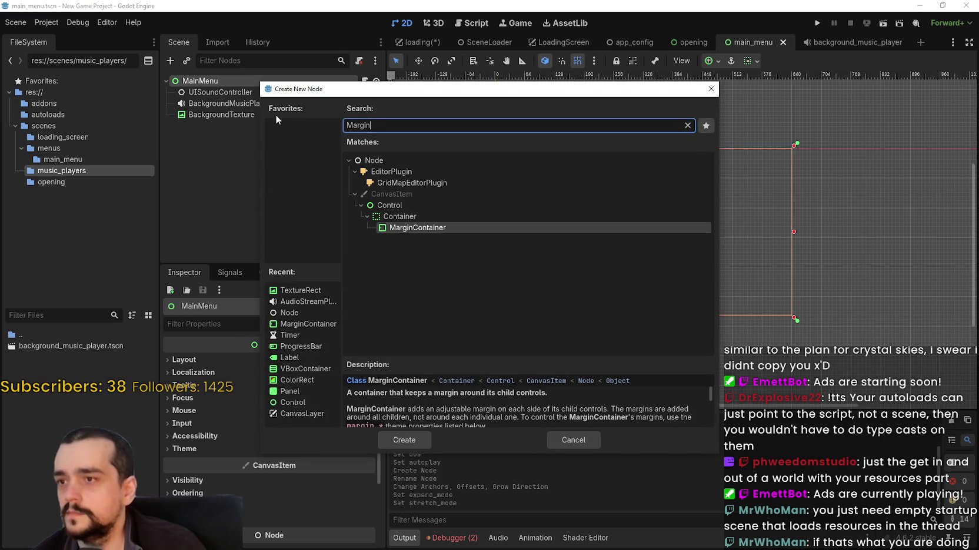
click(404, 440)
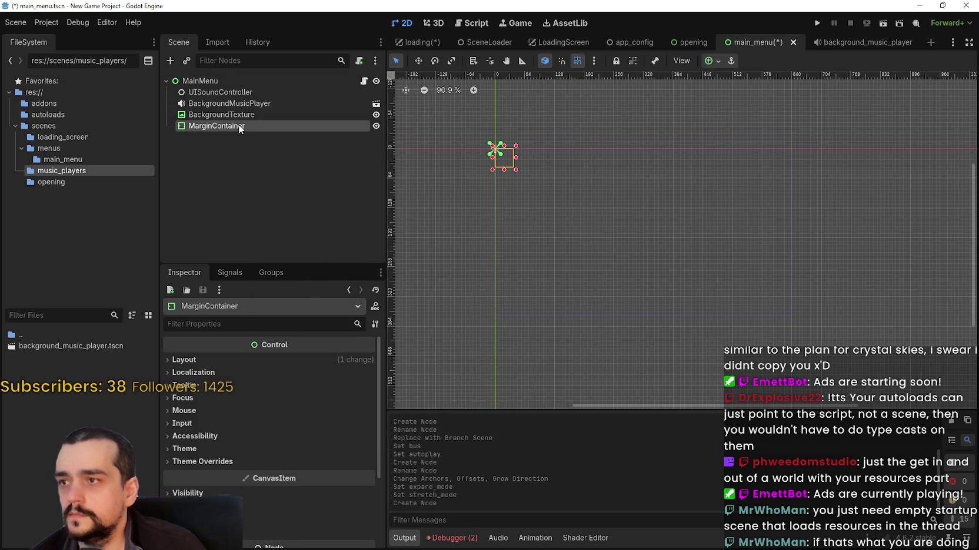
click(704, 63)
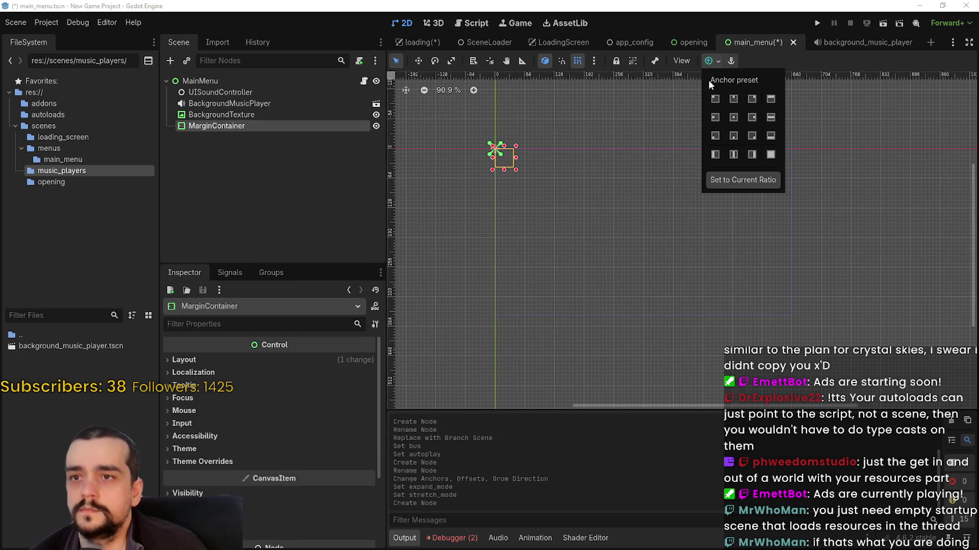
click(768, 155)
key(ctrl+s)
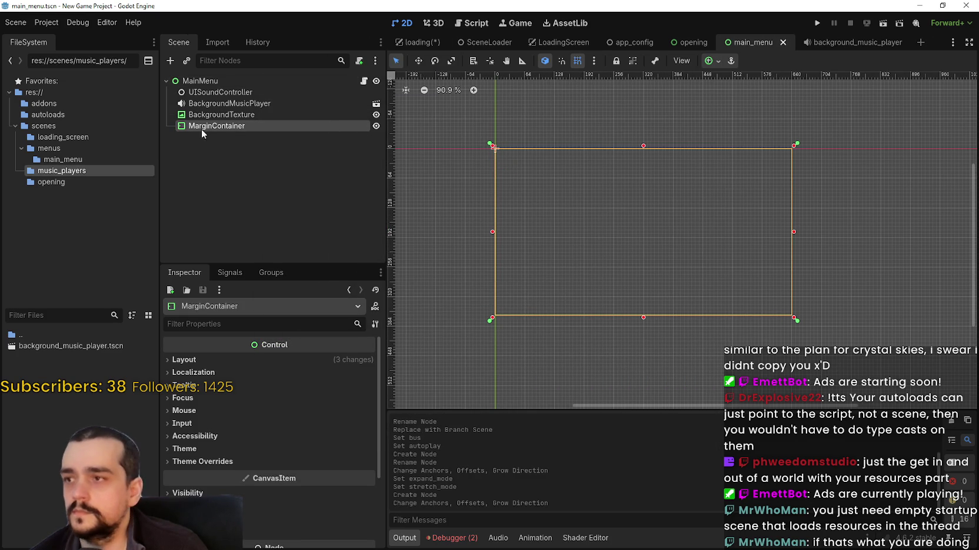
Rename the container to MenuContainer, enable Access as Unique Name, and save.
double_click(236, 125)
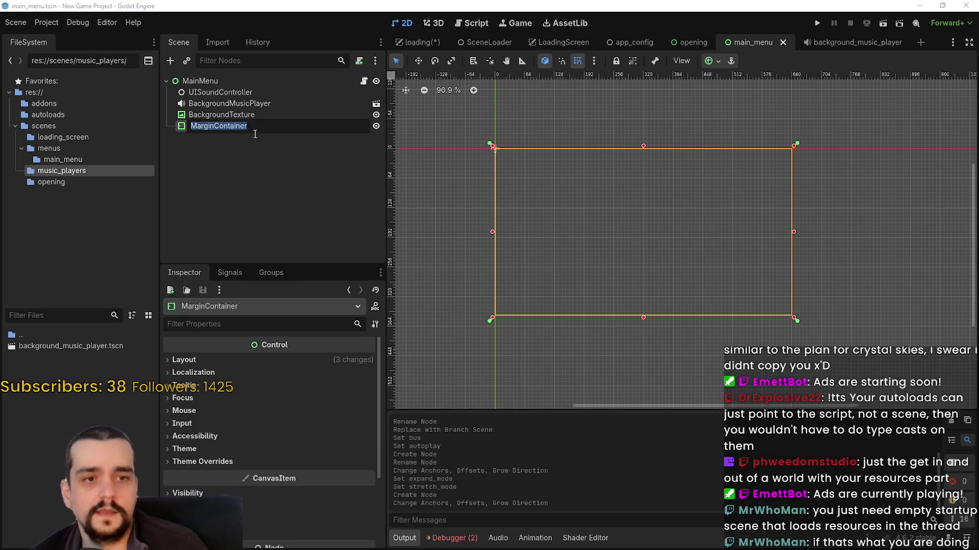
text(M)
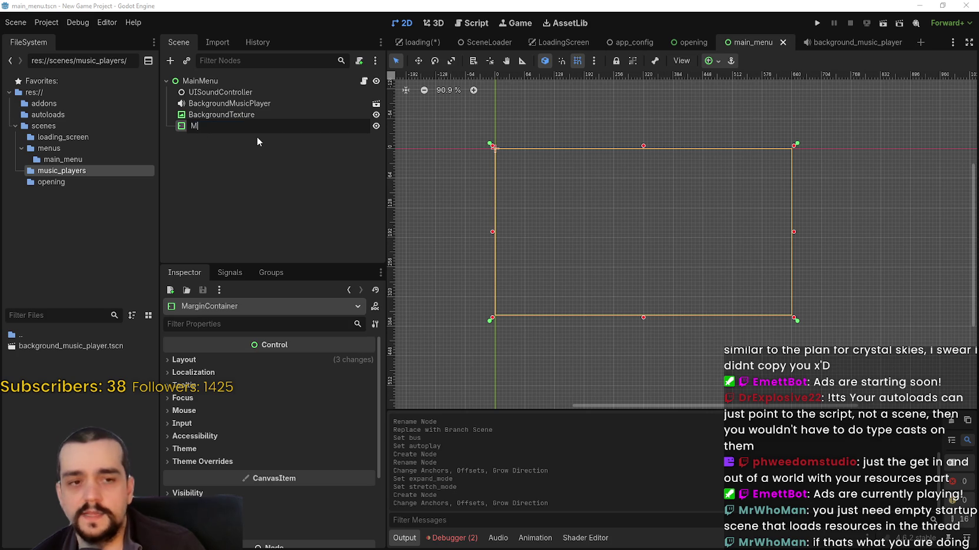
text(enuContainer)
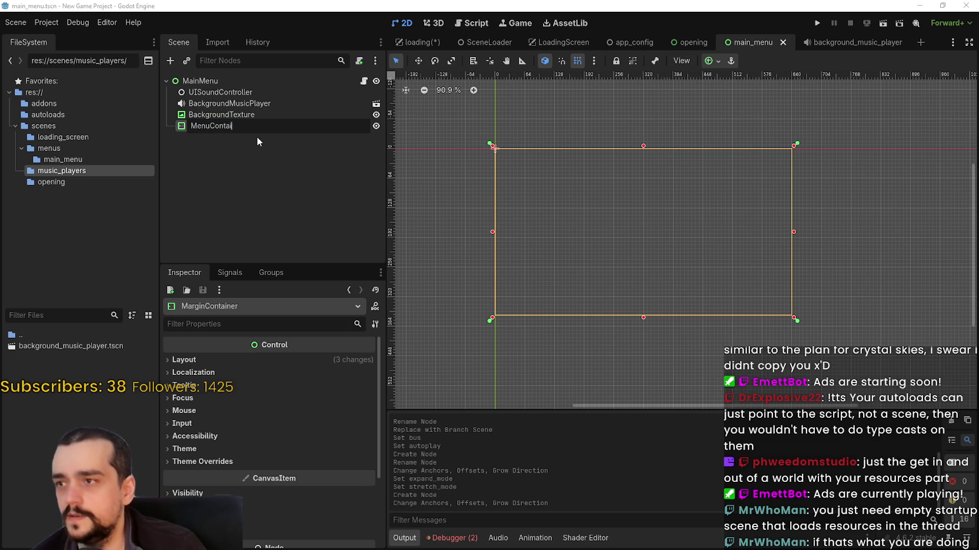
key(Return)
right_click(263, 122)
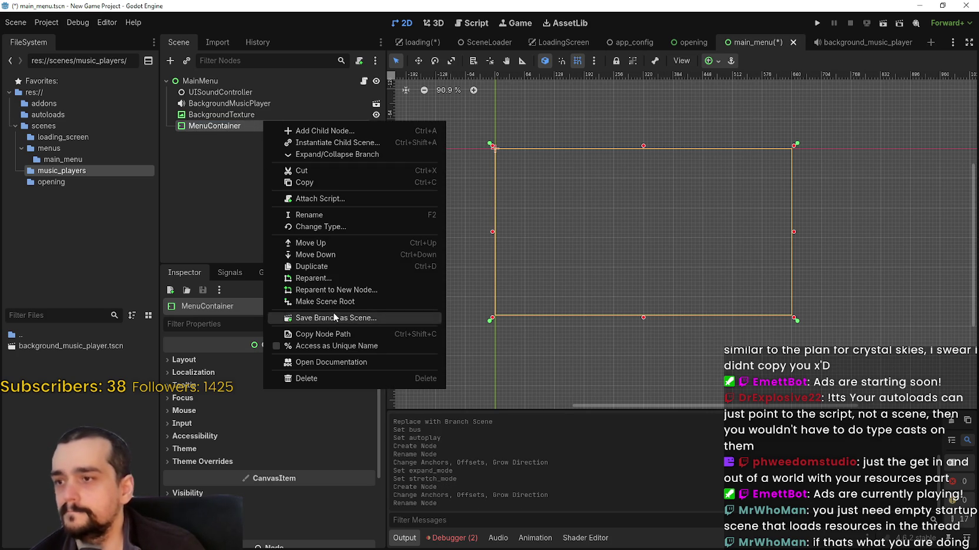
click(342, 346)
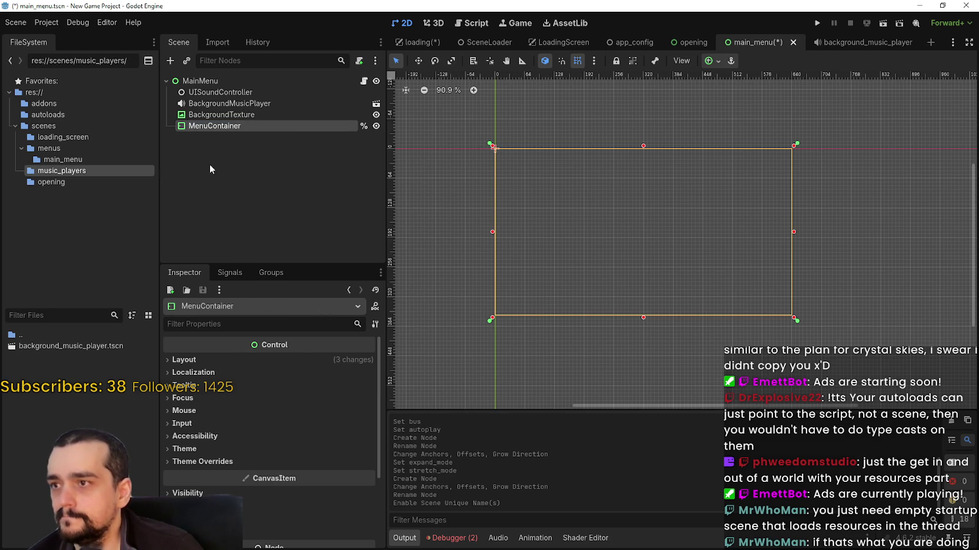
key(ctrl+s)
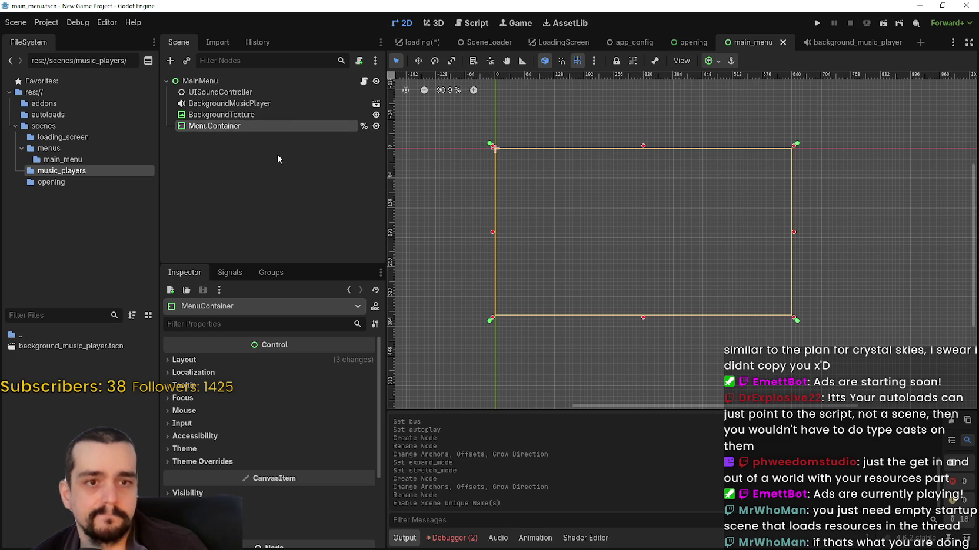
Add a child MarginContainer named TitleMargin inside MenuContainer.
right_click(263, 123)
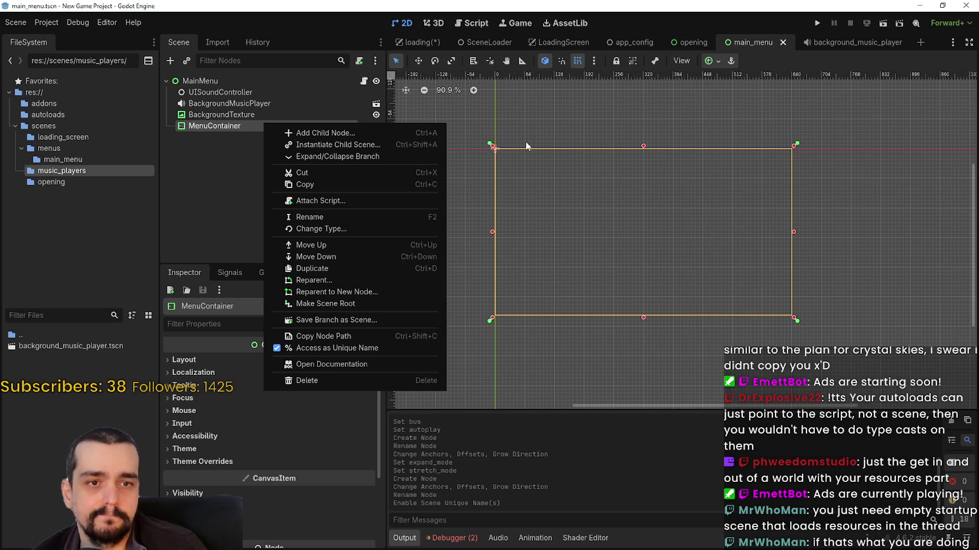
click(324, 133)
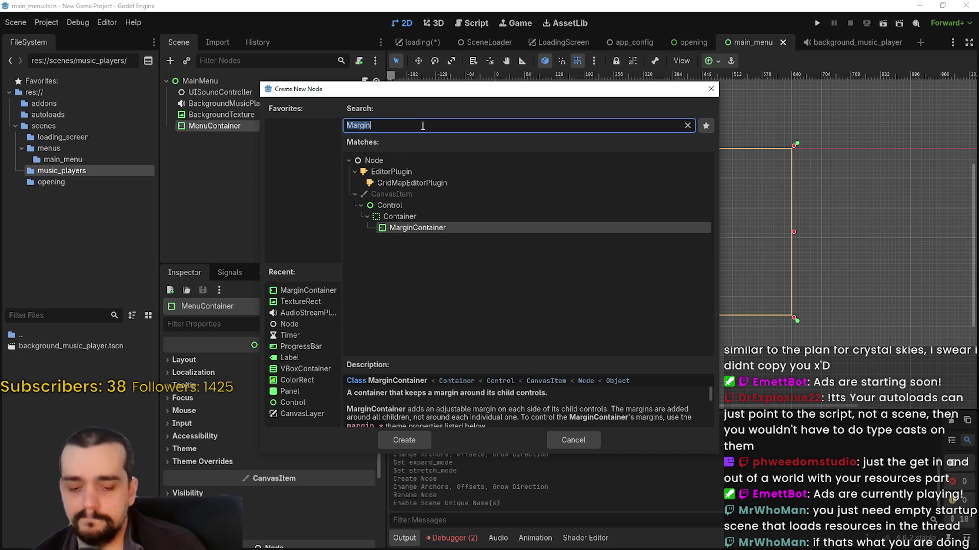
key(Return)
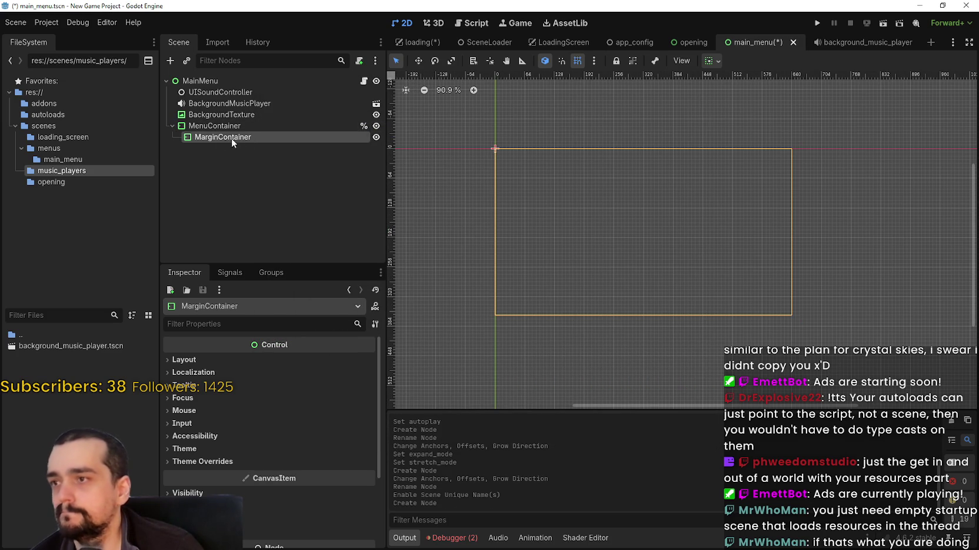
double_click(237, 138)
text(TitleMargin)
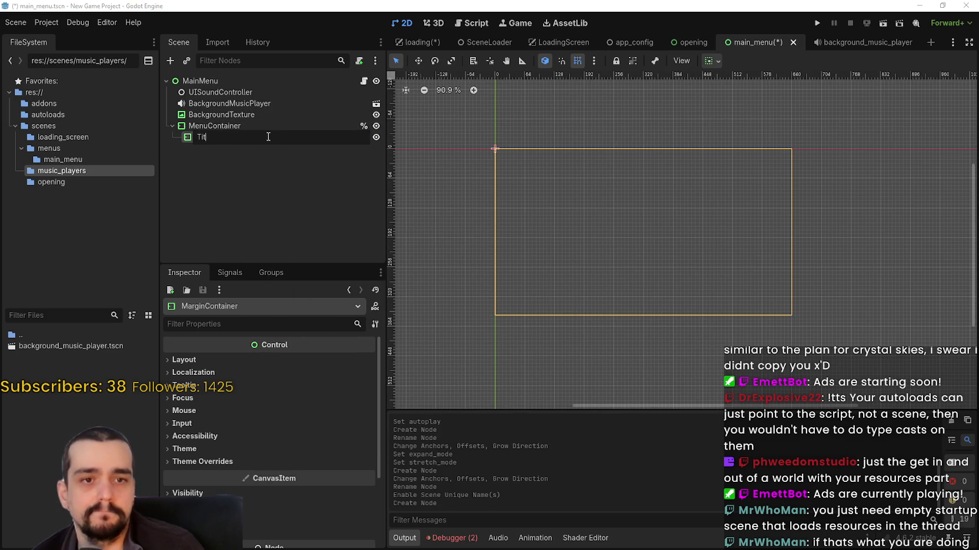
key(Return)
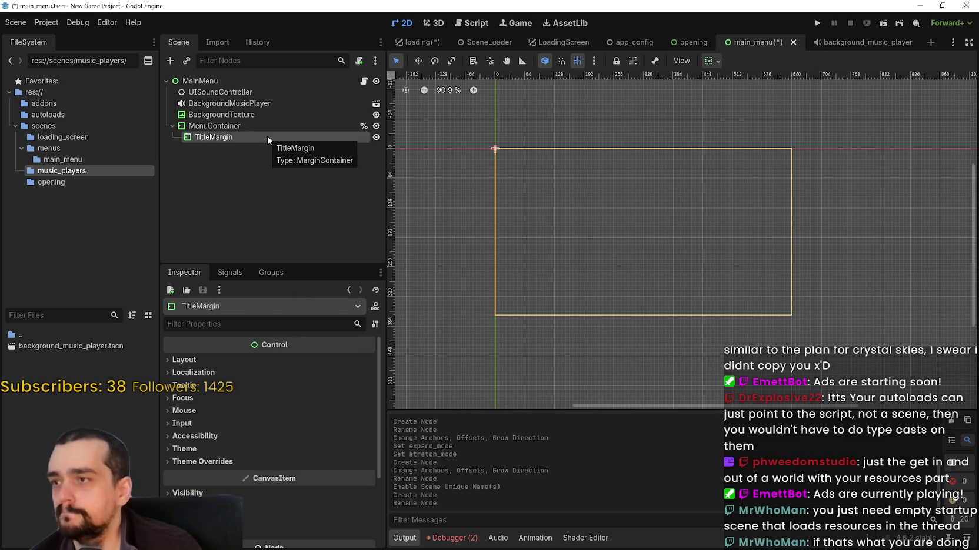
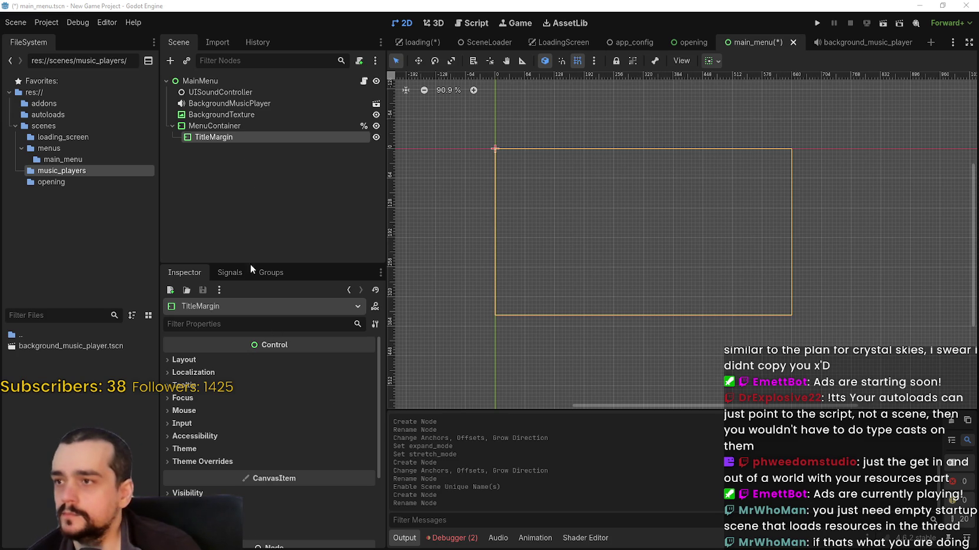
Give TitleMargin a margin_top constant override of 24 and save main_menu.tscn.
click(202, 462)
click(196, 474)
scroll(323, 486, down, 2)
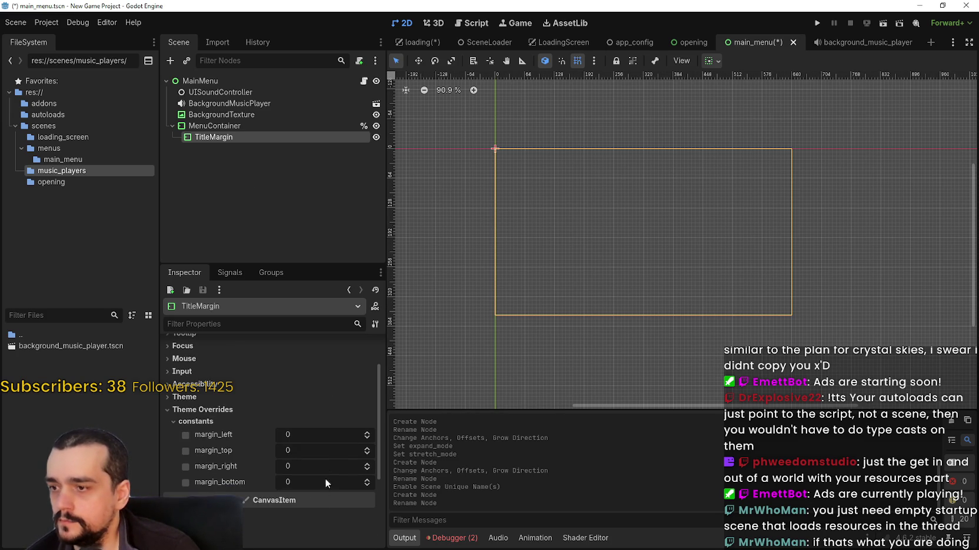
drag(308, 456, 328, 463)
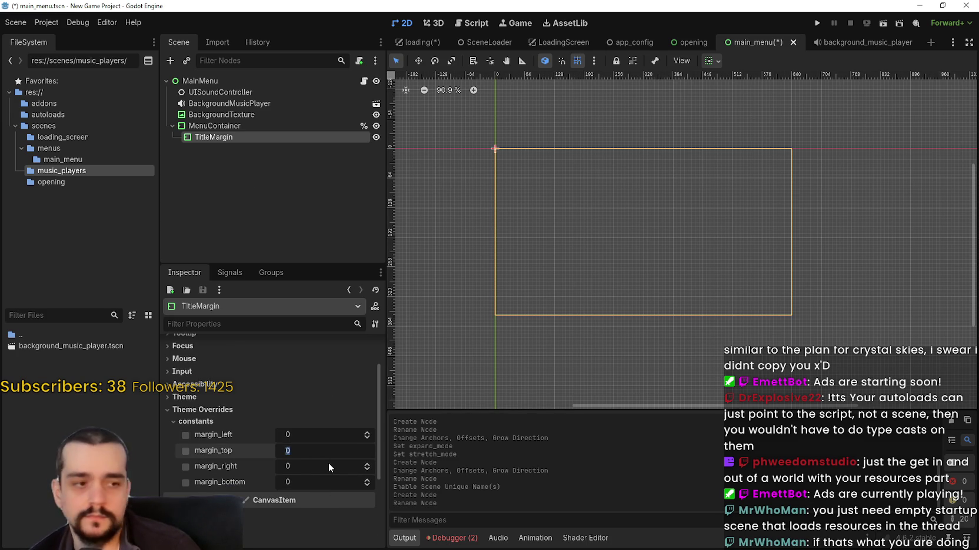
text(24)
key(ctrl+s)
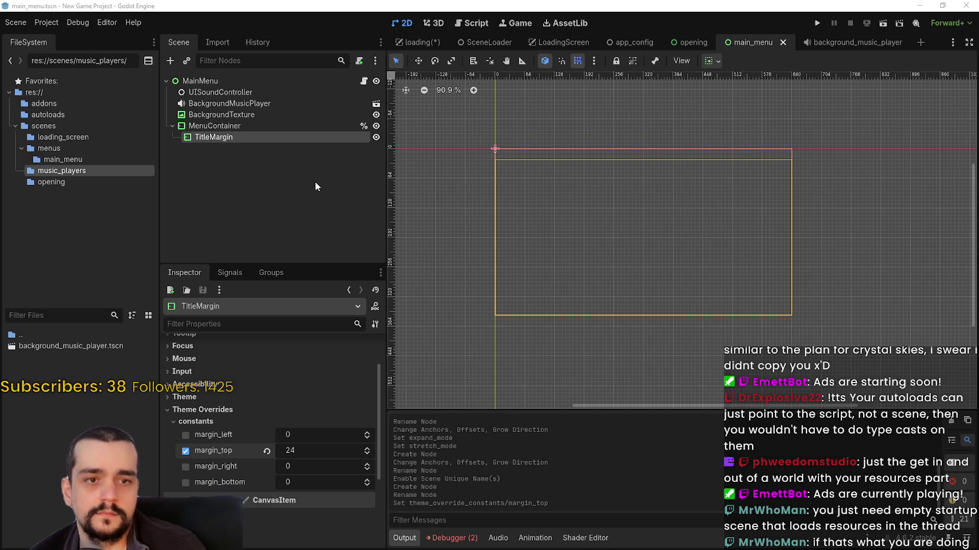
Add a plain Control child under TitleMargin and name it TitleContainer.
right_click(211, 136)
click(266, 151)
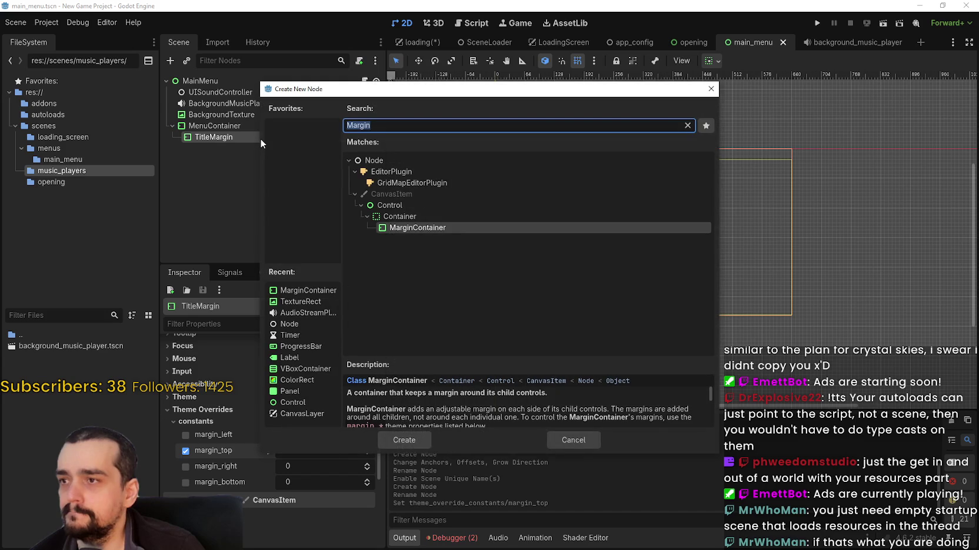
key(Up)
key(Up)
key(Return)
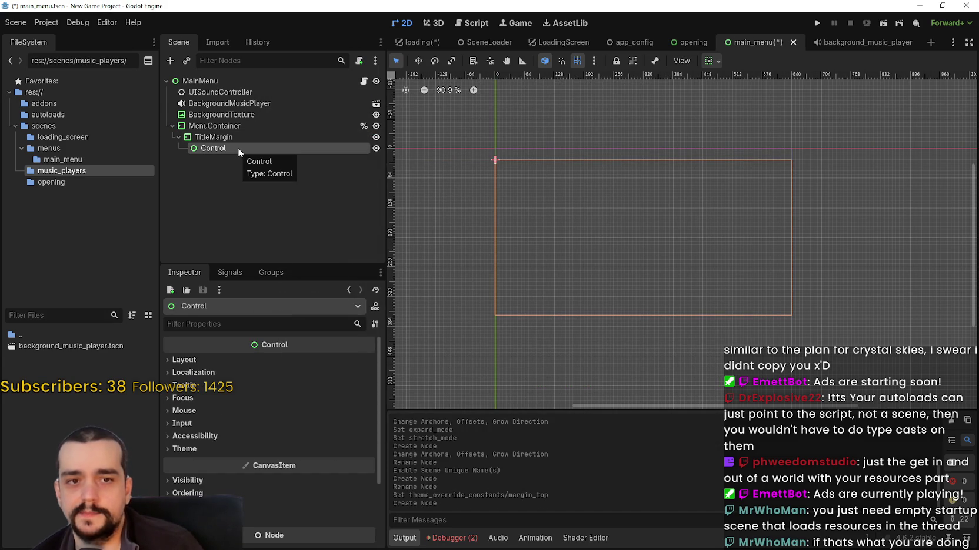
double_click(248, 148)
text(Ti)
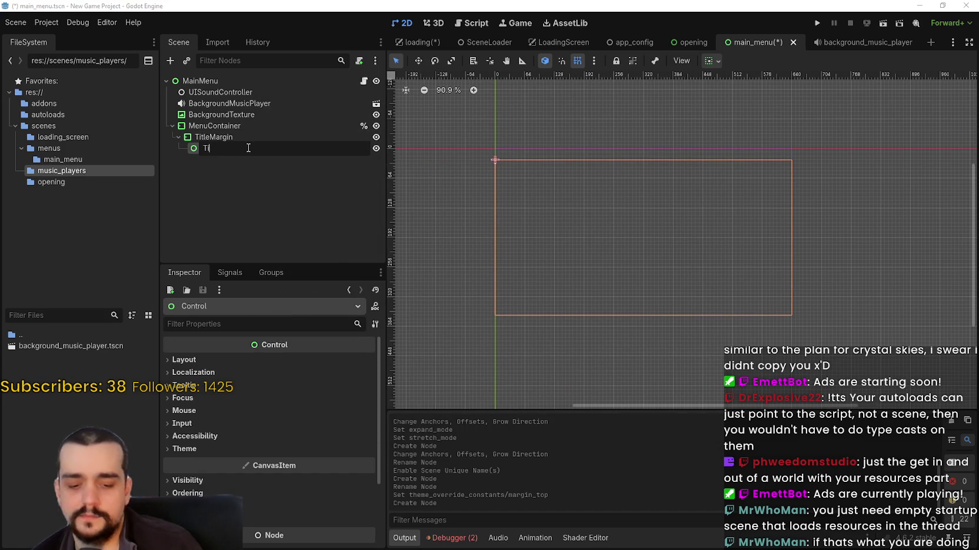
text(tleContainer)
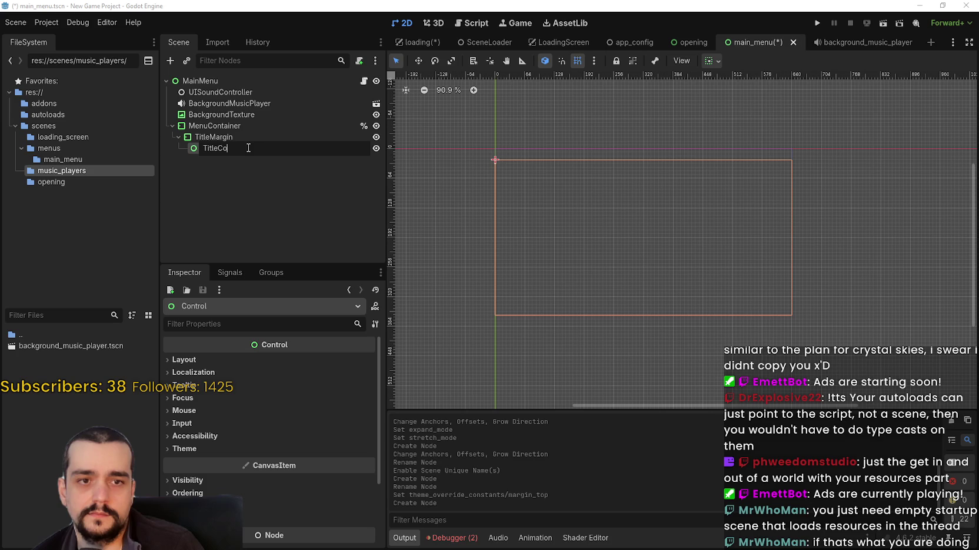
key(Return)
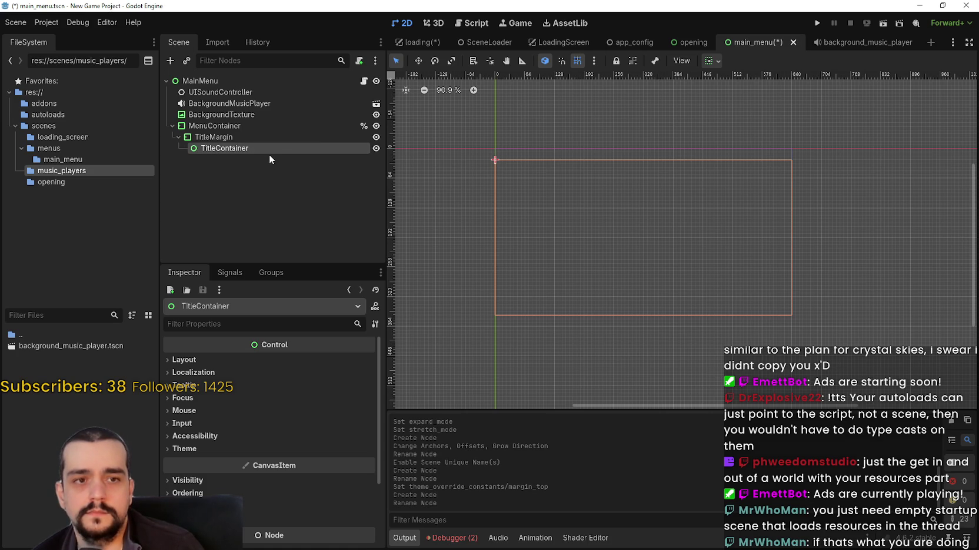
Set TitleContainer's mouse filter to Ignore and save the scene.
right_click(229, 150)
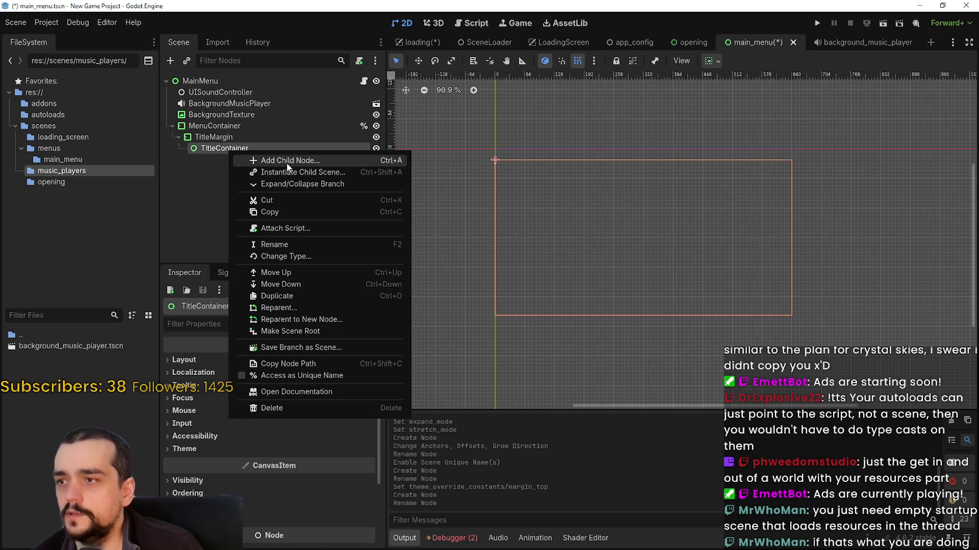
click(220, 175)
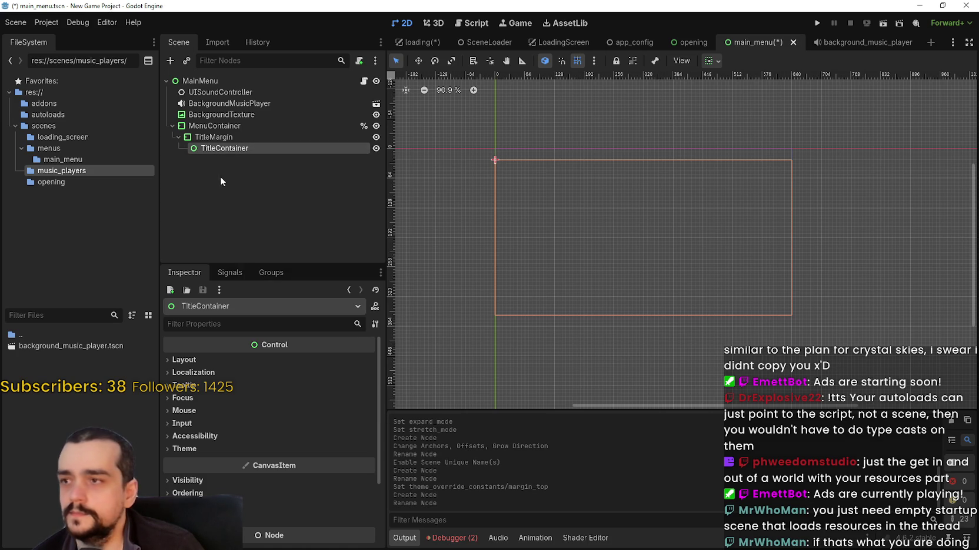
click(224, 355)
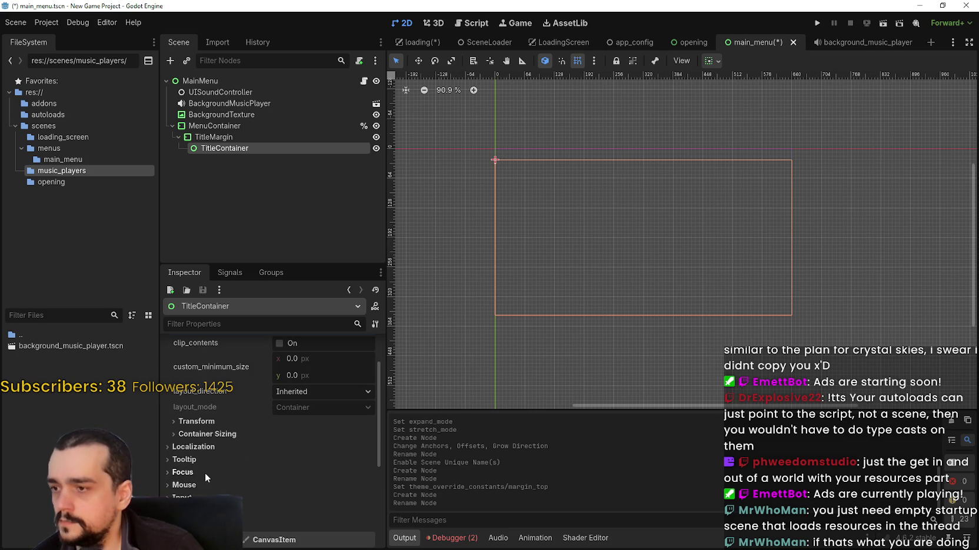
scroll(204, 470, down, 4)
click(212, 434)
click(313, 447)
click(315, 486)
key(ctrl+s)
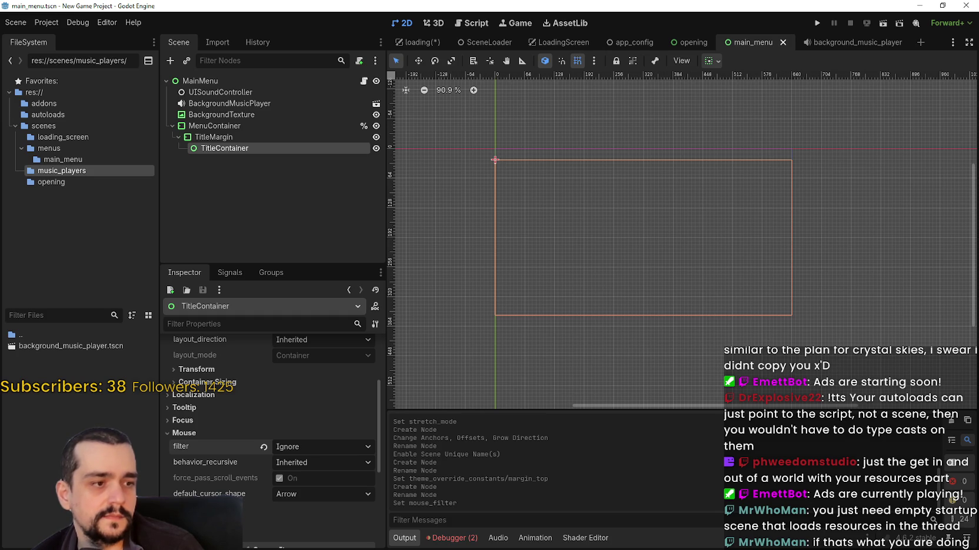
Add a Label child to TitleContainer with the text 'Harvest Mage'.
right_click(263, 147)
click(280, 155)
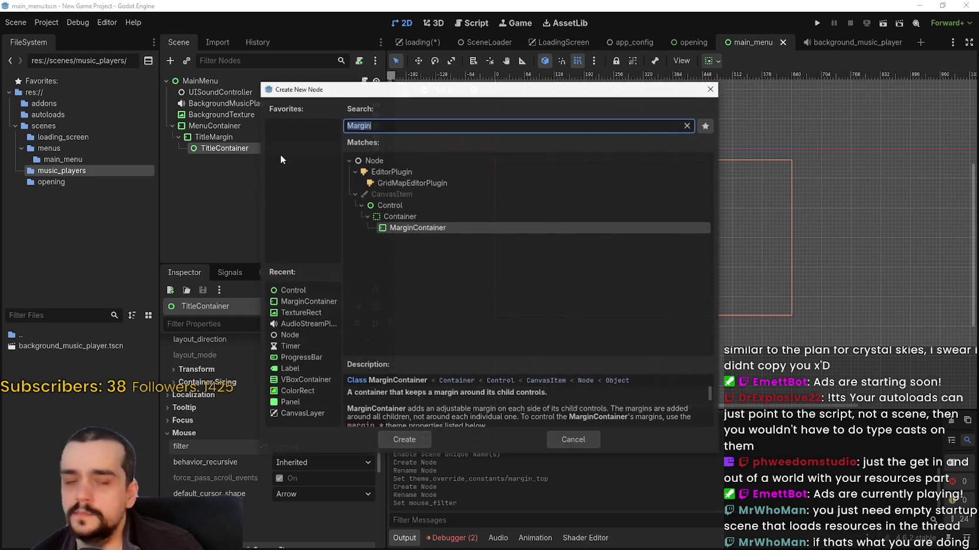
text(Label)
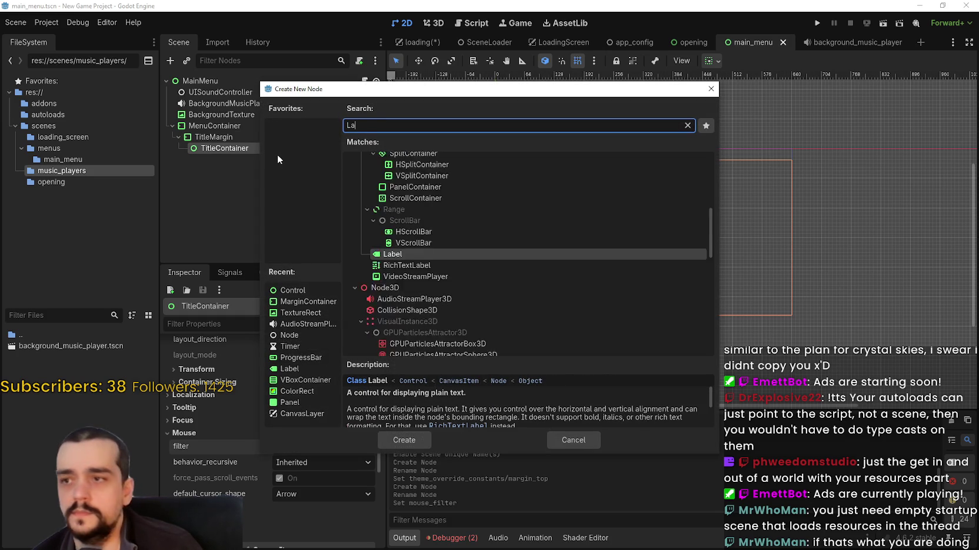
key(Return)
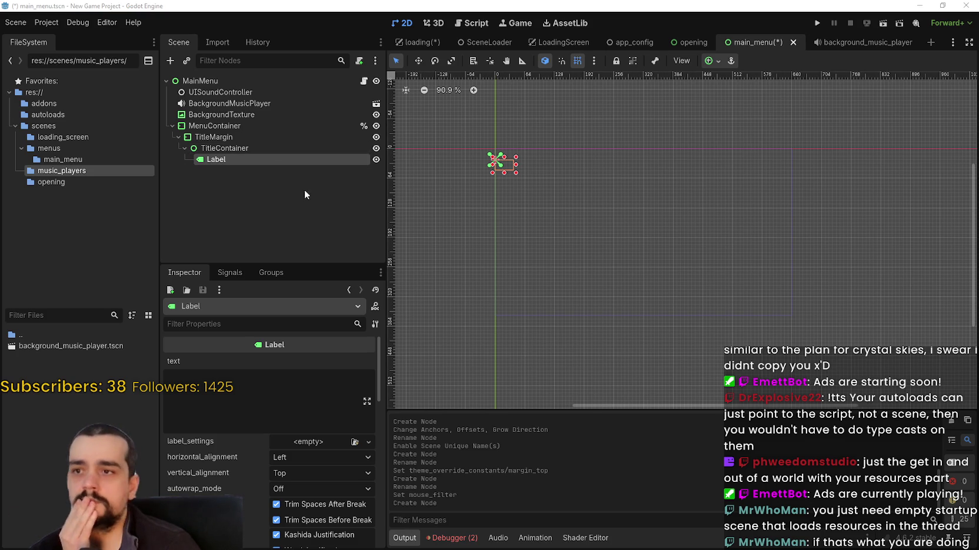
click(309, 389)
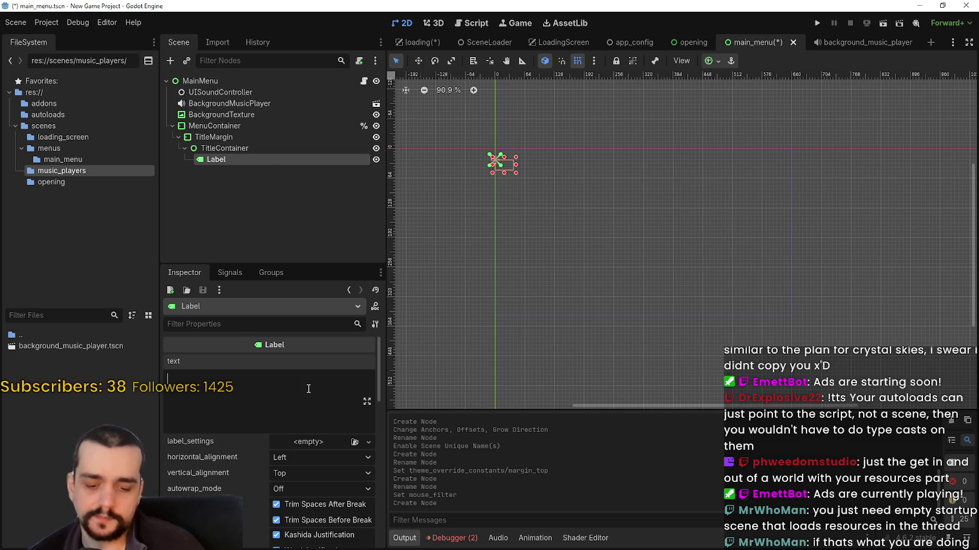
text(Harvest Mage)
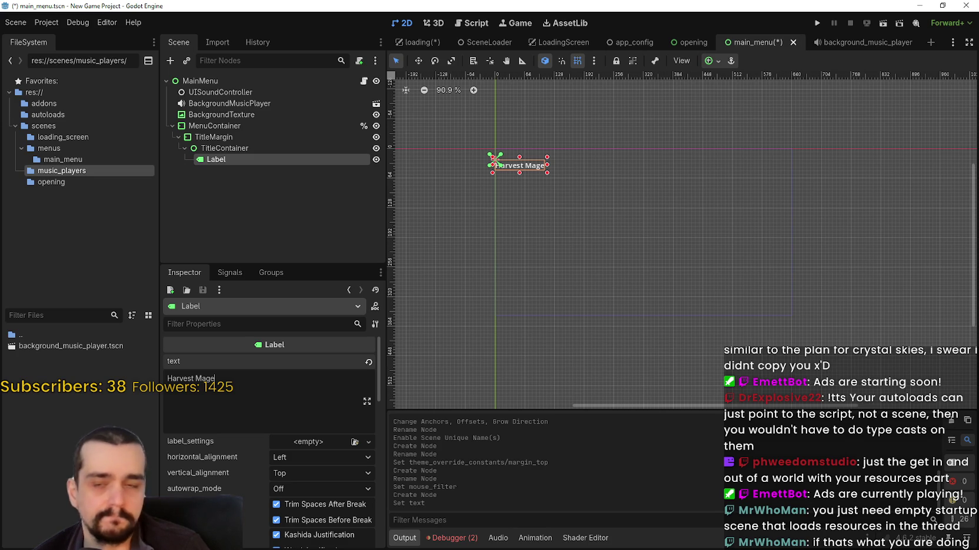
Rename the Label node to TitleLabel and save the scene.
double_click(214, 162)
key(Home)
text(Title)
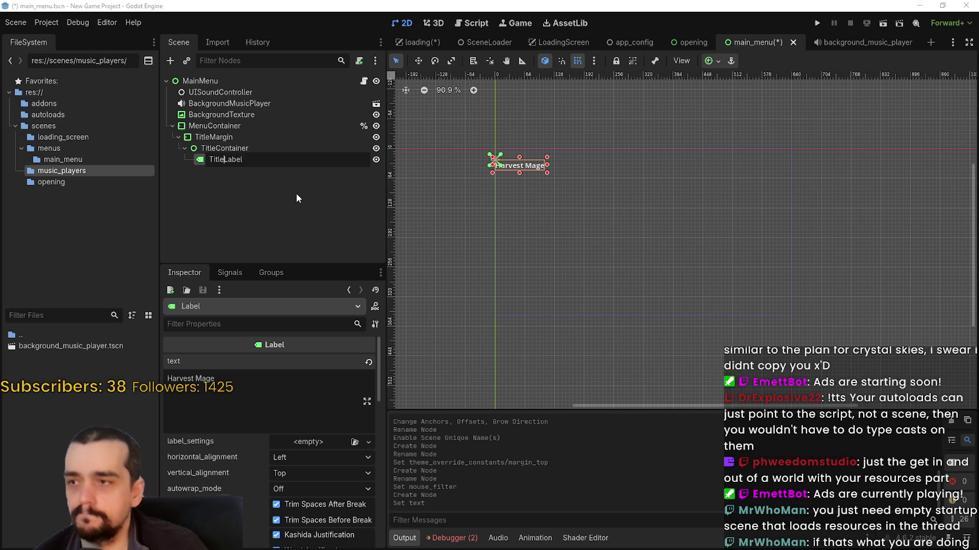
key(Return)
key(ctrl+s)
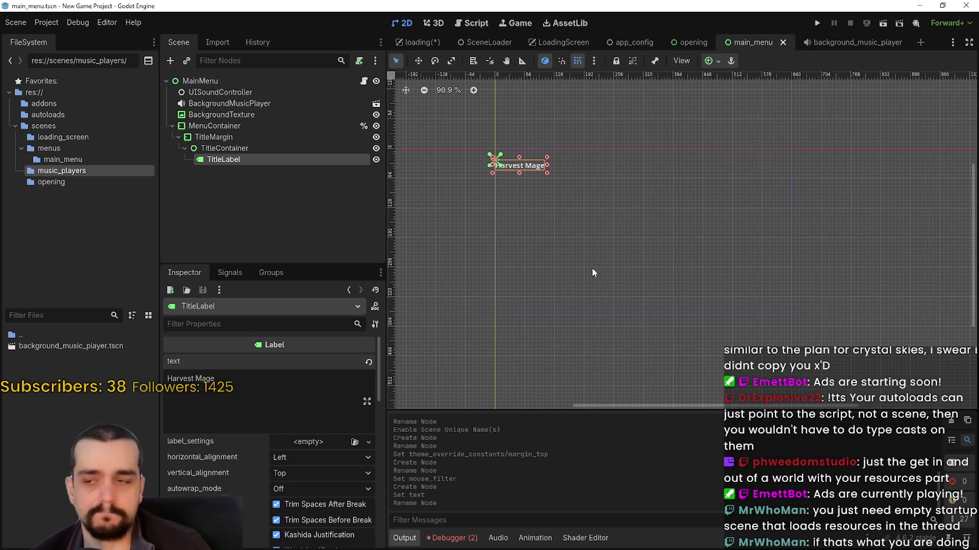
click(713, 61)
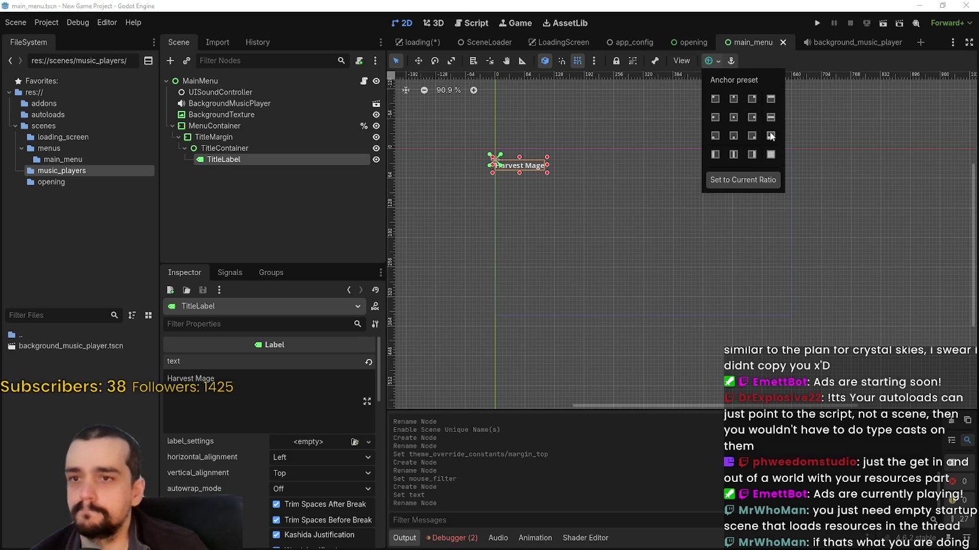
Apply the Top Wide anchor preset to TitleLabel.
click(772, 118)
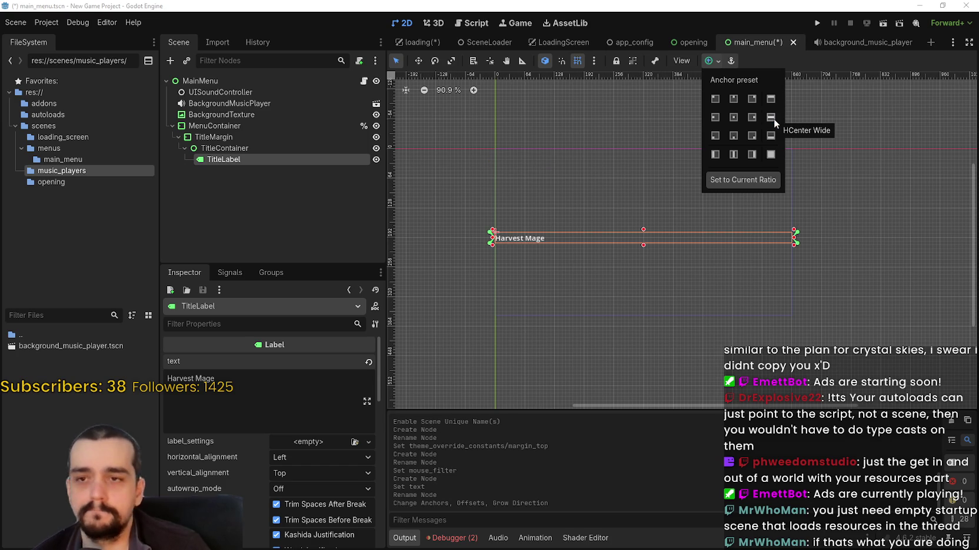
click(769, 98)
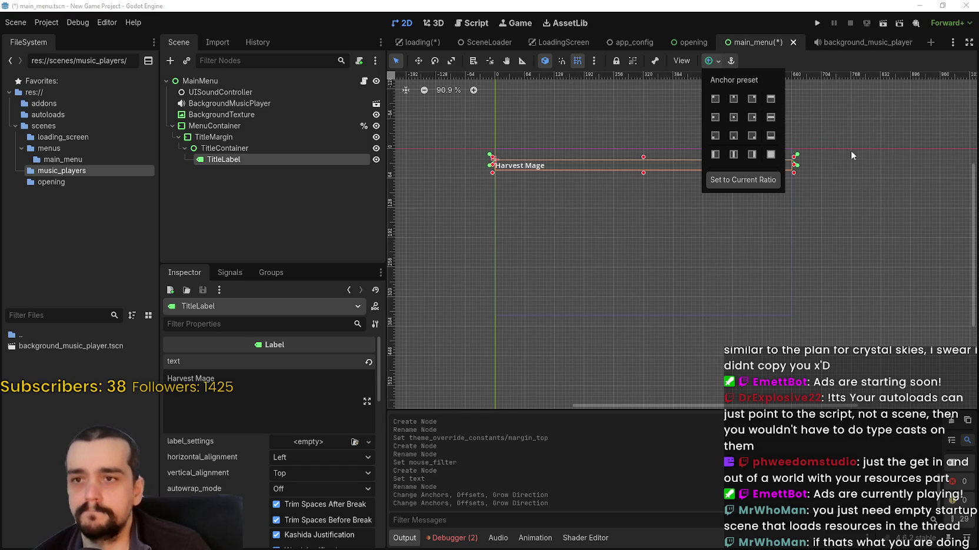
click(808, 57)
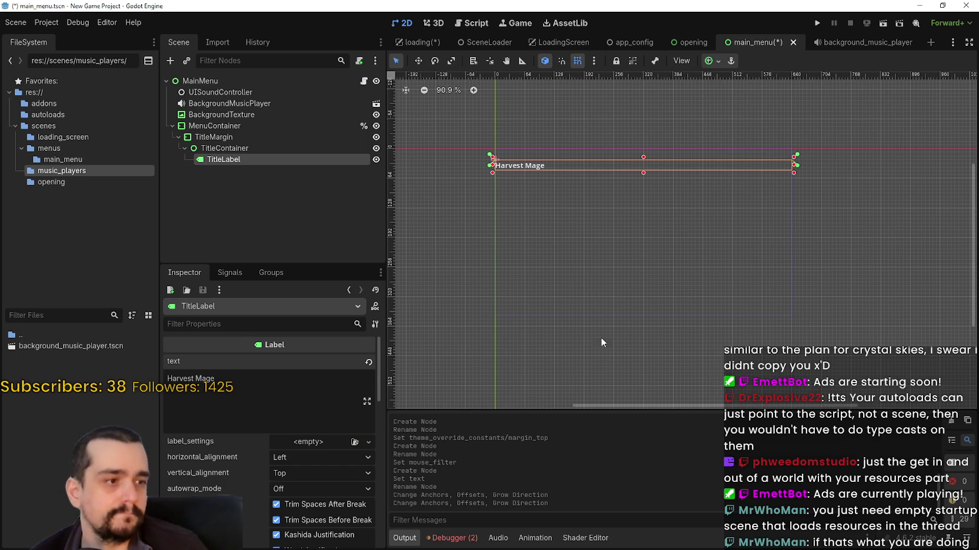
Set TitleLabel's horizontal and vertical alignment to Center and save.
click(309, 460)
click(314, 487)
click(309, 478)
click(307, 503)
key(ctrl+s)
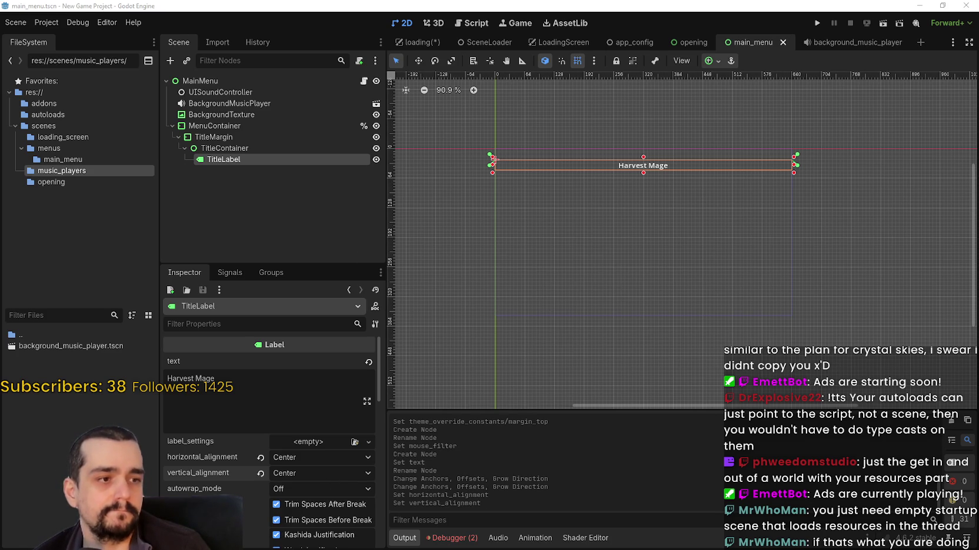
Override TitleLabel's font_size theme property to 48 and save main_menu.
scroll(199, 470, down, 3)
scroll(229, 477, down, 3)
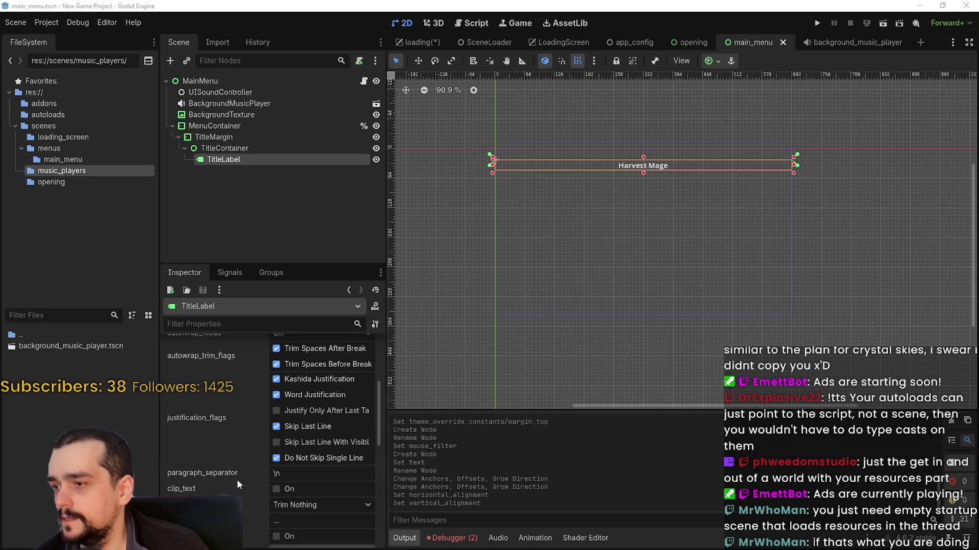
click(277, 324)
text(font)
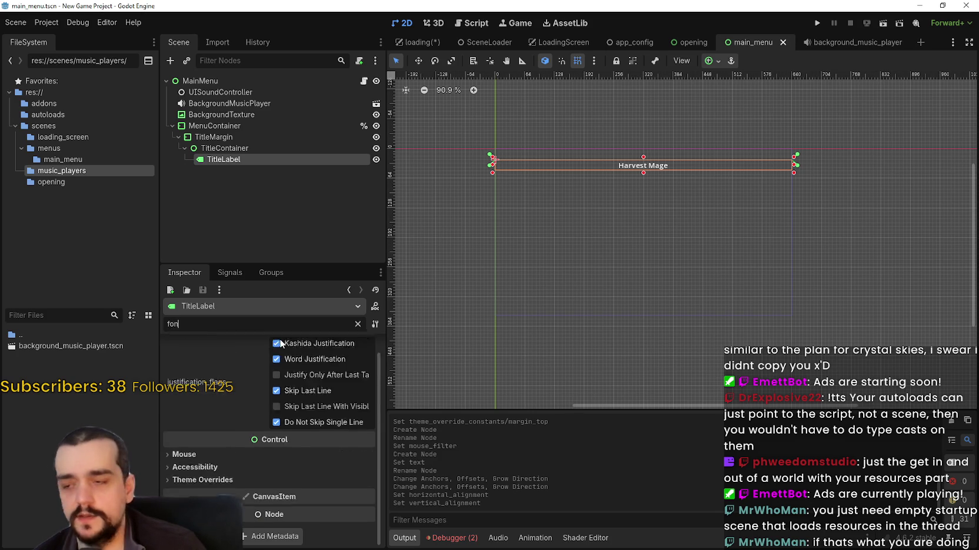
click(216, 392)
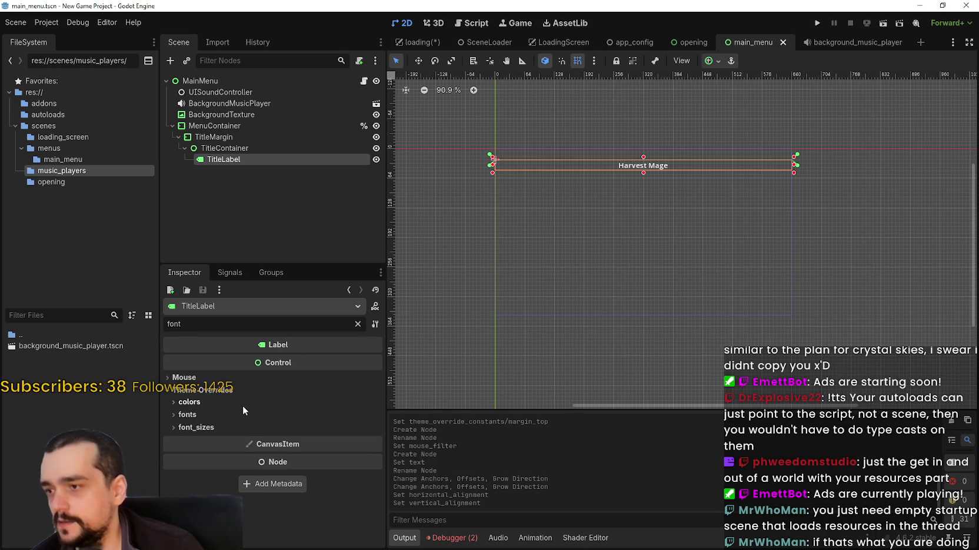
click(253, 428)
click(306, 441)
text(48)
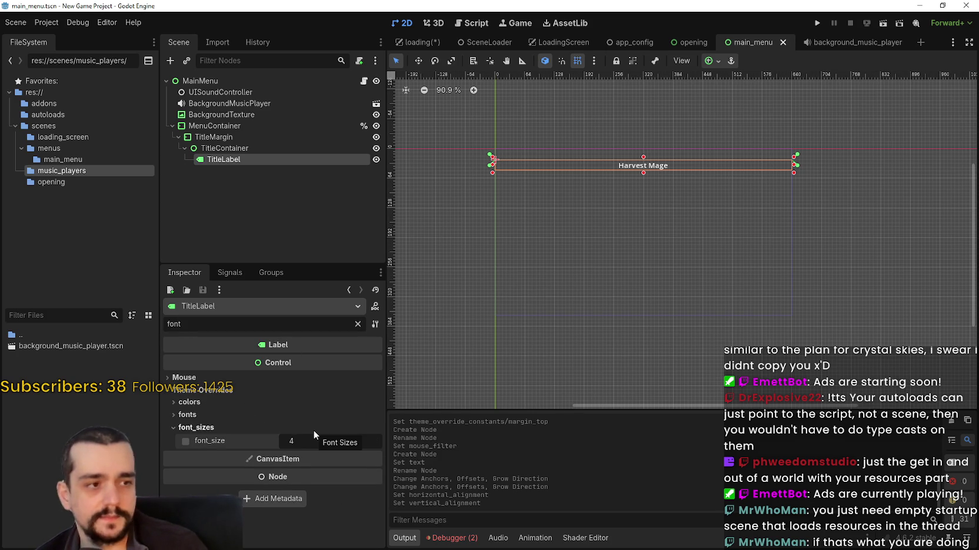
key(Return)
key(ctrl+s)
scroll(634, 162, up, 1)
scroll(626, 152, down, 4)
scroll(617, 141, up, 6)
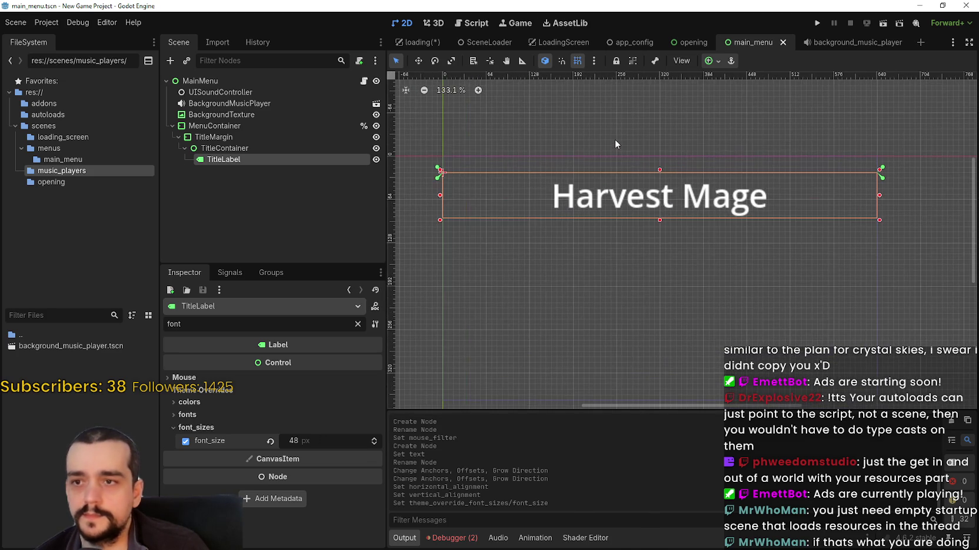
scroll(735, 233, down, 4)
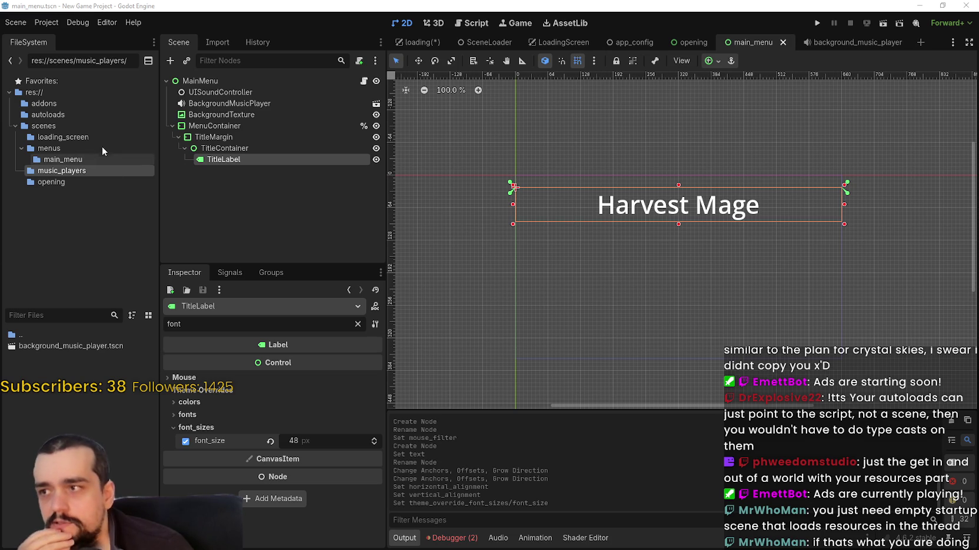
Rename the scenes folder to nodes.
click(42, 125)
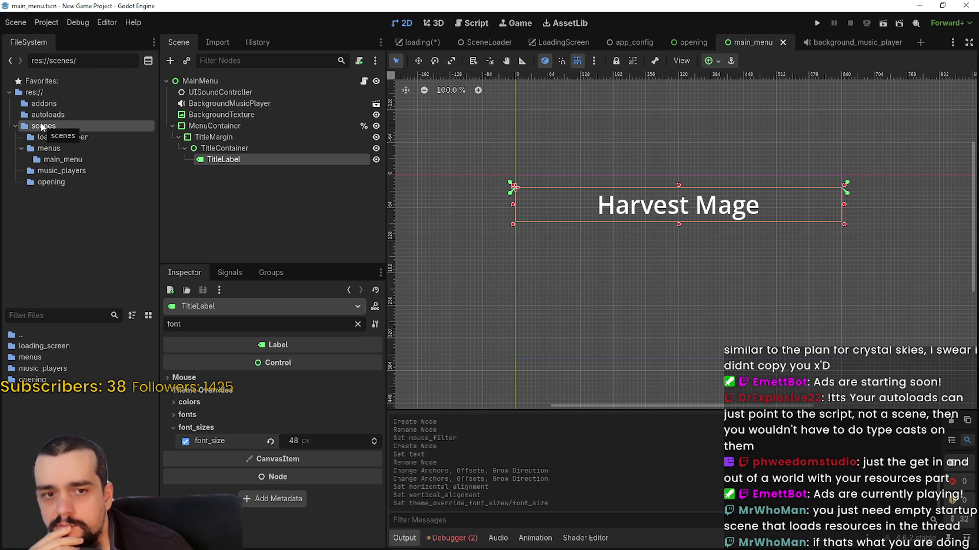
right_click(59, 126)
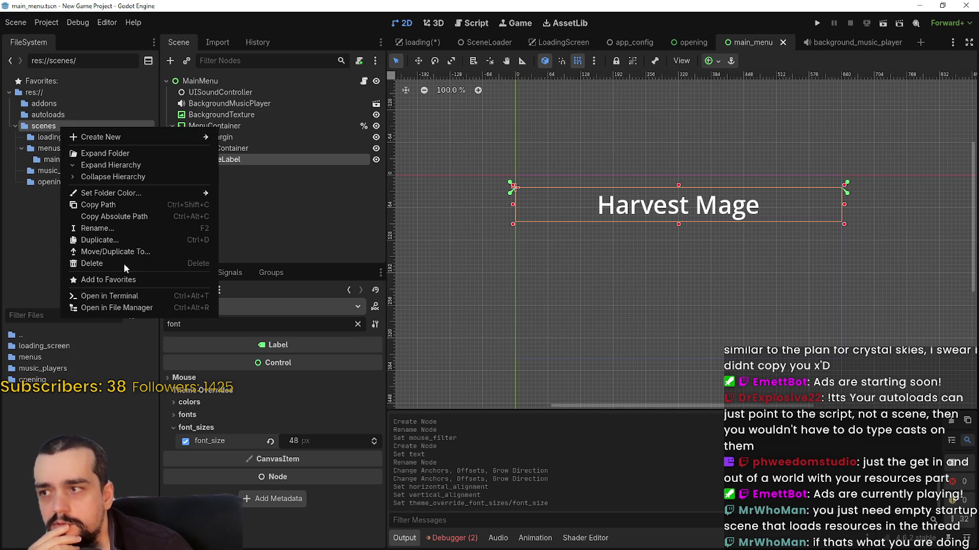
click(111, 227)
text(nodes)
key(Return)
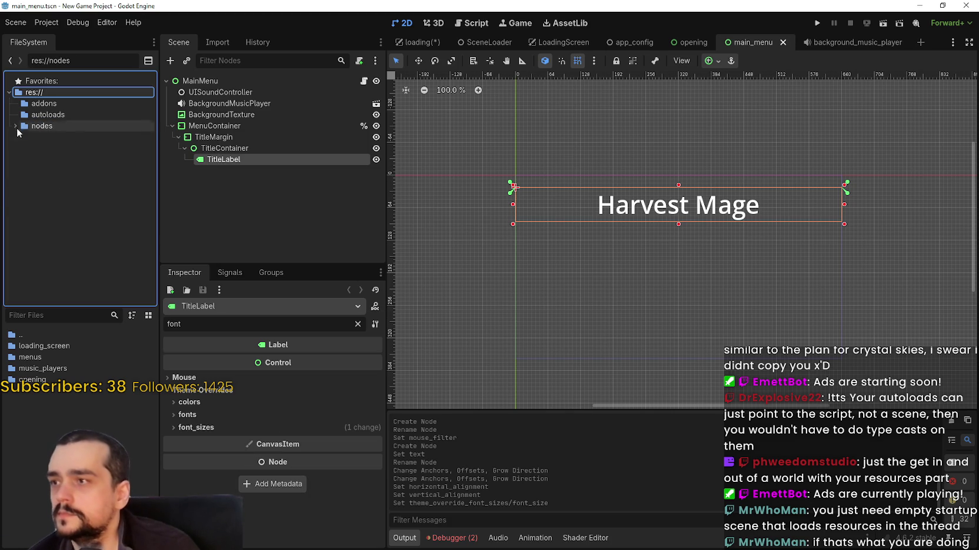
Create a new folder named labels inside nodes.
double_click(17, 127)
right_click(56, 129)
mouse_move(134, 142)
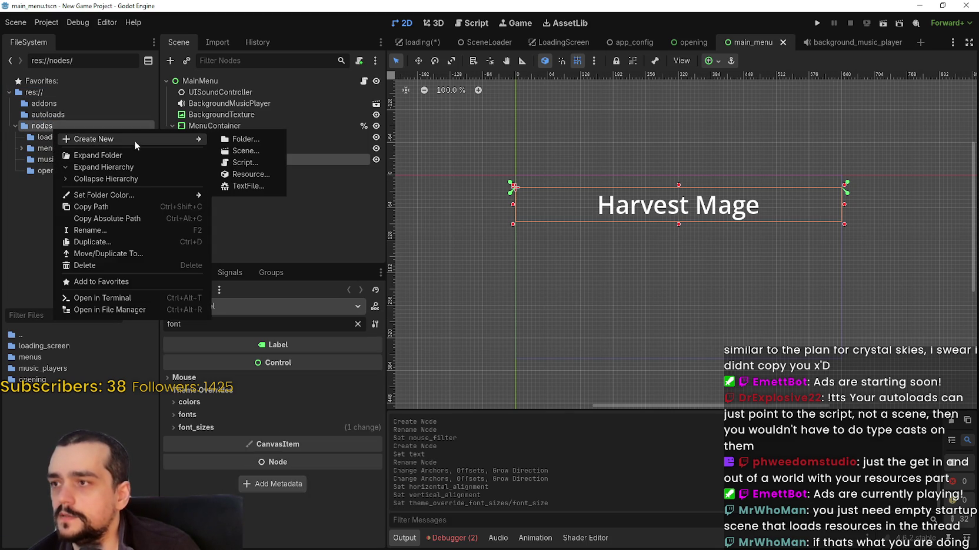
click(242, 140)
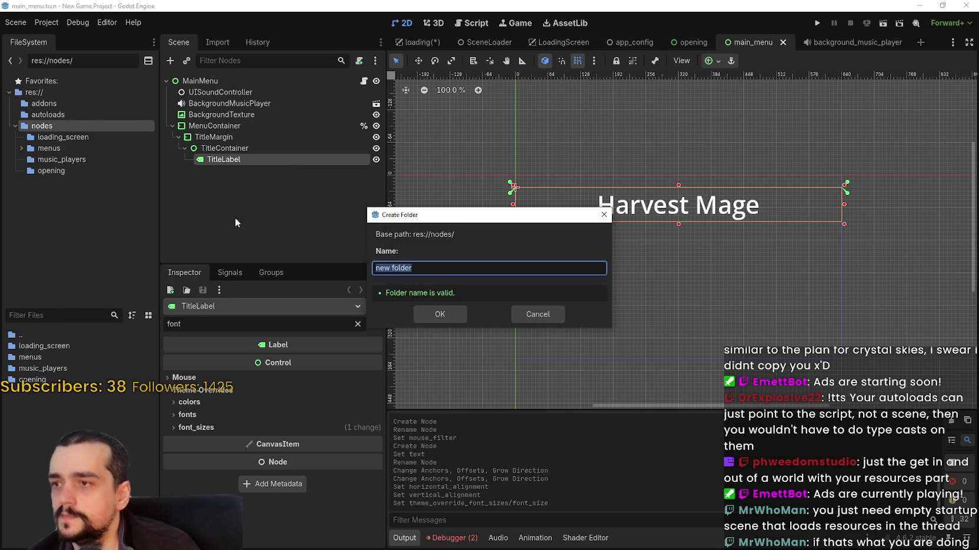
text(labels)
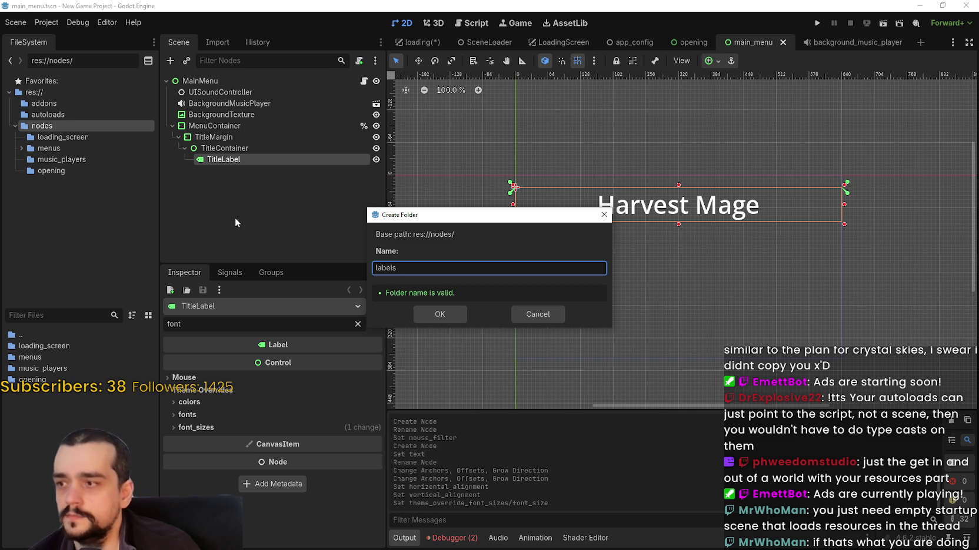
key(Return)
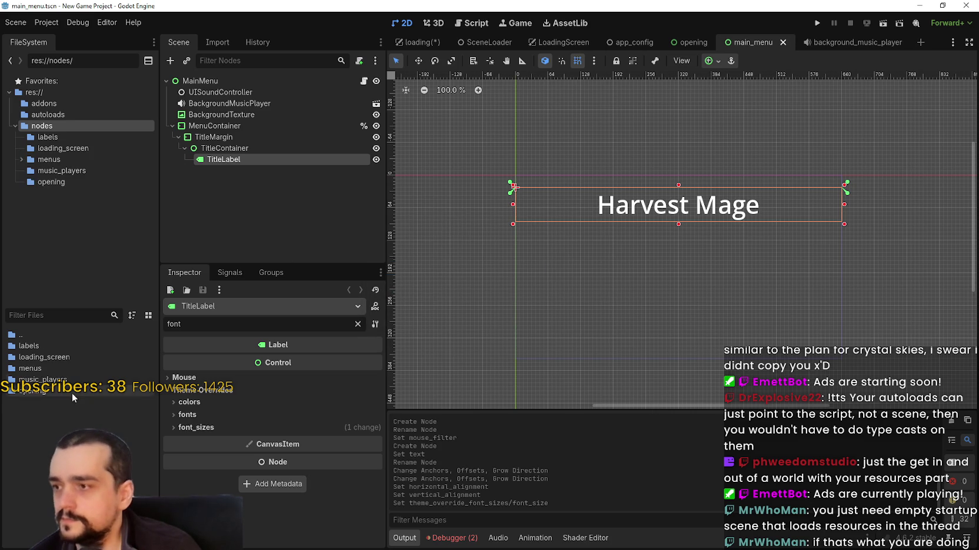
Start a new script inside the nodes/labels folder.
double_click(49, 345)
right_click(73, 381)
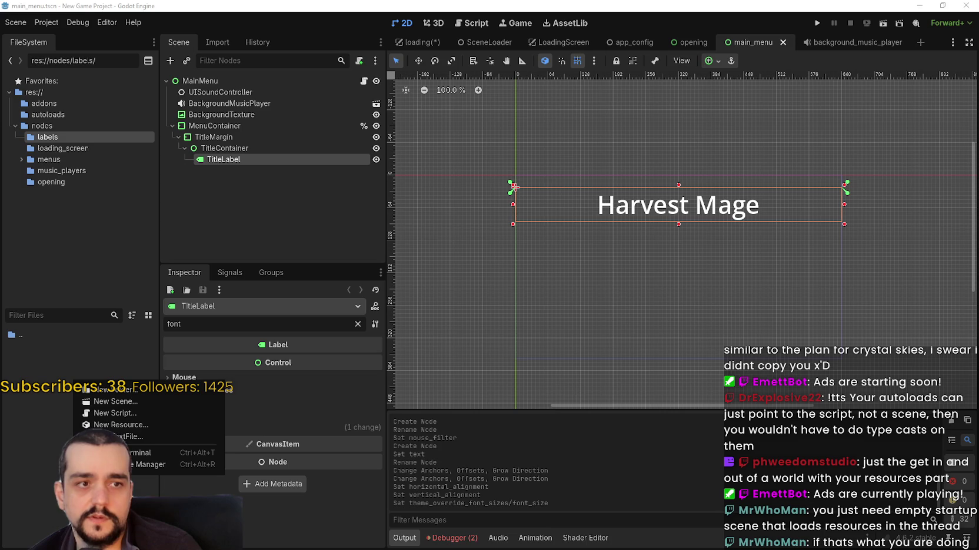
right_click(60, 350)
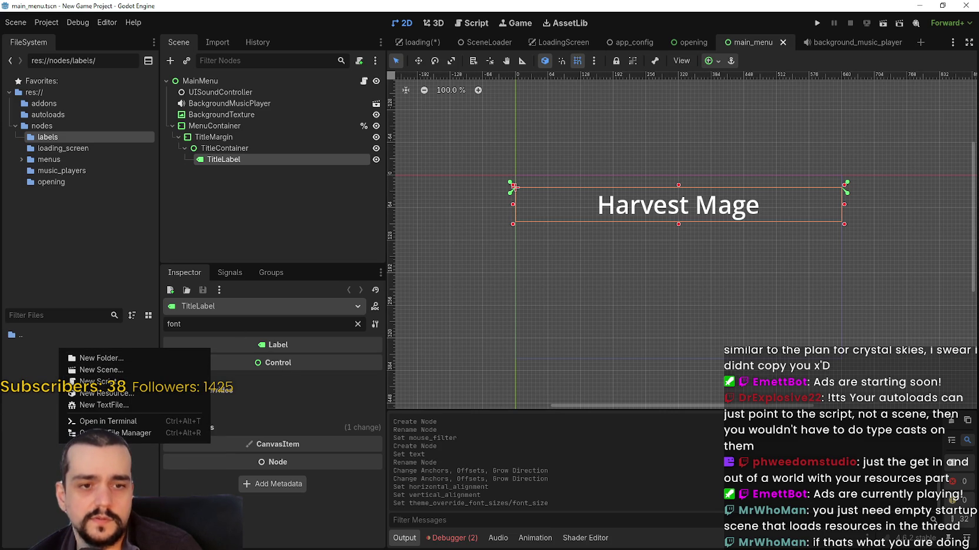
key(Escape)
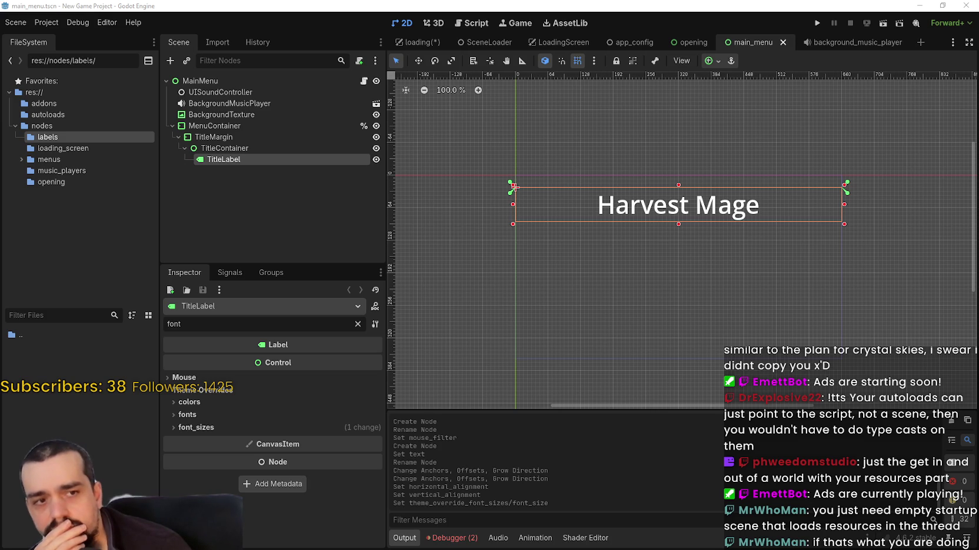
right_click(62, 406)
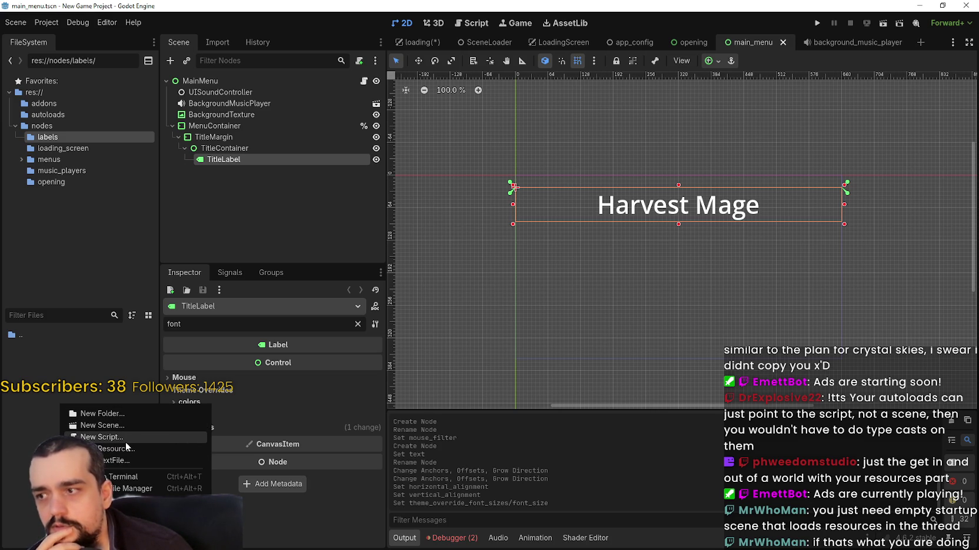
click(121, 439)
click(494, 211)
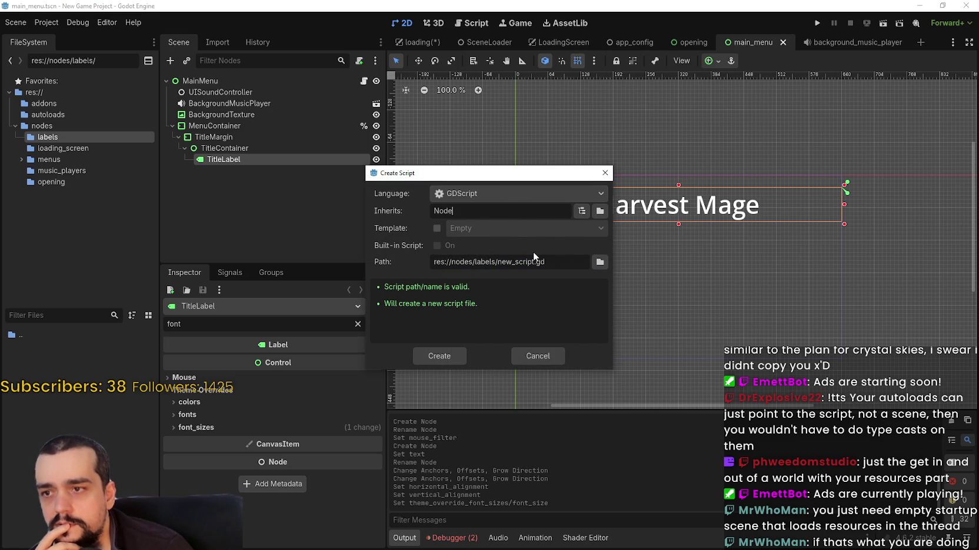
Name the script config_name_label.gd, choose Label as its base class, and create it.
mouse_move(464, 210)
mouse_down()
mouse_move(442, 211)
mouse_move(431, 229)
mouse_up()
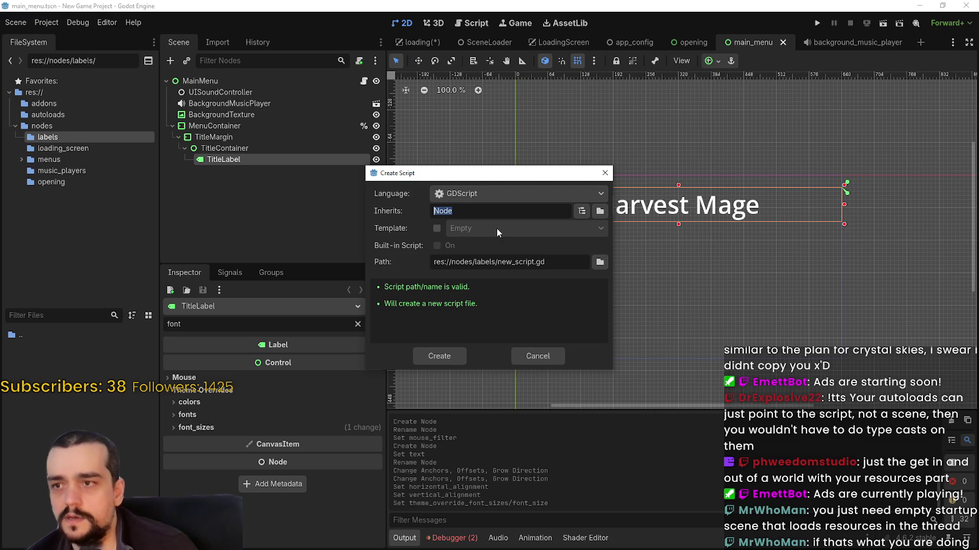
double_click(518, 262)
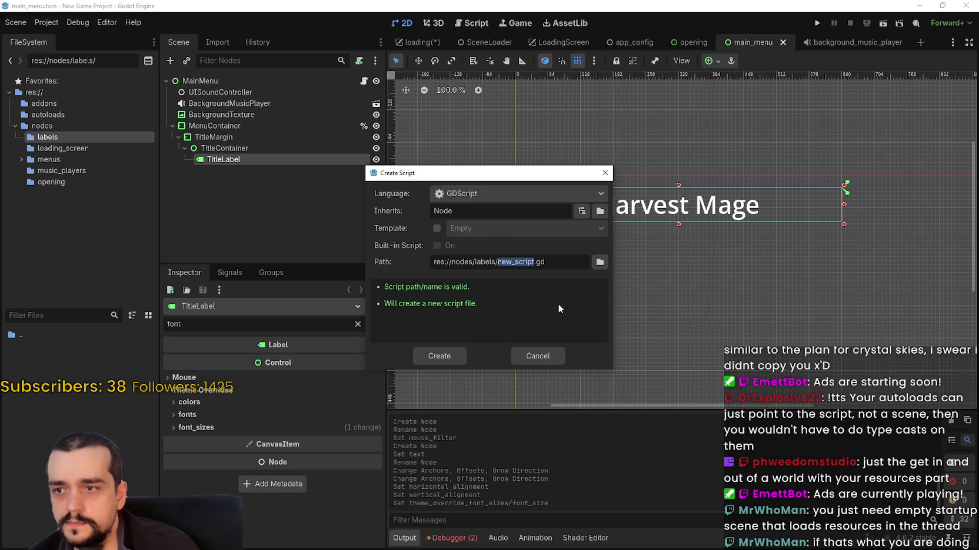
text(config_name_label)
double_click(522, 214)
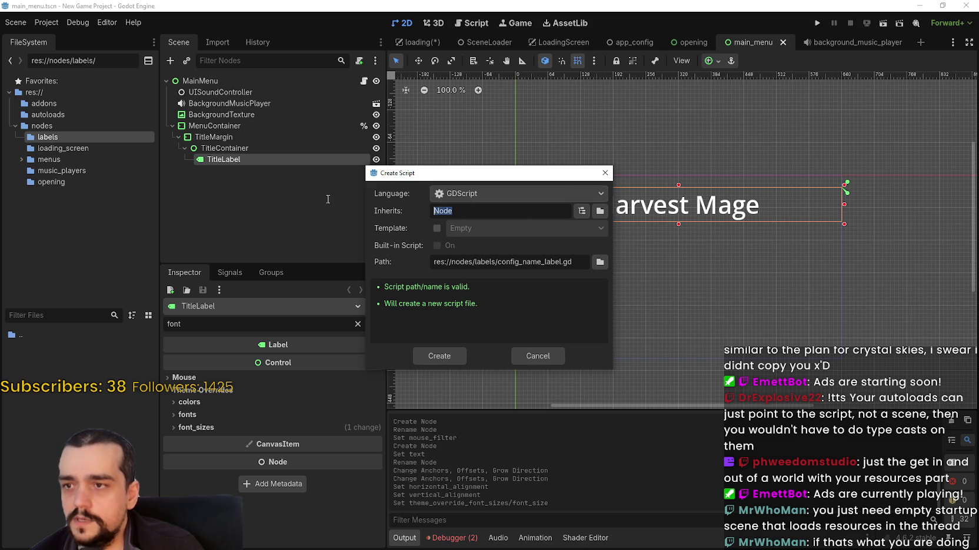
click(581, 210)
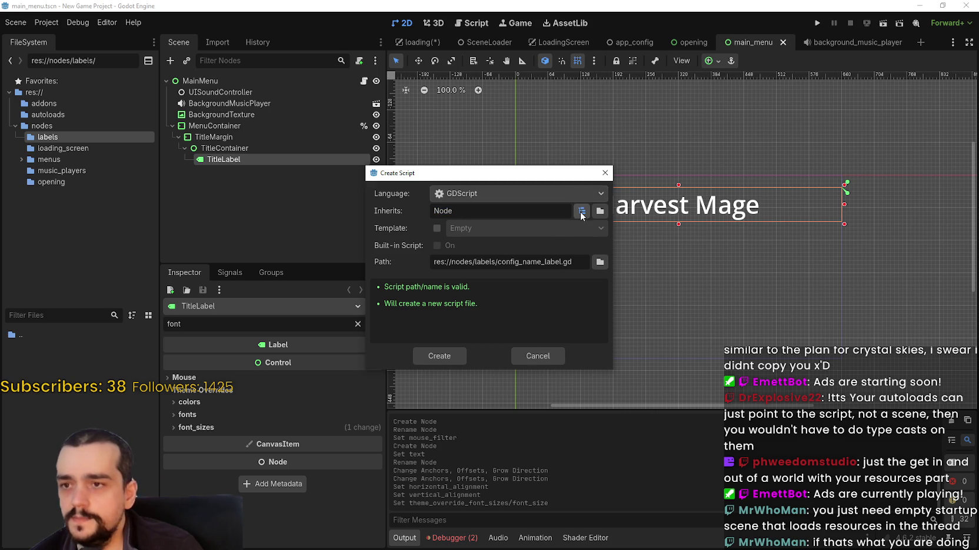
text(Label)
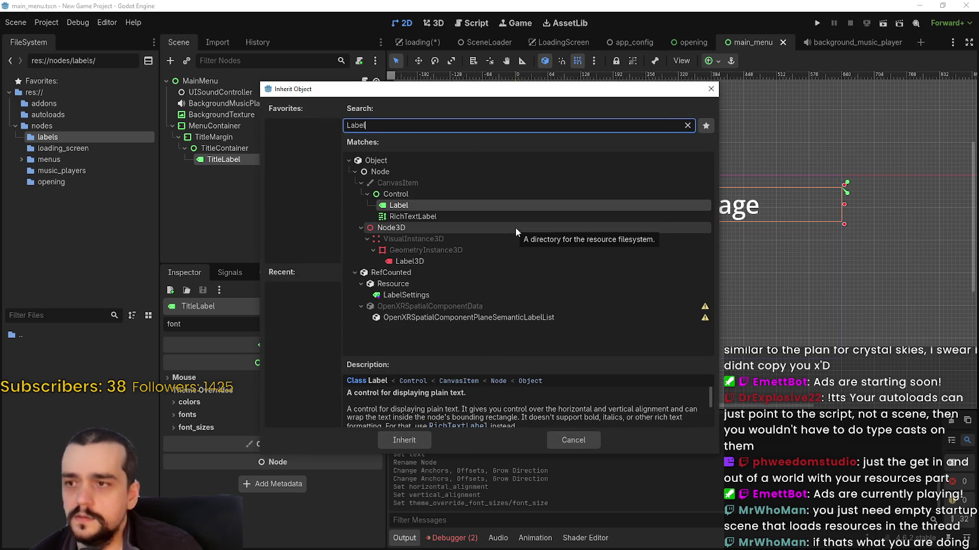
click(424, 439)
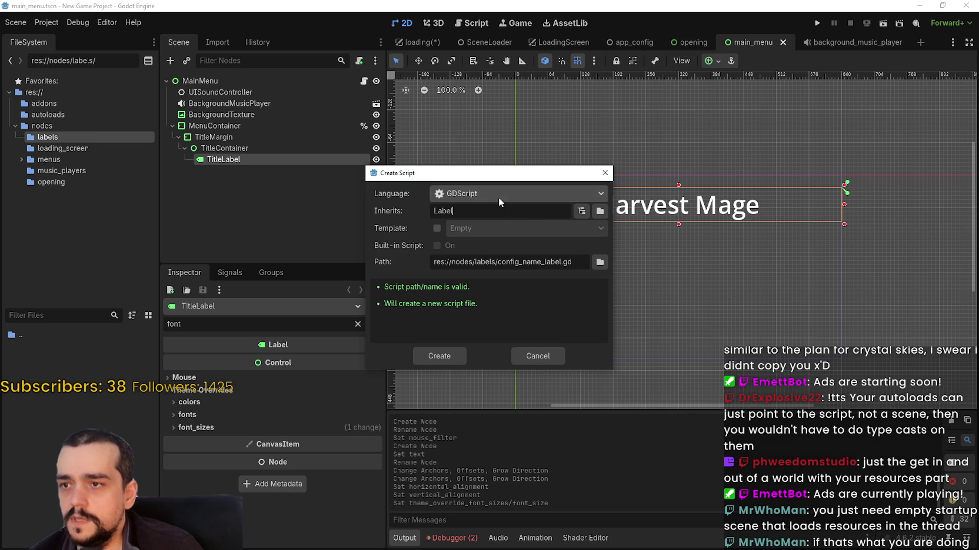
click(452, 357)
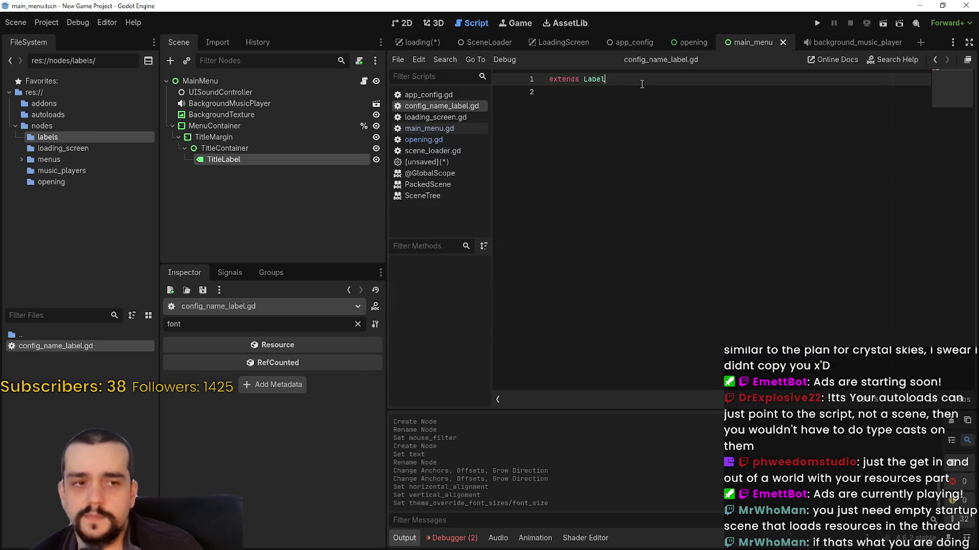
key(ctrl+shift+Return)
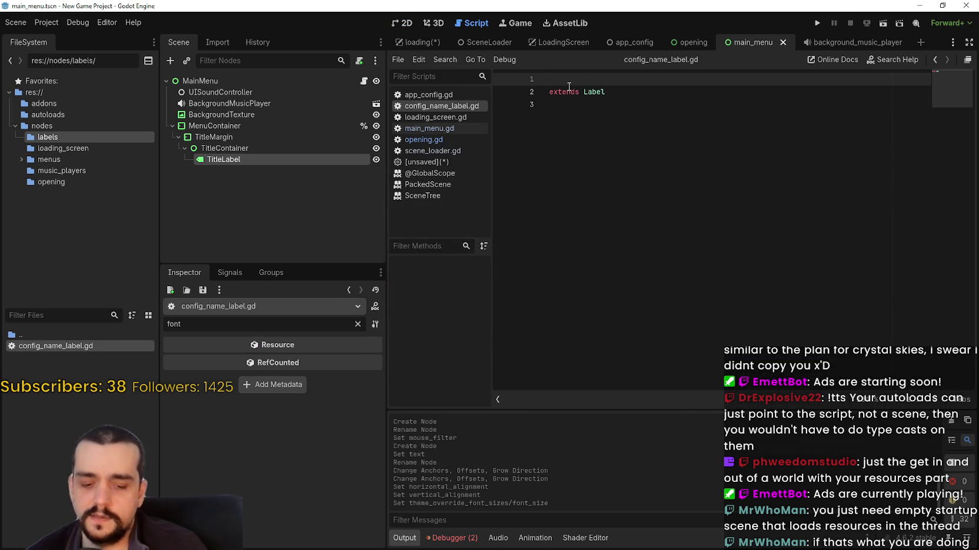
text(@tool)
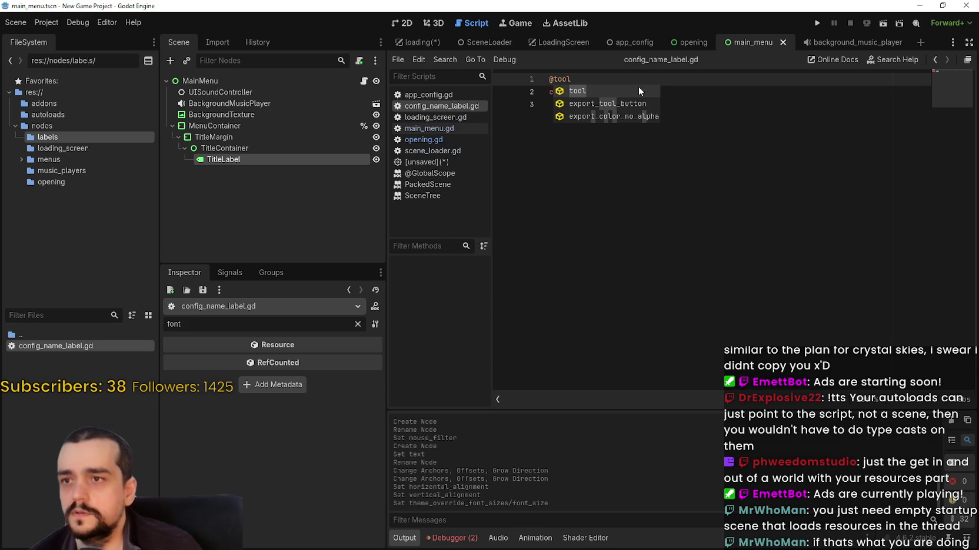
key(Escape)
key(Down)
key(Down)
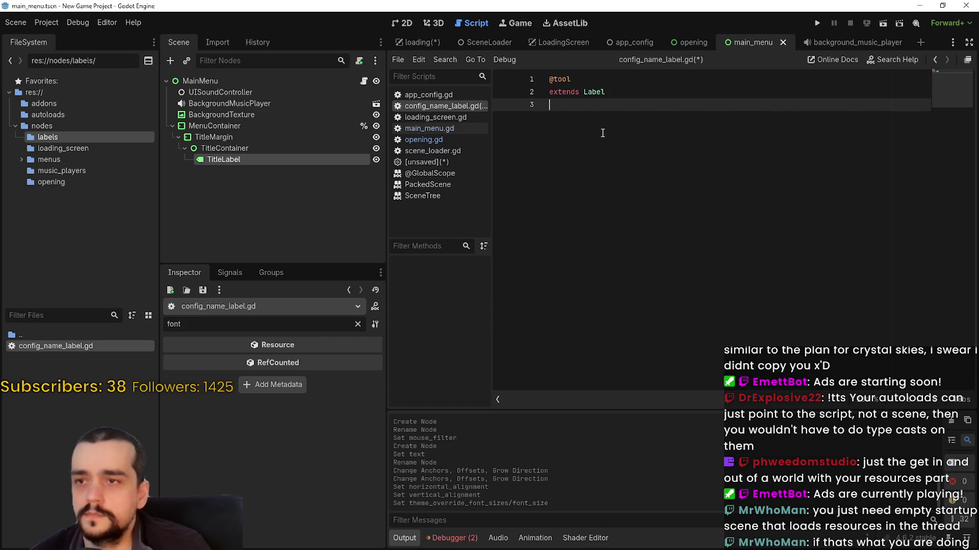
key(ctrl+v)
click(708, 118)
key(ctrl+s)
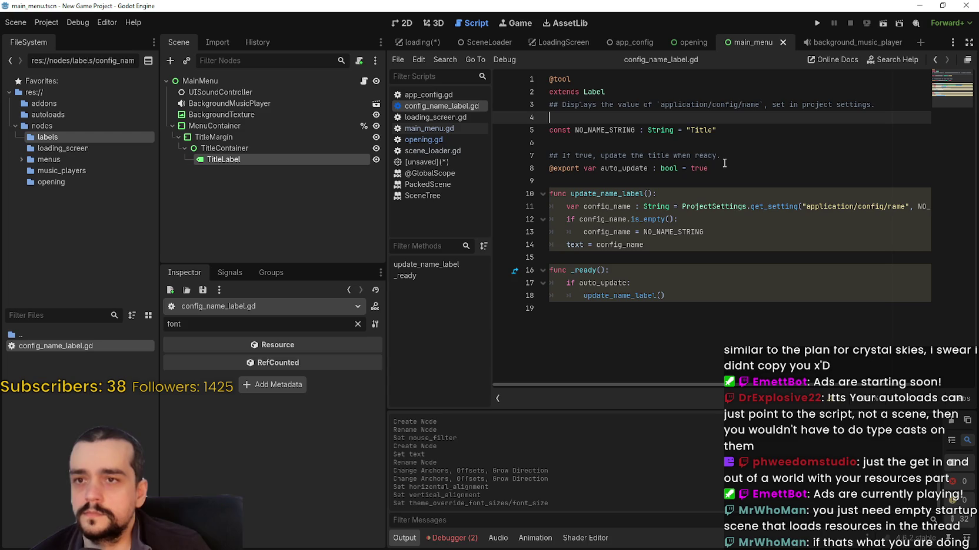
Select the application/config/name setting path in the script comment.
double_click(631, 105)
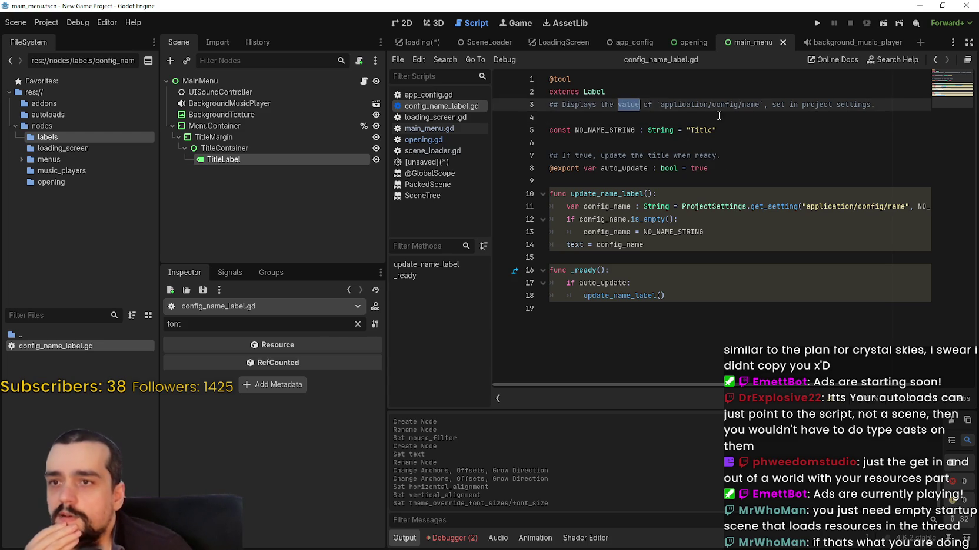
double_click(674, 105)
drag(700, 106, 852, 103)
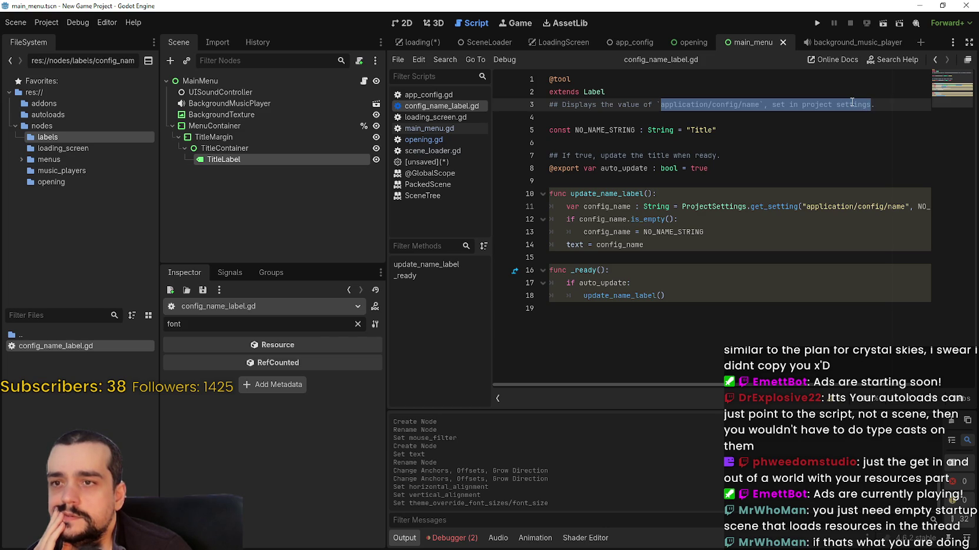
click(52, 22)
Change the Application/Config Name from New Game Project to 'Harvest Mage' and close Project Settings.
click(88, 37)
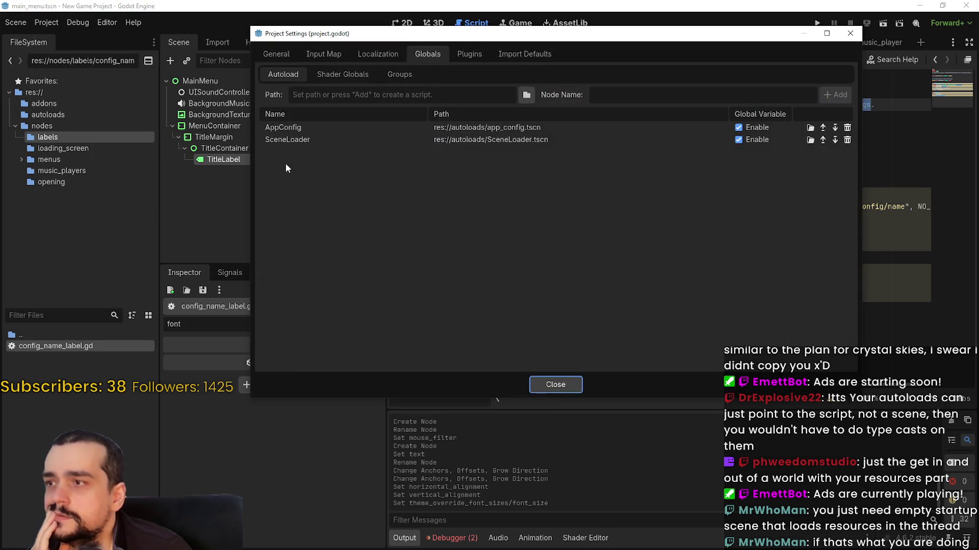
click(283, 53)
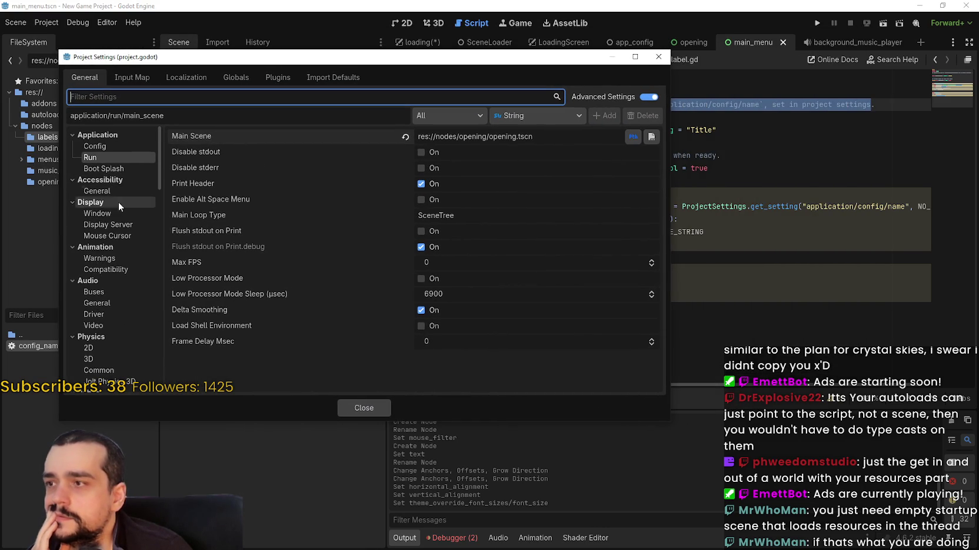
click(104, 145)
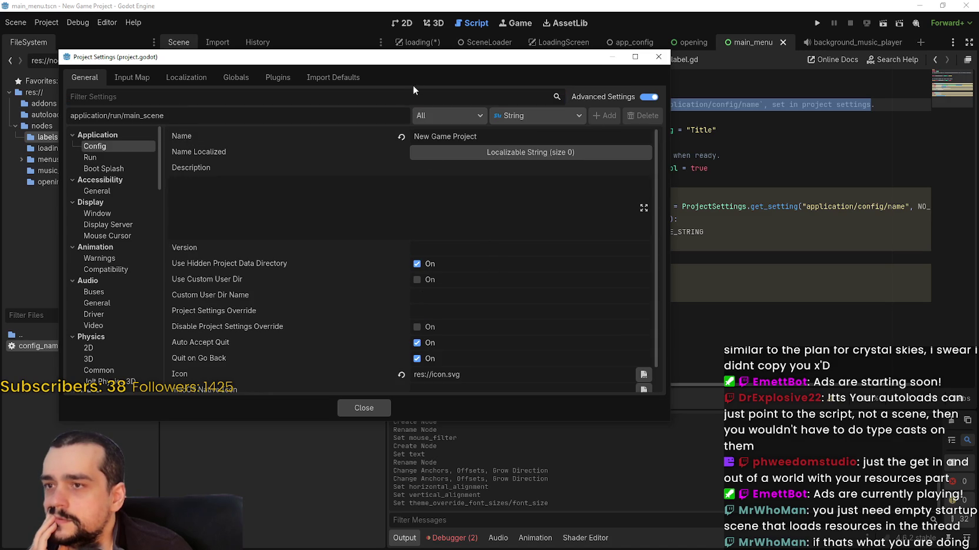
drag(414, 61, 404, 129)
drag(447, 207, 405, 203)
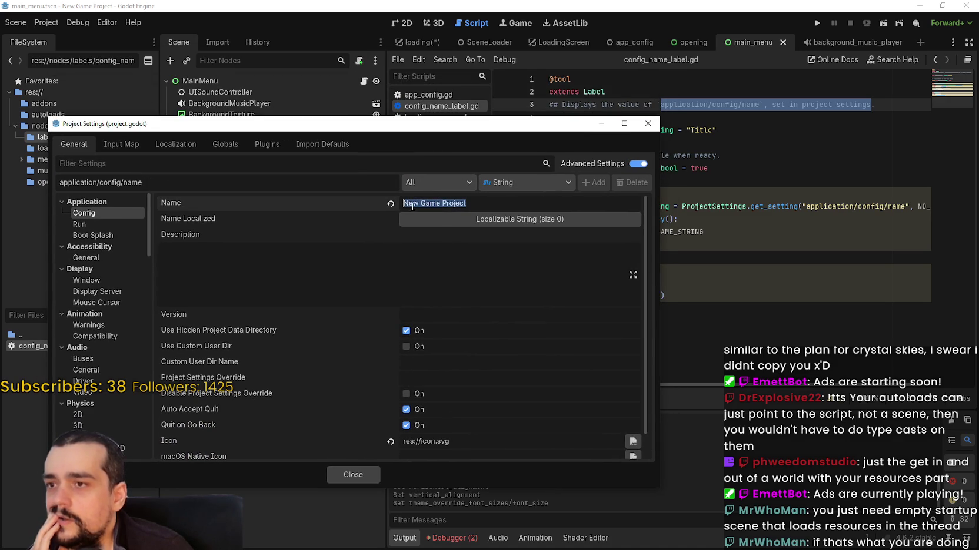
text(H)
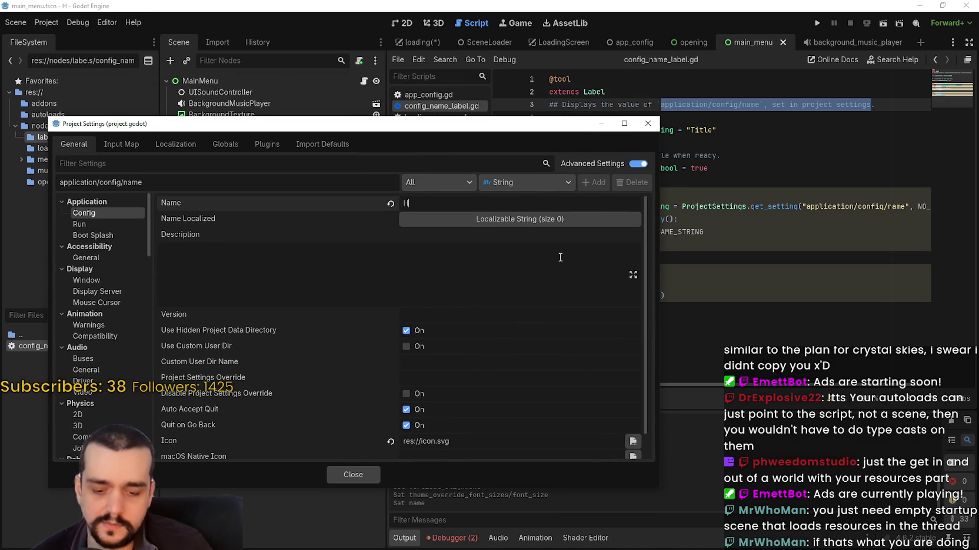
text(arvest Mage)
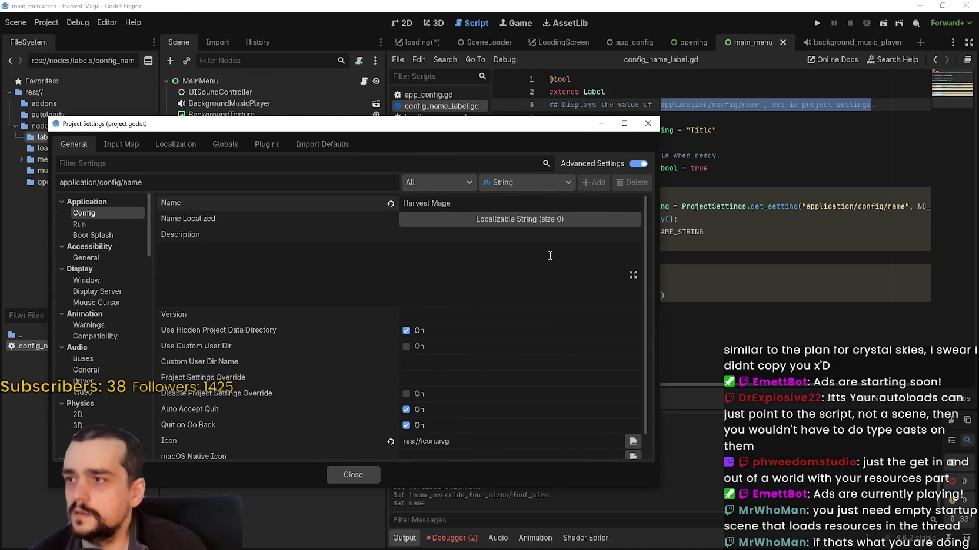
click(462, 274)
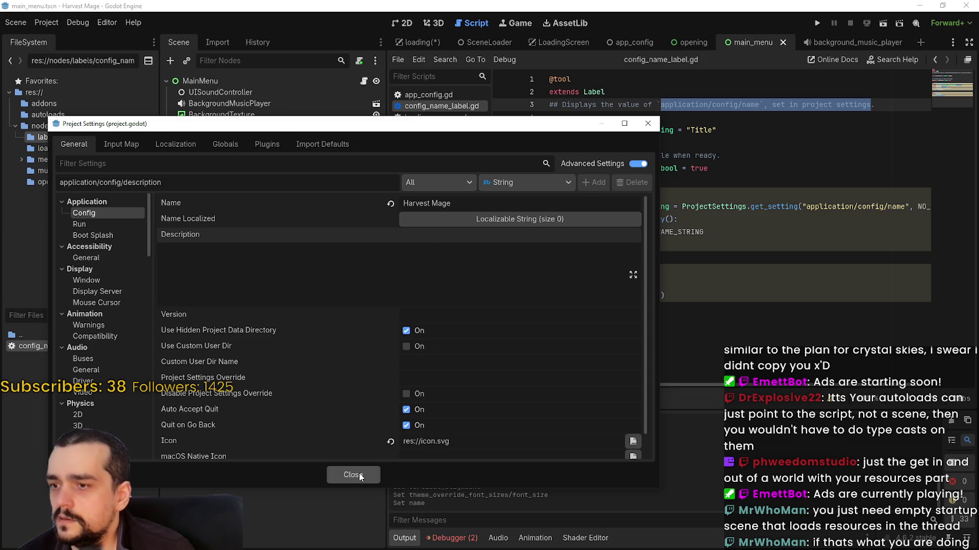
click(360, 477)
click(715, 118)
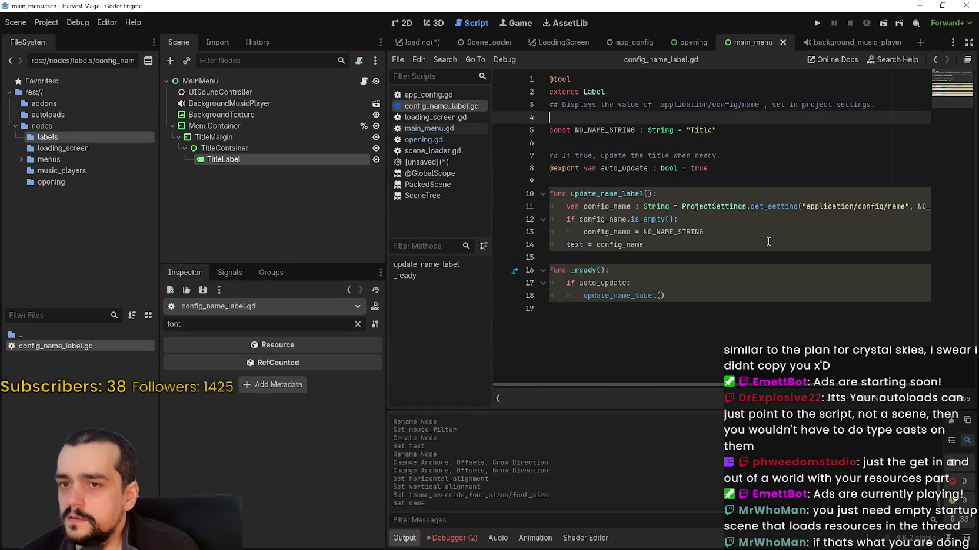
Inspect the update_name_label function and the NO_NAME_STRING fallback in config_name_label.gd.
click(694, 206)
double_click(641, 194)
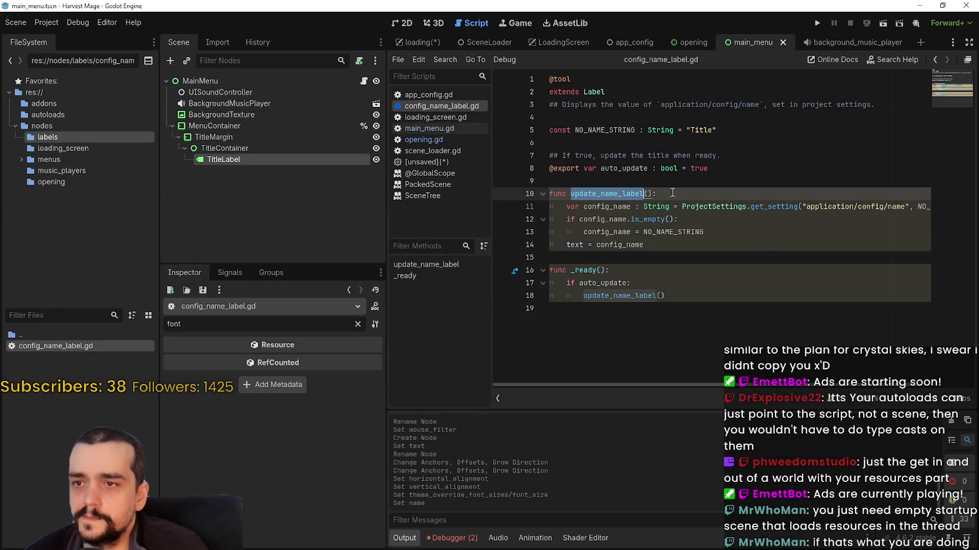
click(675, 179)
click(745, 156)
click(738, 173)
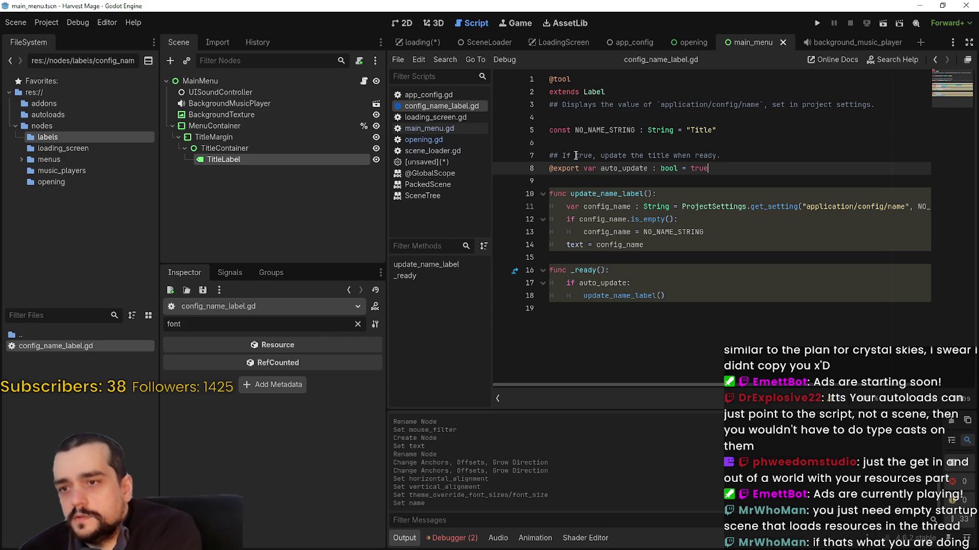
click(646, 244)
click(673, 186)
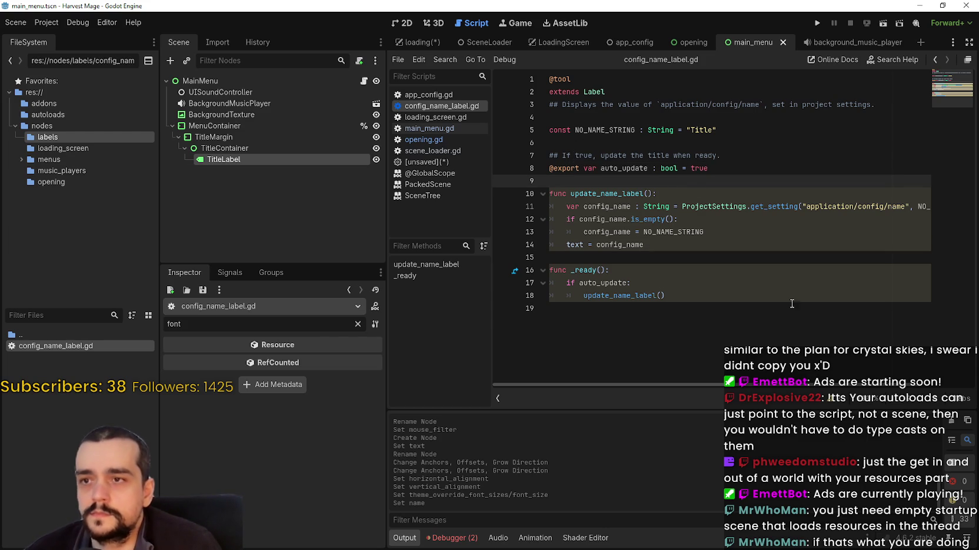
scroll(850, 386, right, 2)
scroll(849, 386, left, 2)
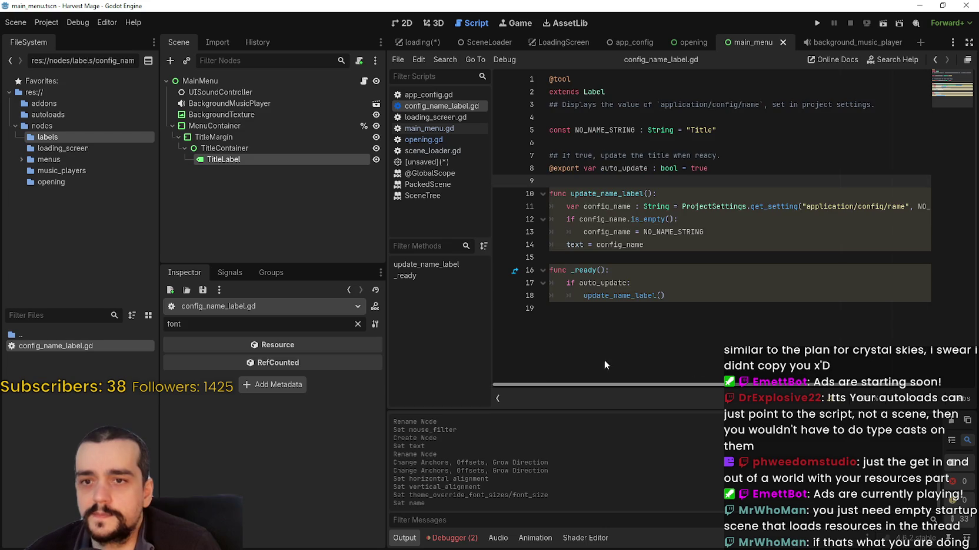
click(632, 219)
click(631, 207)
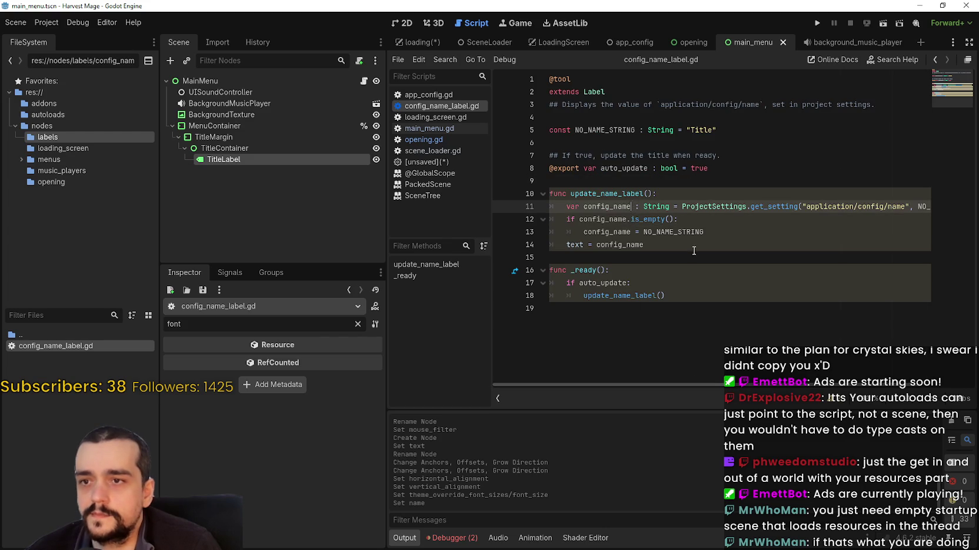
drag(708, 207, 963, 207)
click(699, 206)
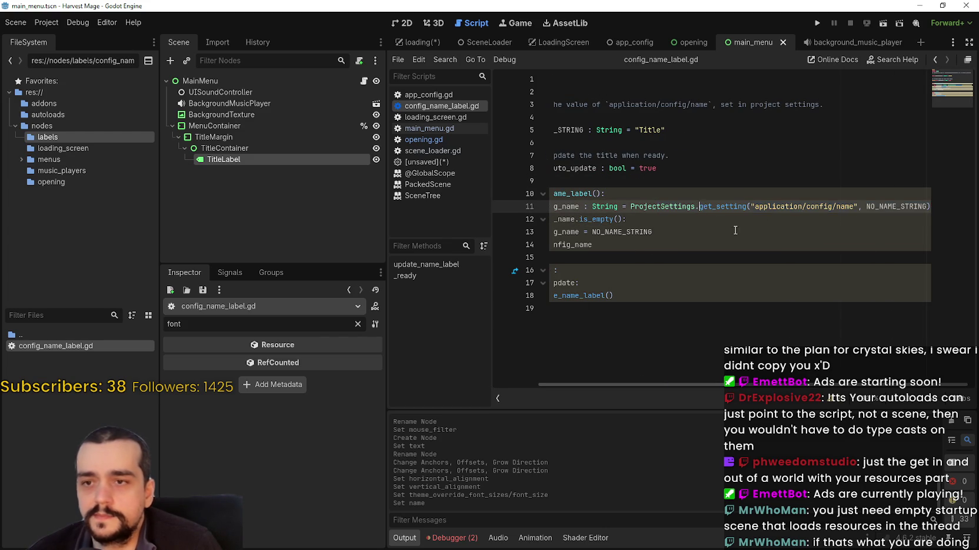
mouse_move(874, 207)
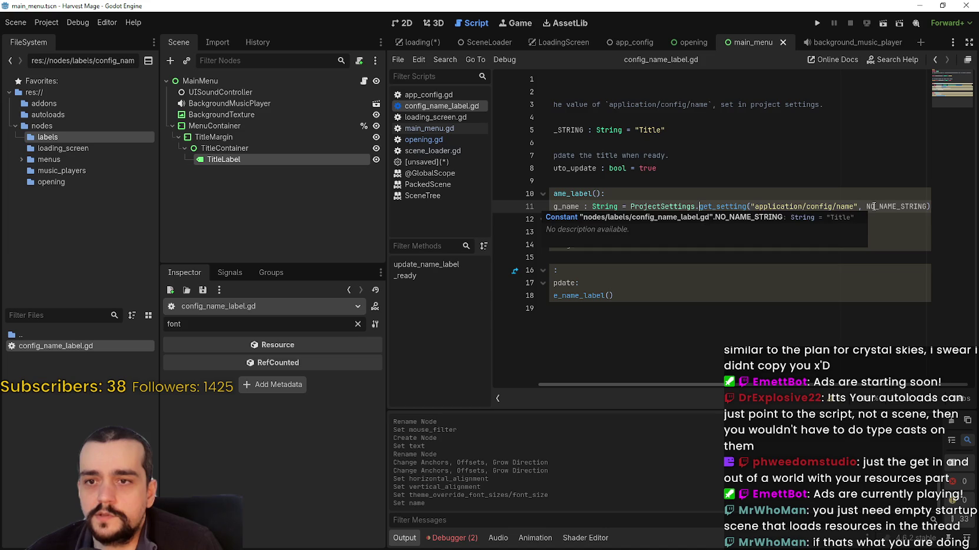
double_click(874, 206)
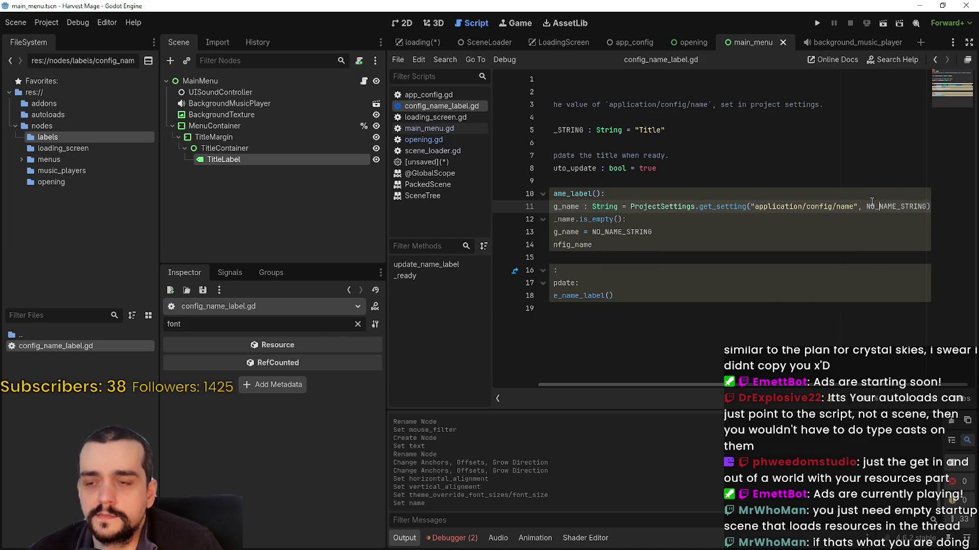
click(638, 219)
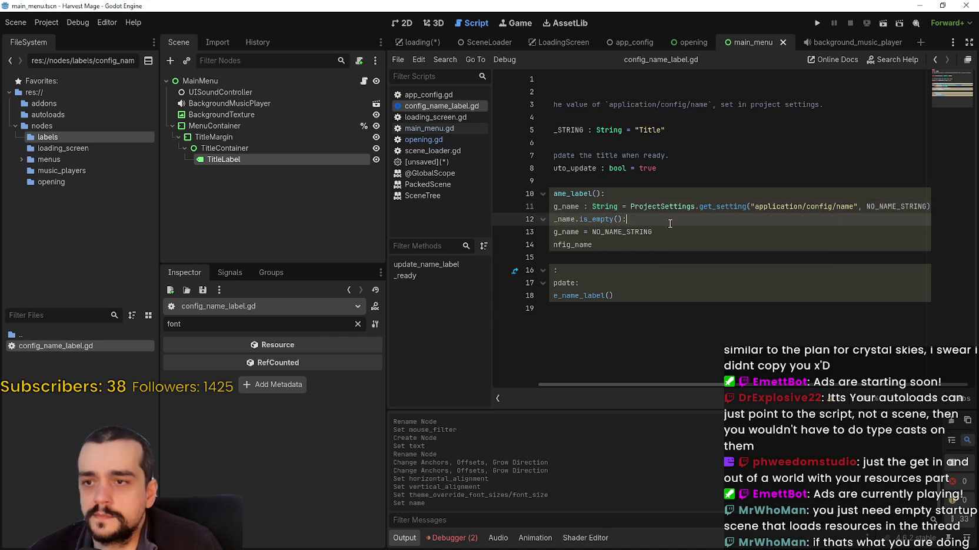
Review how auto_update gates the _ready call in the script's lower lines.
click(684, 287)
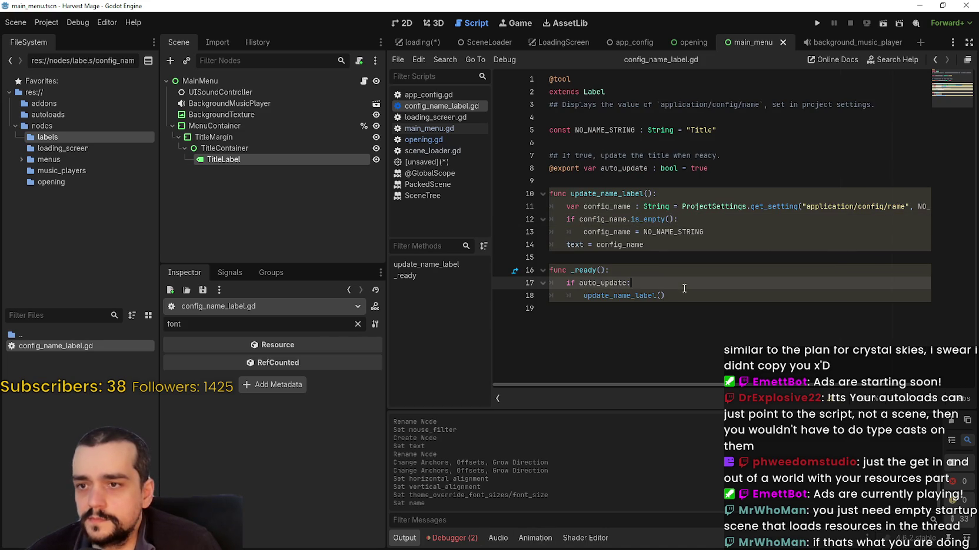
double_click(598, 285)
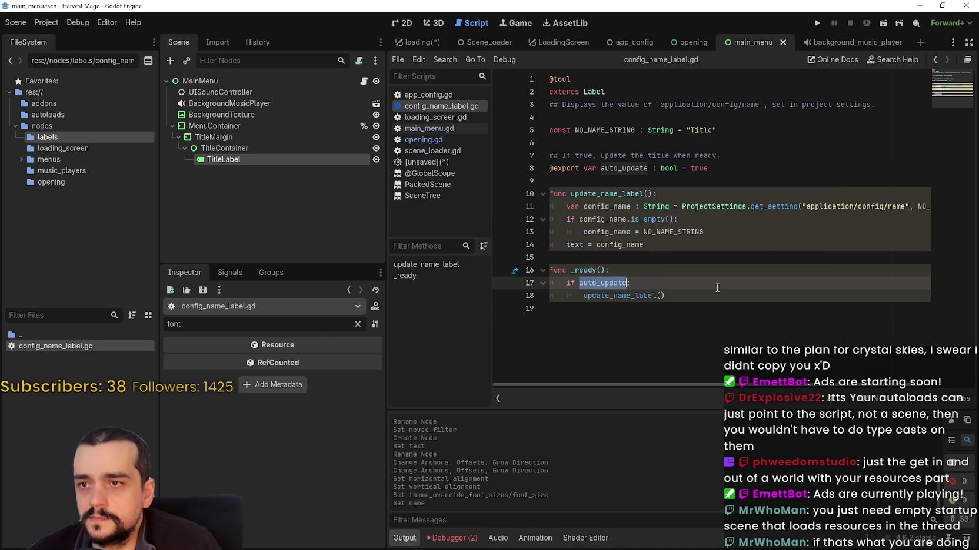
click(609, 269)
key(Up)
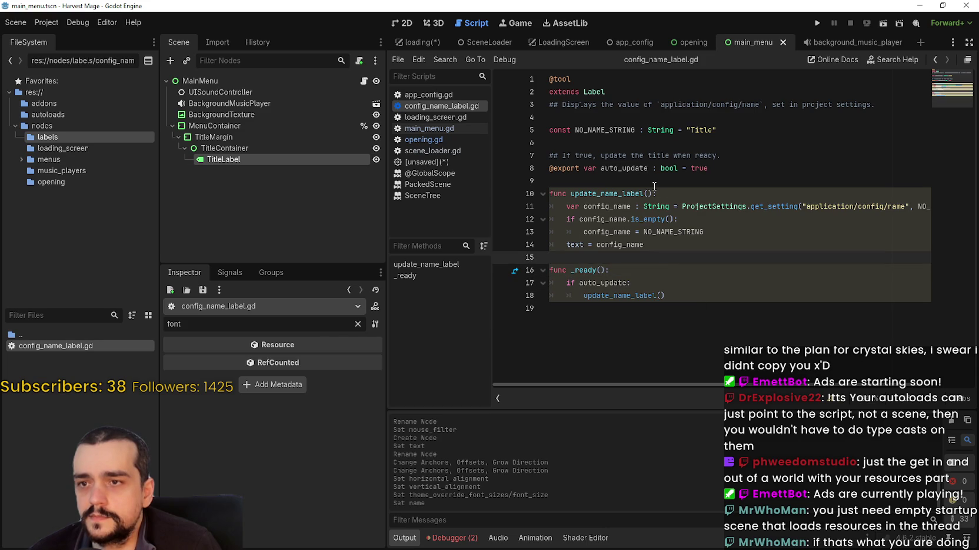
click(654, 194)
click(668, 317)
click(688, 281)
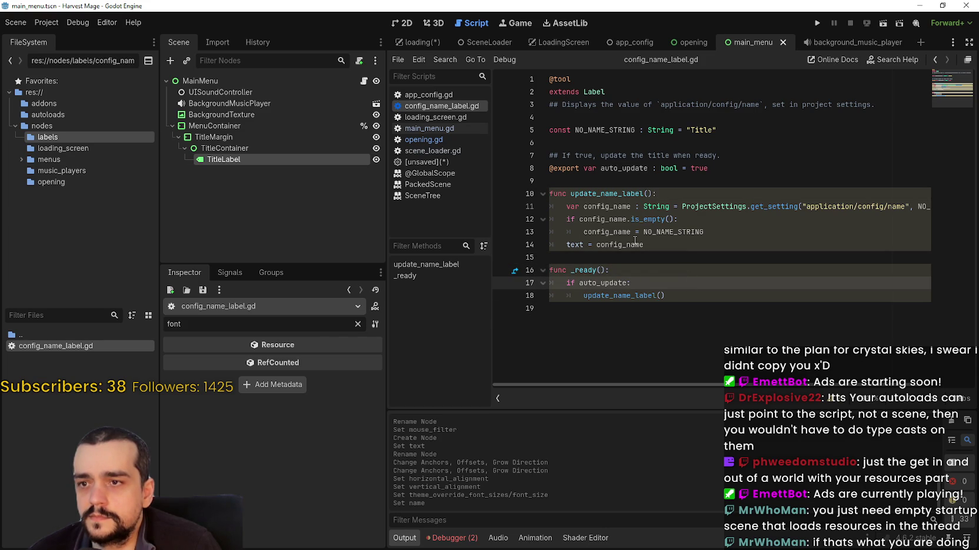
mouse_move(635, 241)
click(657, 193)
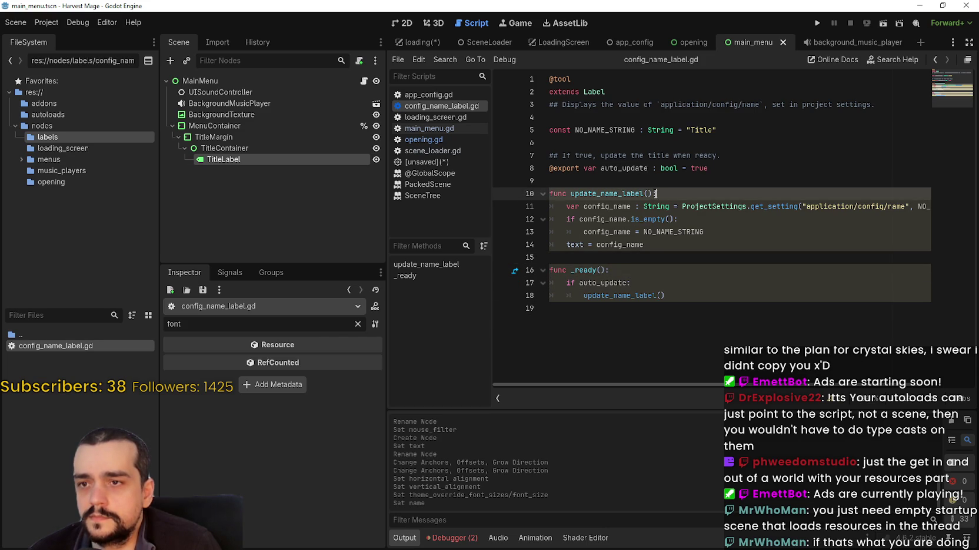
click(697, 340)
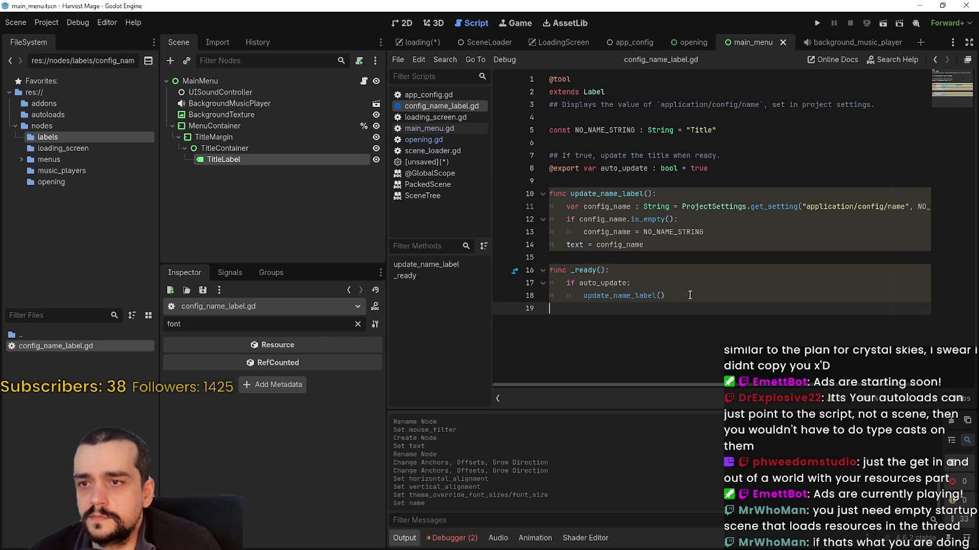
click(653, 190)
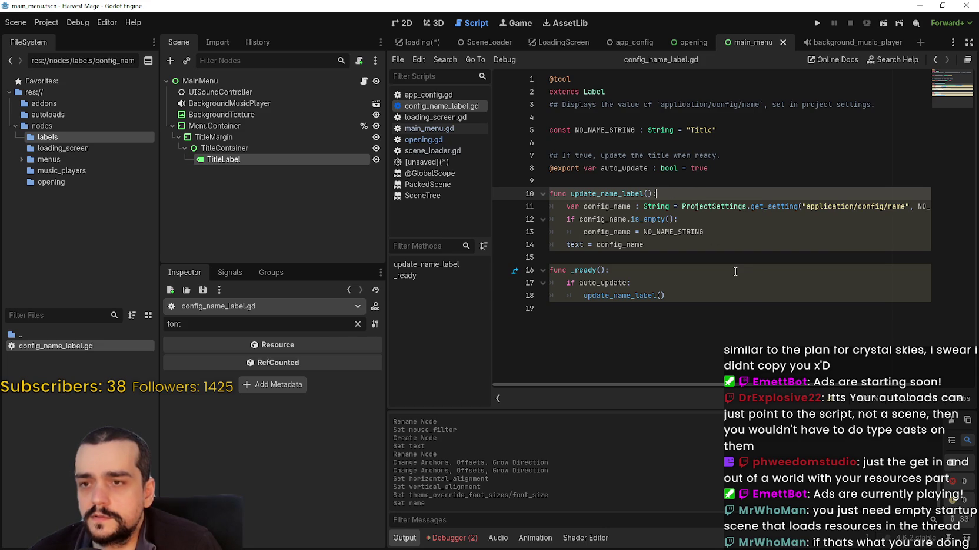
click(696, 298)
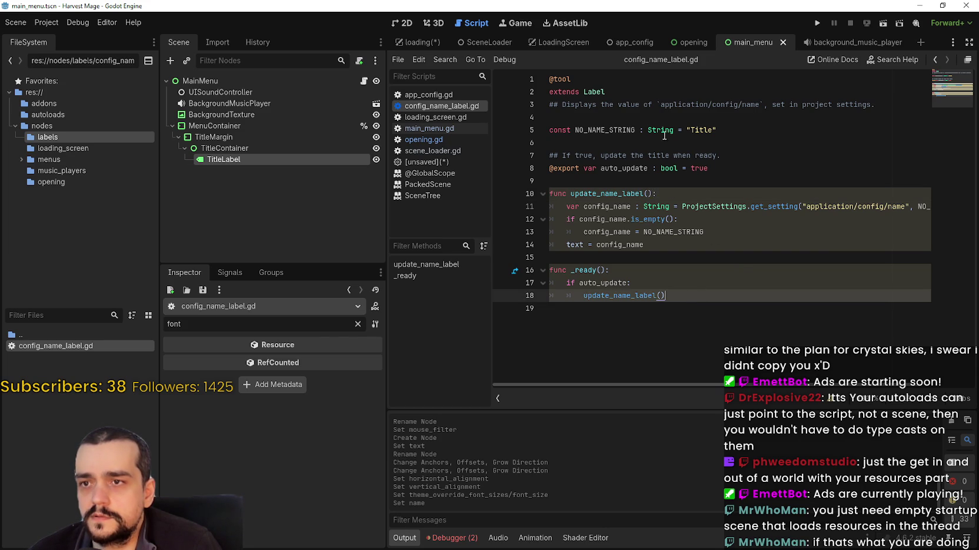
Open main_menu.gd, glance at the opening scene, then return to the main_menu scene.
click(363, 81)
click(680, 43)
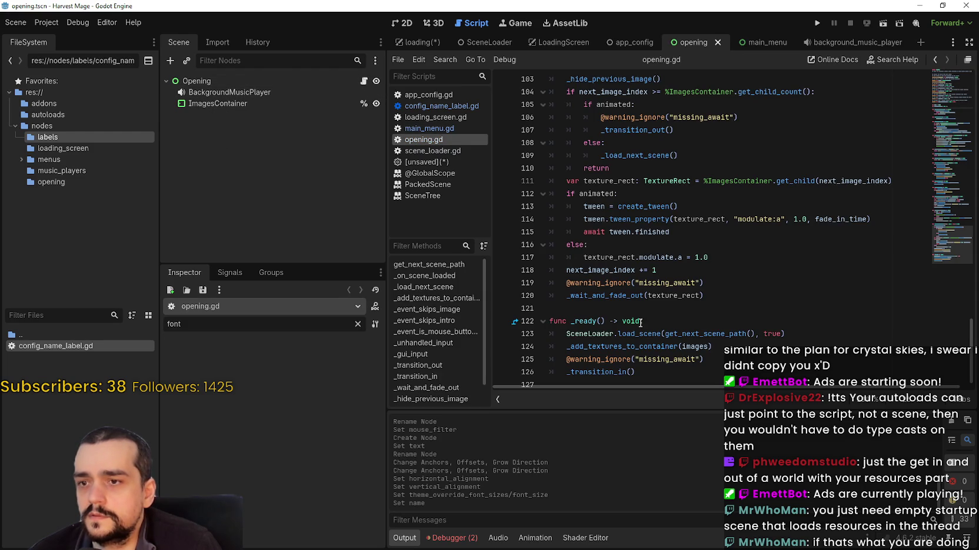
scroll(714, 265, down, 1)
scroll(714, 262, up, 1)
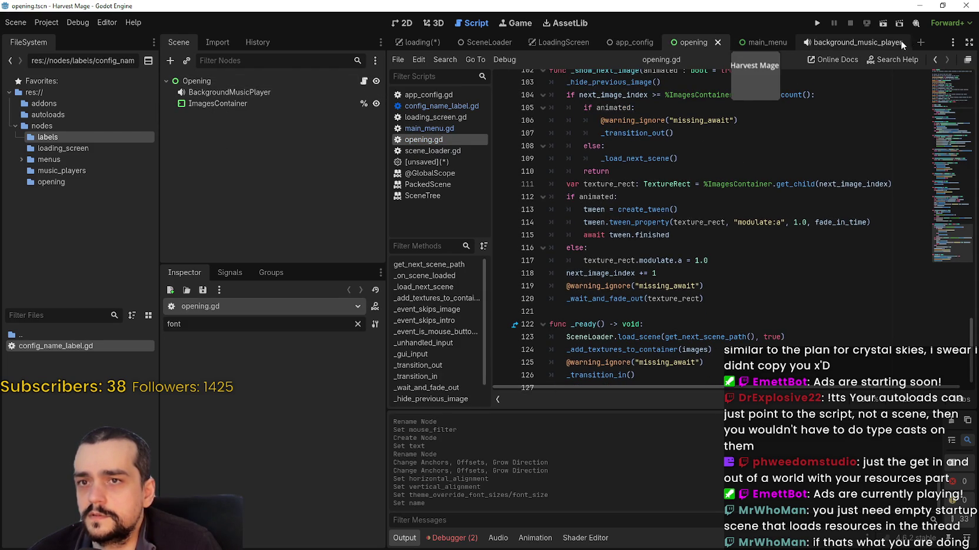
click(758, 42)
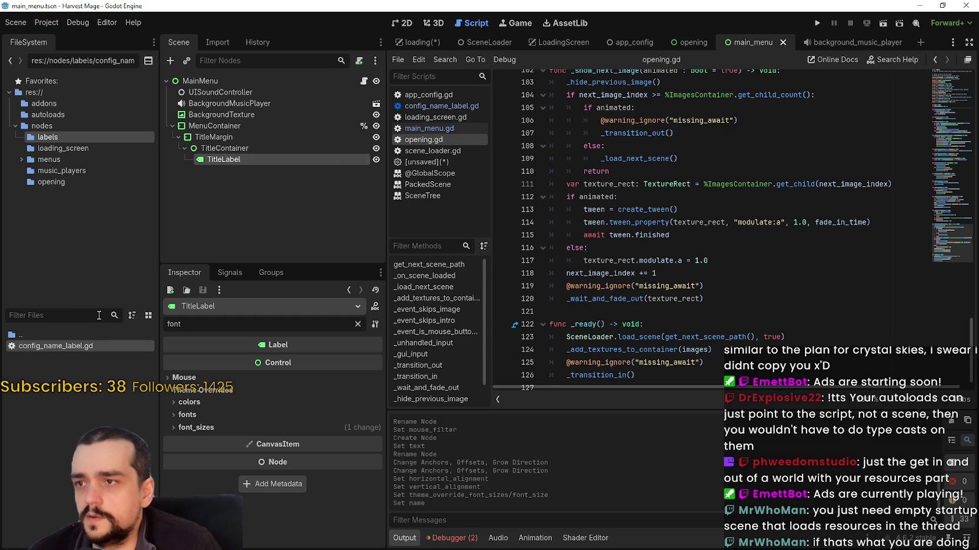